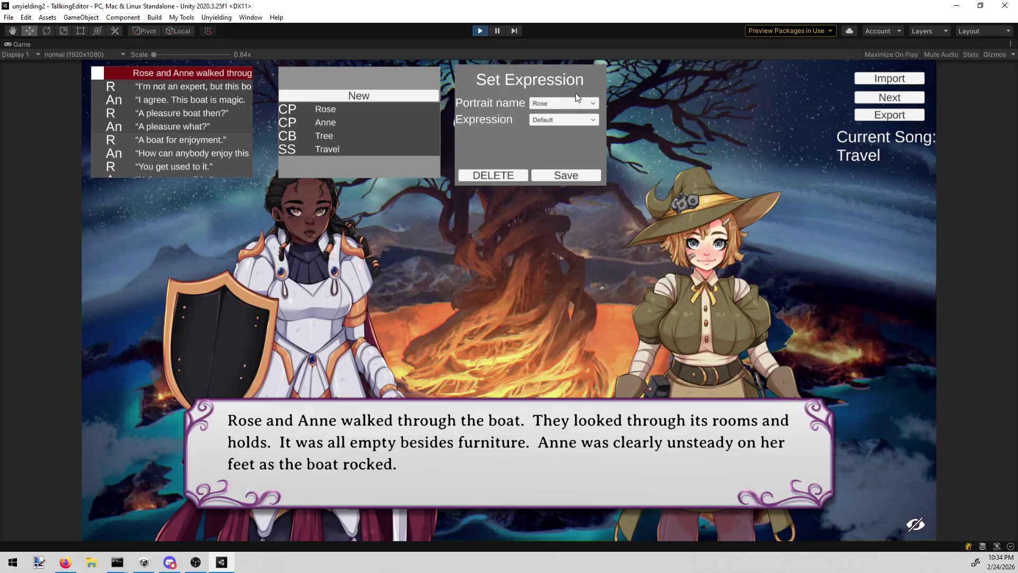
- Give Anne a Sad expression on the opening dialogue line
click(560, 109)
click(556, 122)
click(556, 121)
click(546, 158)
click(566, 175)
- Advance the preview to the hold-discovery narration and bring up the new-command choices
click(137, 88)
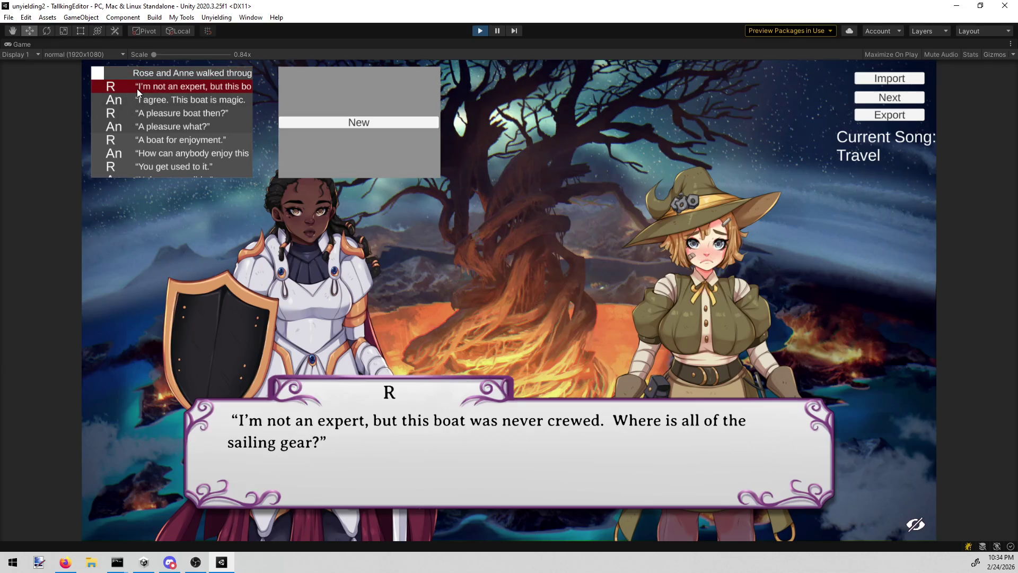
click(867, 103)
click(867, 102)
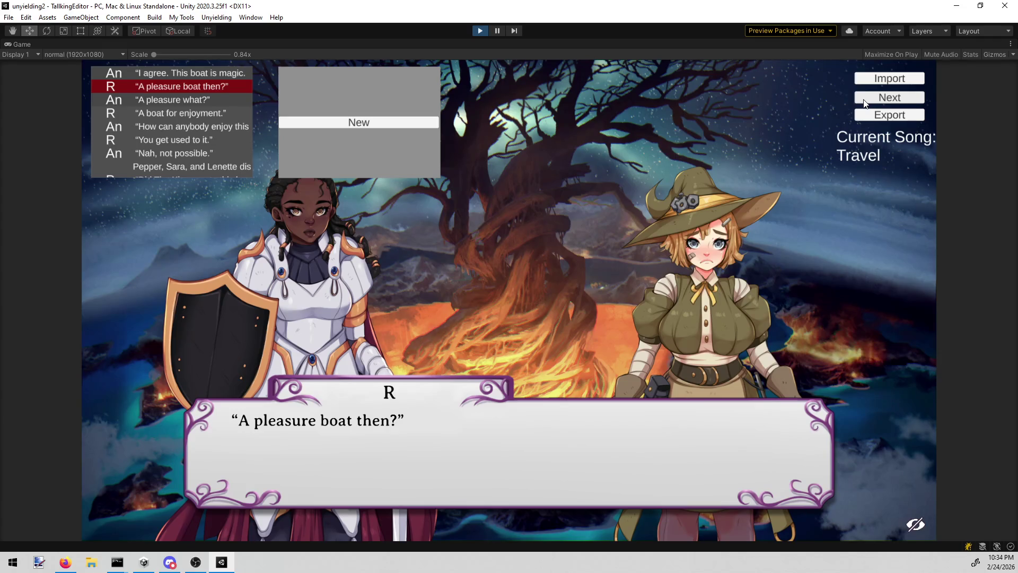
click(864, 102)
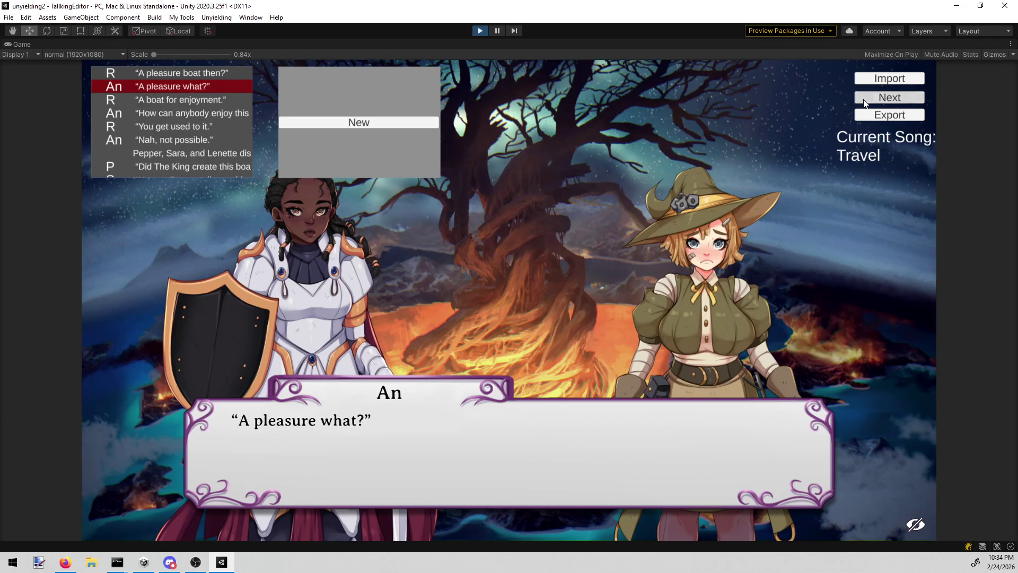
click(864, 102)
click(864, 102)
click(865, 102)
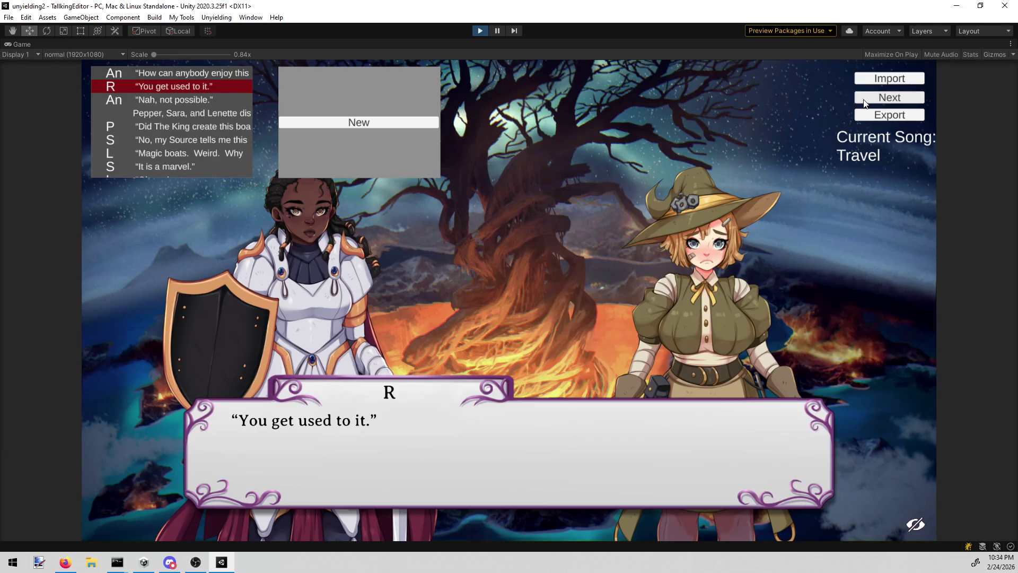
click(864, 103)
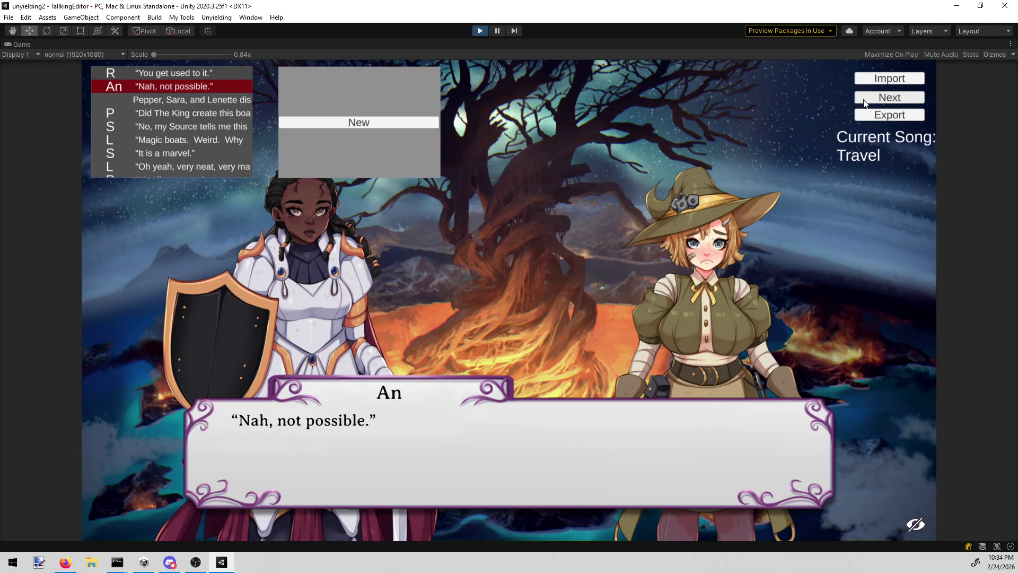
click(865, 102)
click(306, 122)
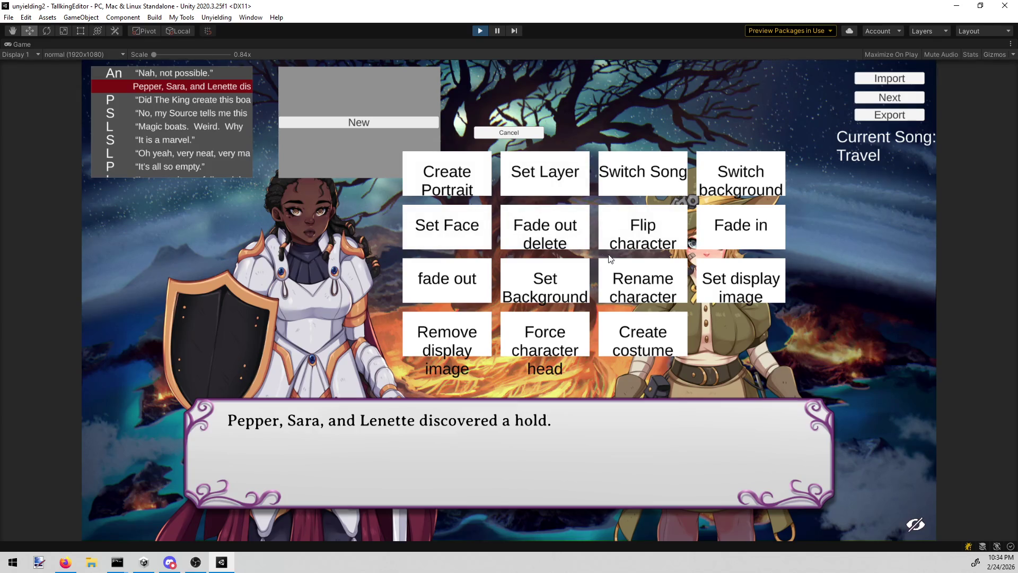
- Add Fade Delete Portrait commands for Rose and then Anne
click(563, 243)
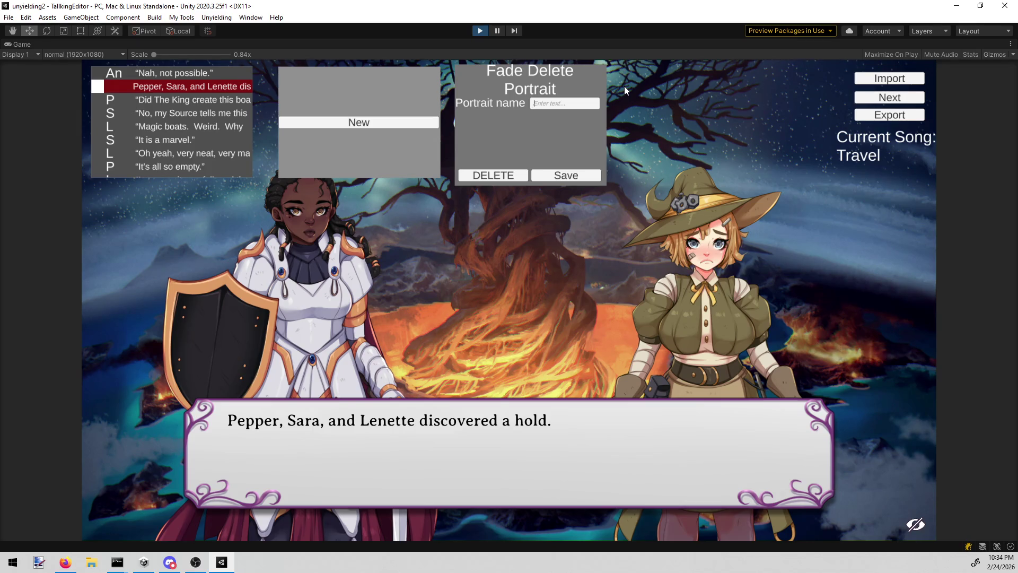
text(Rose)
click(591, 175)
click(384, 114)
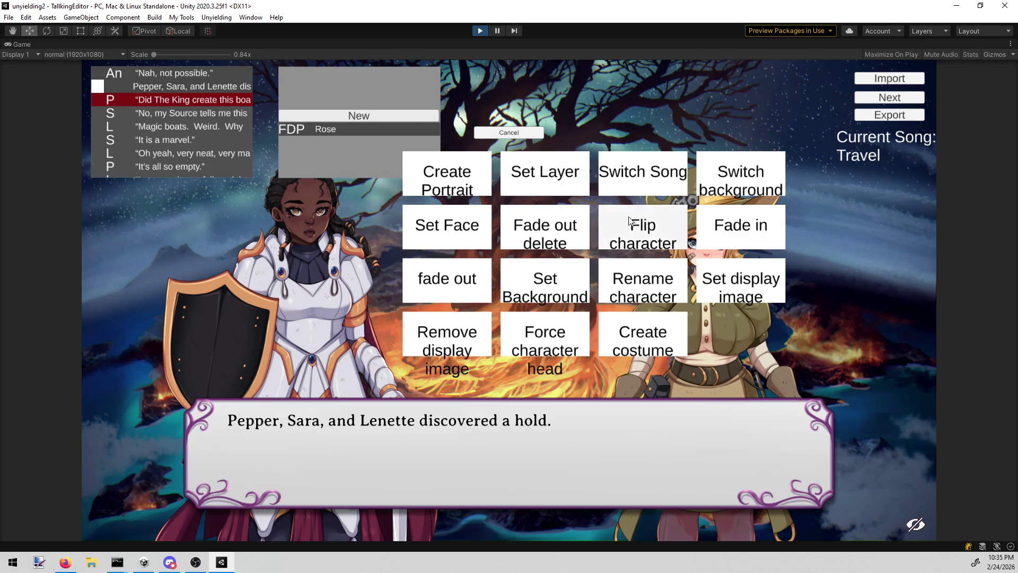
click(572, 227)
text(Anne)
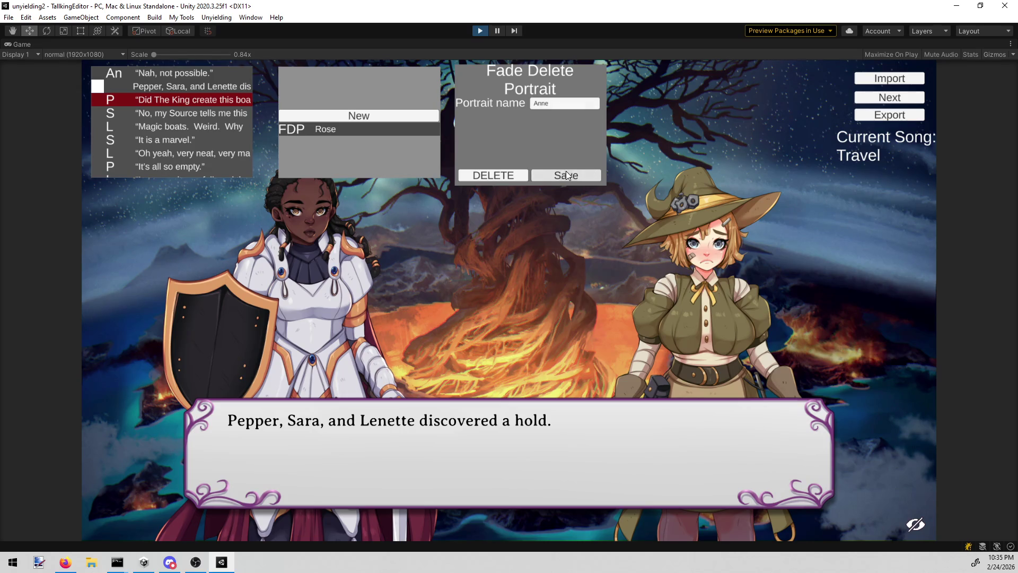
click(565, 172)
- Add a Create Portrait command for Lenette at her chosen position
click(339, 109)
click(472, 170)
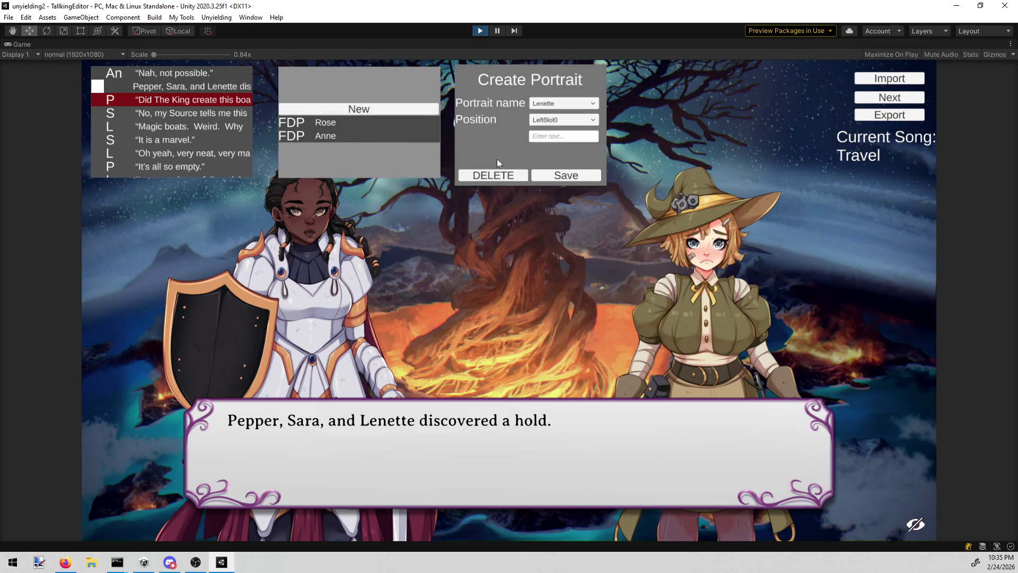
click(549, 104)
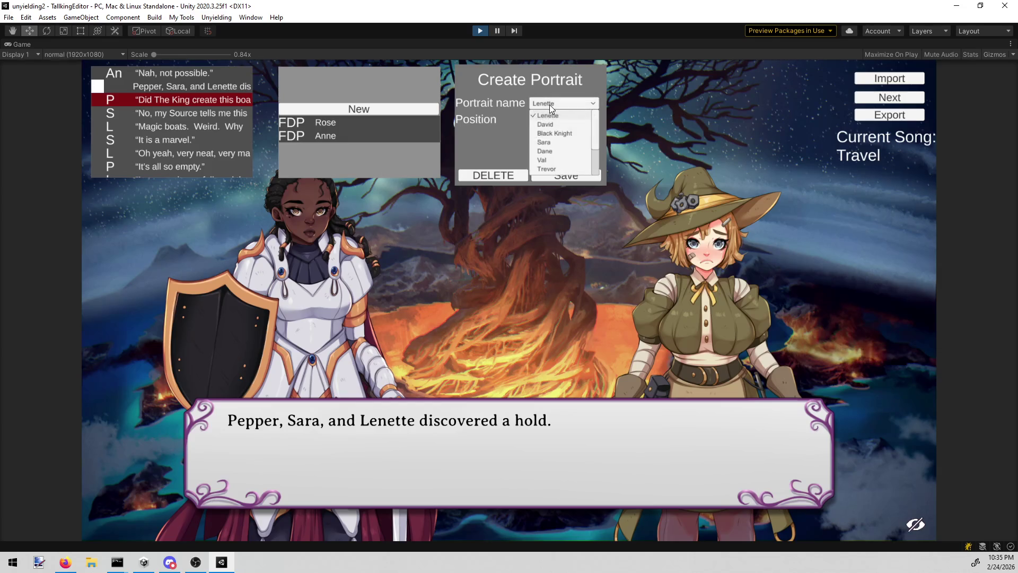
click(548, 127)
click(546, 121)
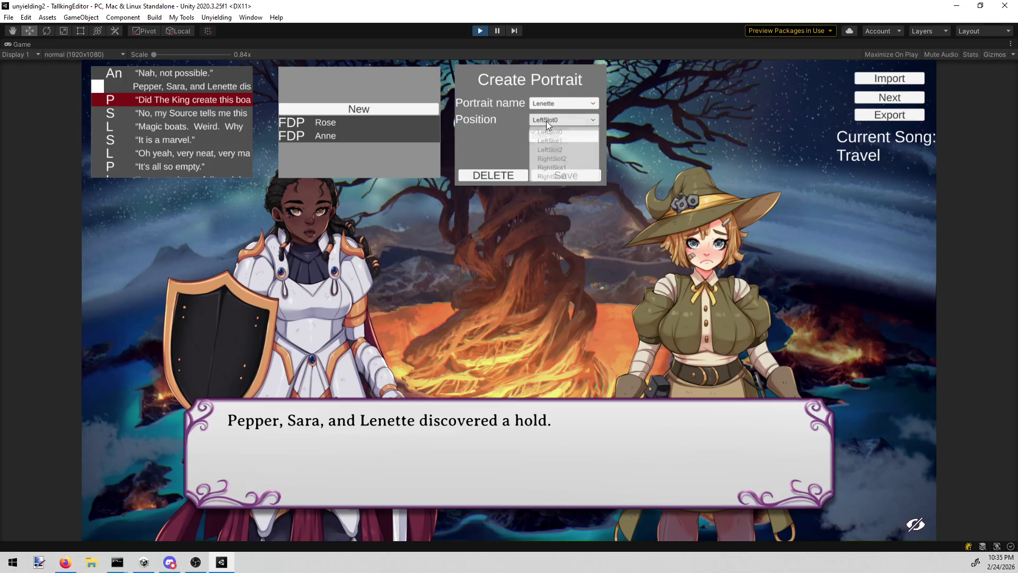
click(549, 163)
click(546, 175)
- Add a Create Portrait command placing Pepper at RightSlot2
click(390, 97)
click(435, 185)
click(552, 106)
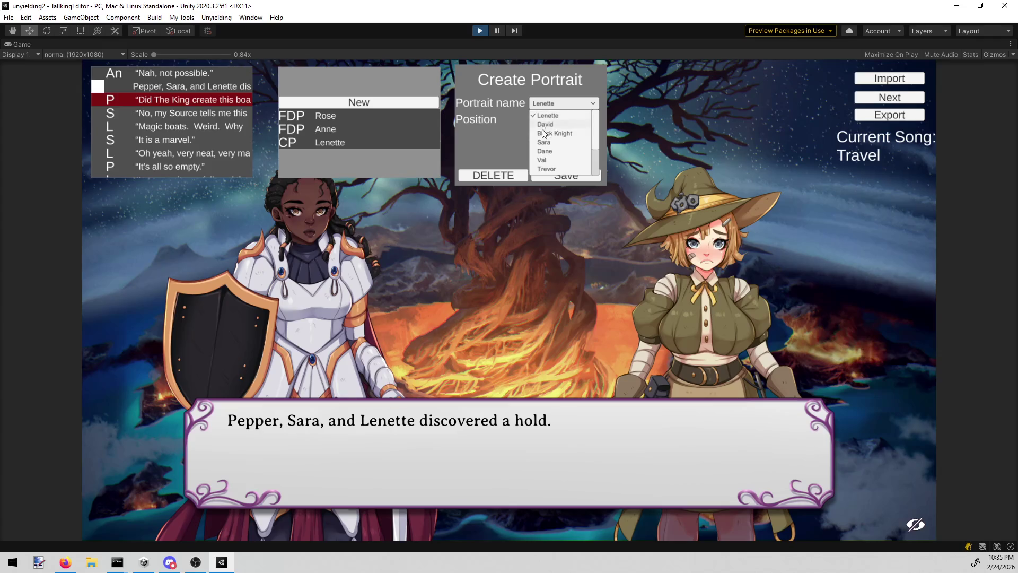
scroll(555, 123, down, 2)
click(552, 142)
click(551, 121)
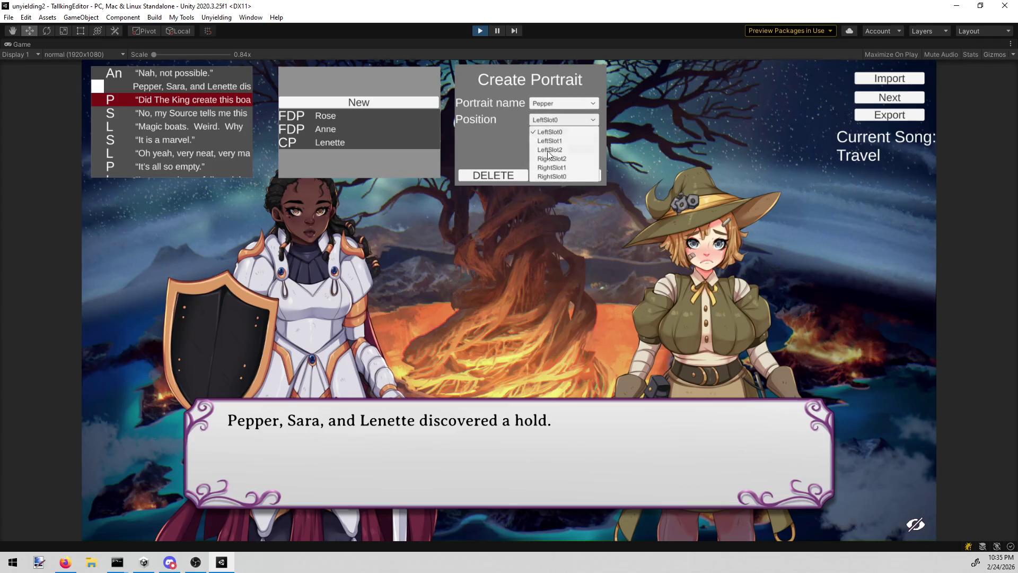
click(548, 177)
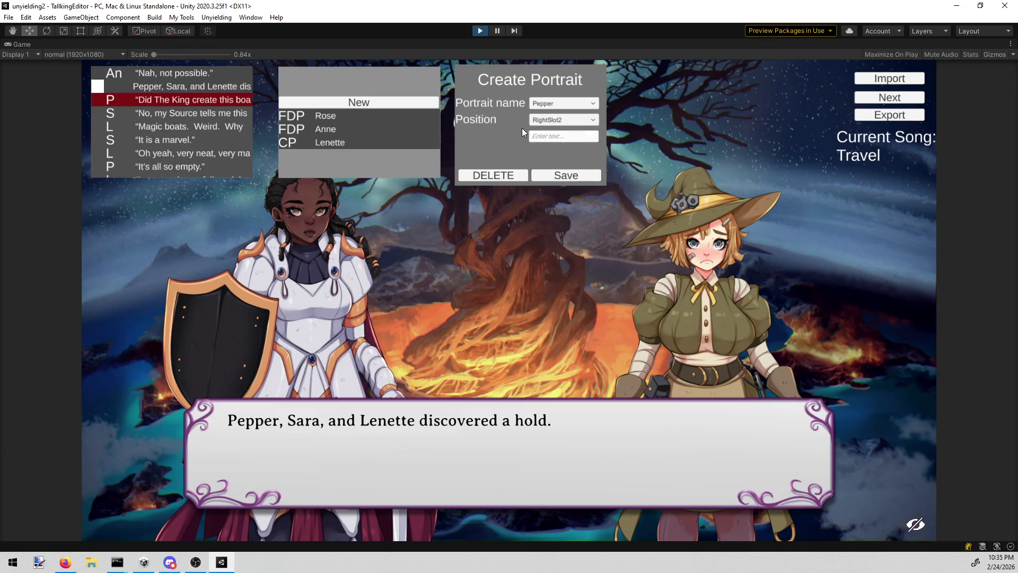
click(549, 177)
- Create Sara's portrait at RightSlot0, then preview 'Did The King create this boat for us?'
click(372, 97)
click(487, 165)
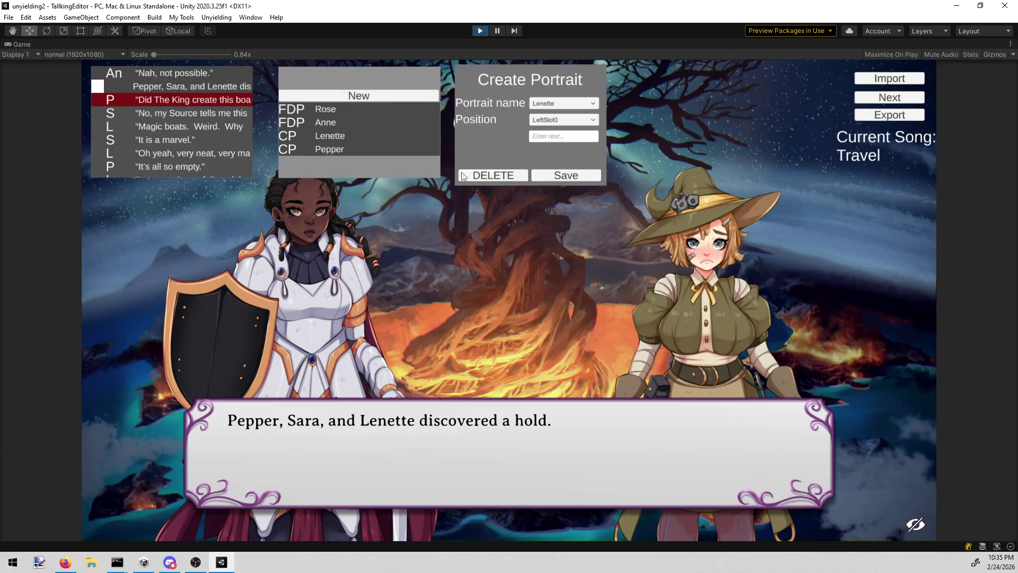
click(562, 103)
click(560, 143)
click(561, 120)
click(552, 172)
click(553, 175)
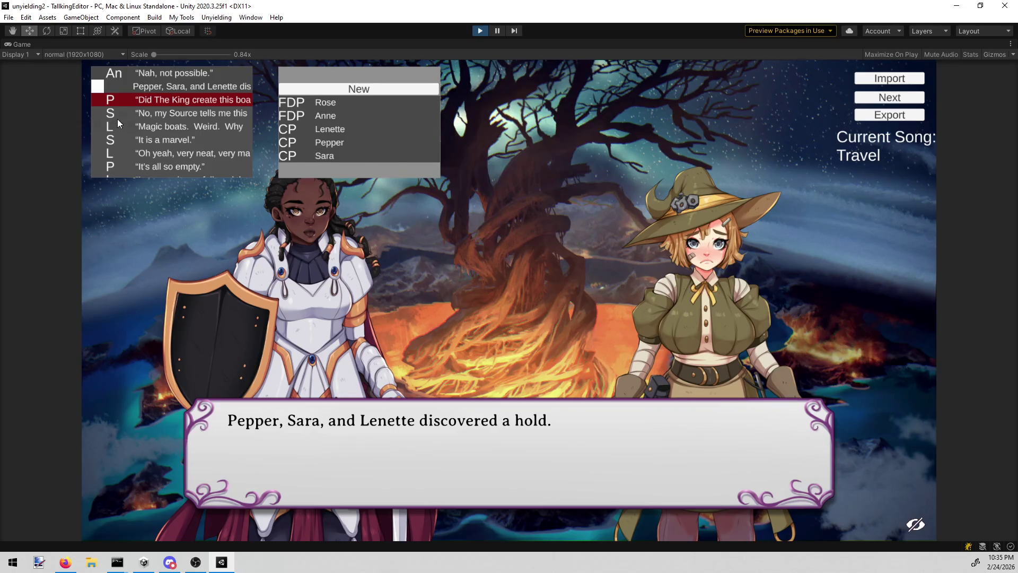
click(146, 98)
scroll(164, 101, up, 2)
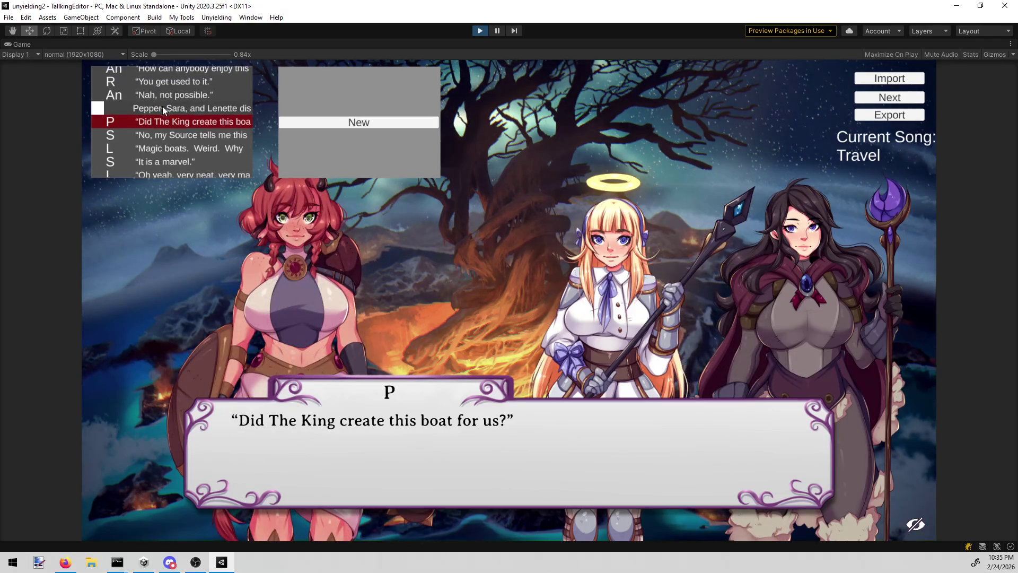
- Select the hold-discovery line and add a Fade Portrait In command for Lenette
click(163, 101)
click(162, 104)
click(337, 88)
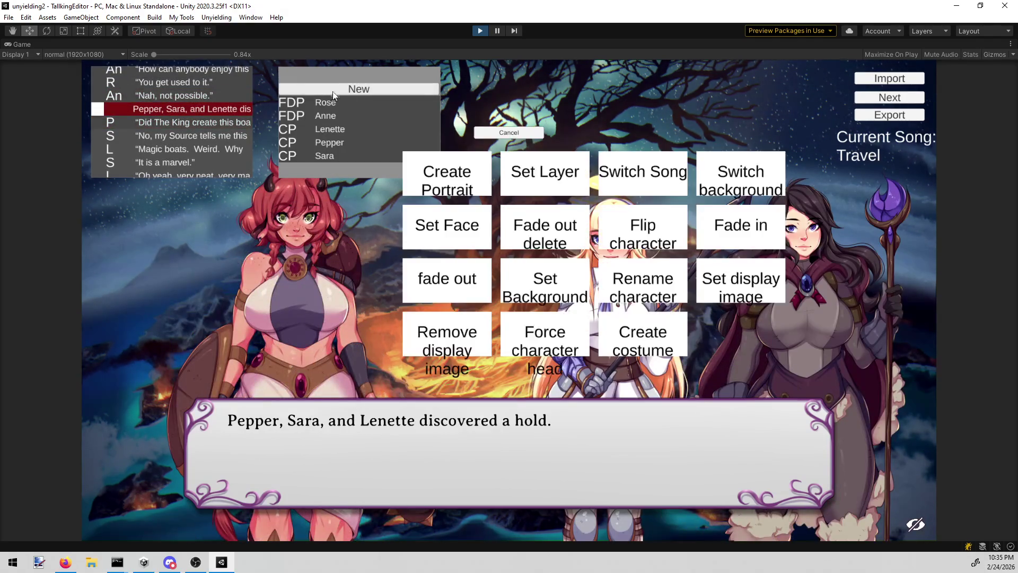
click(778, 243)
click(551, 106)
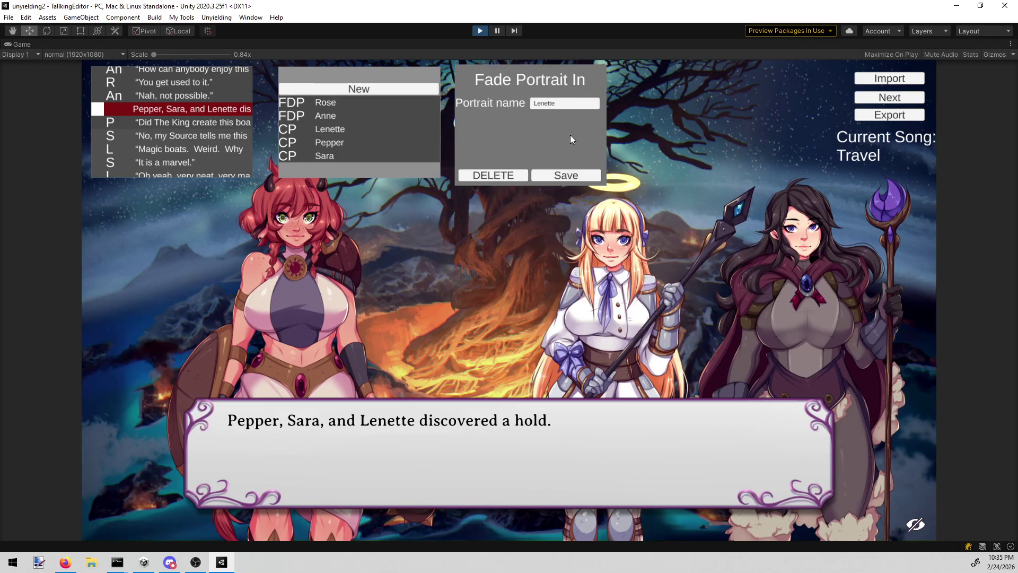
click(553, 175)
- Add Fade Portrait In commands for Sara and Pepper
click(416, 80)
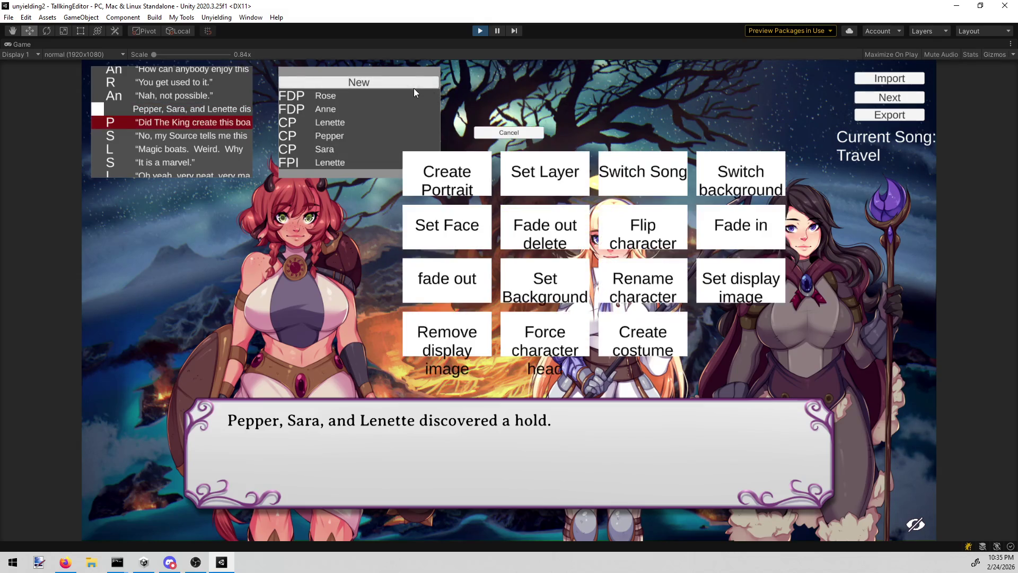
click(740, 226)
text(Sara)
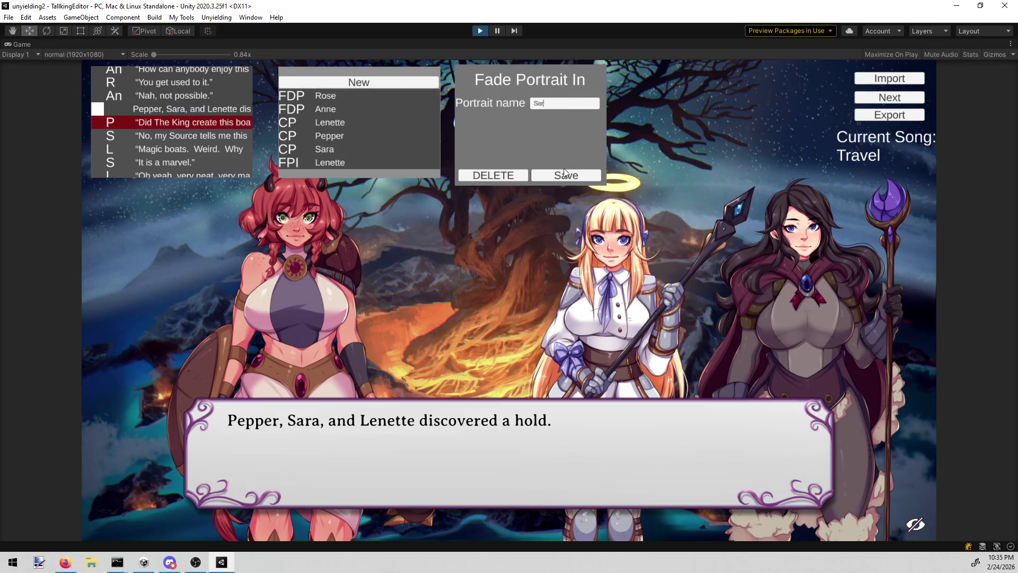
click(565, 174)
click(402, 82)
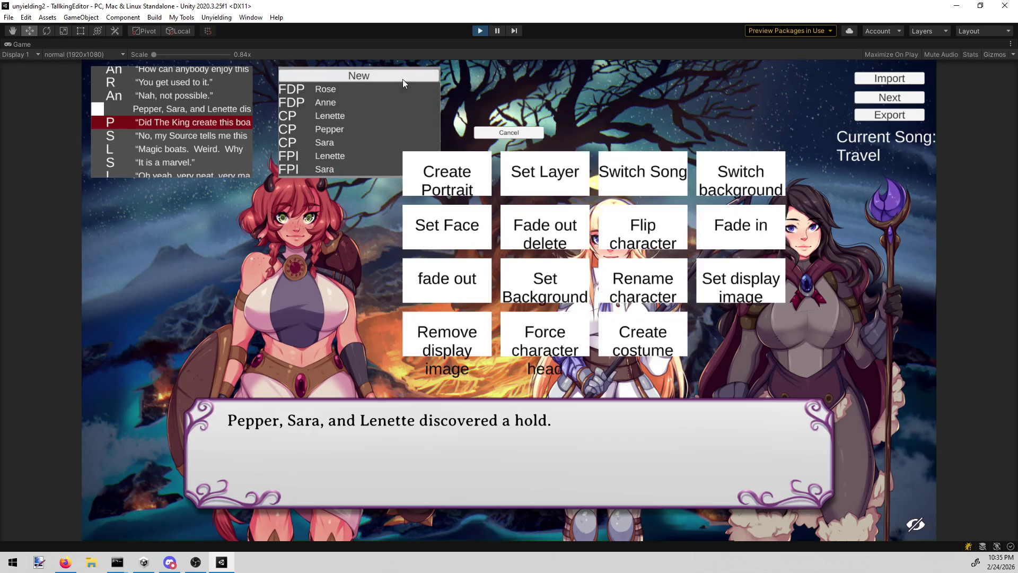
click(758, 230)
click(562, 108)
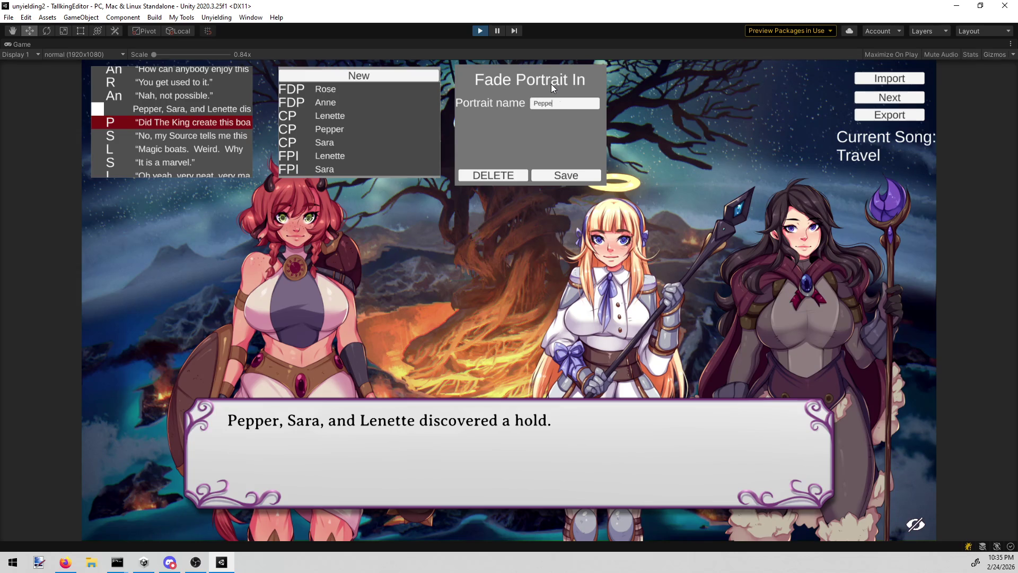
click(554, 178)
scroll(186, 129, up, 3)
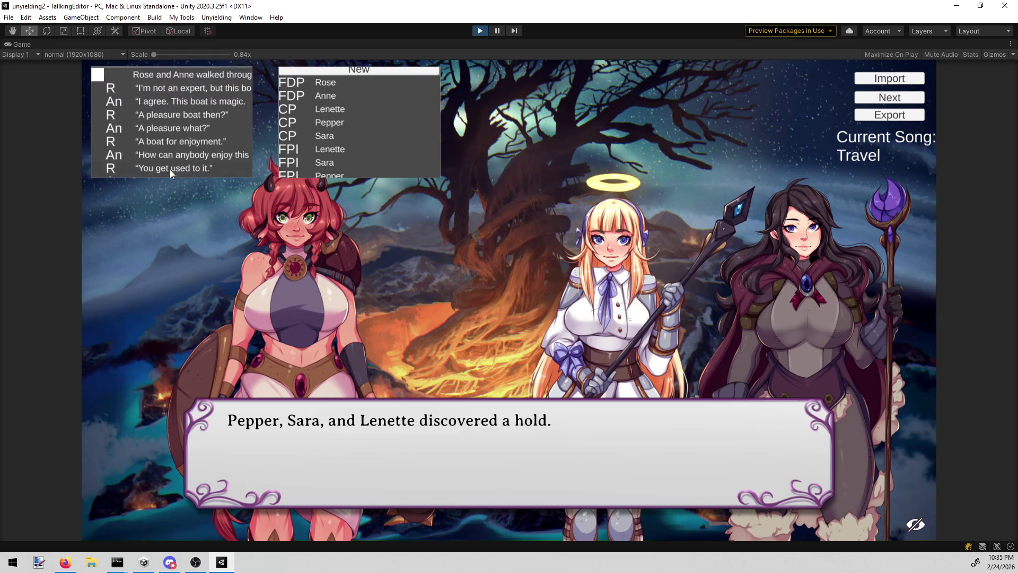
- Preview Anne's 'This boat is magic' line, then step through to 'David and Trevor marveled at the boat.'
click(180, 101)
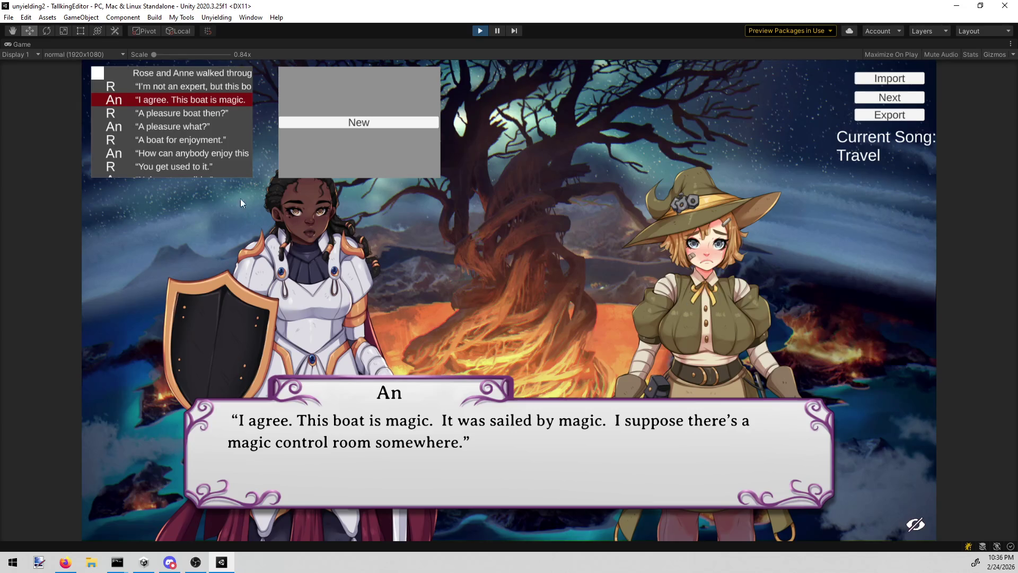
scroll(202, 133, down, 3)
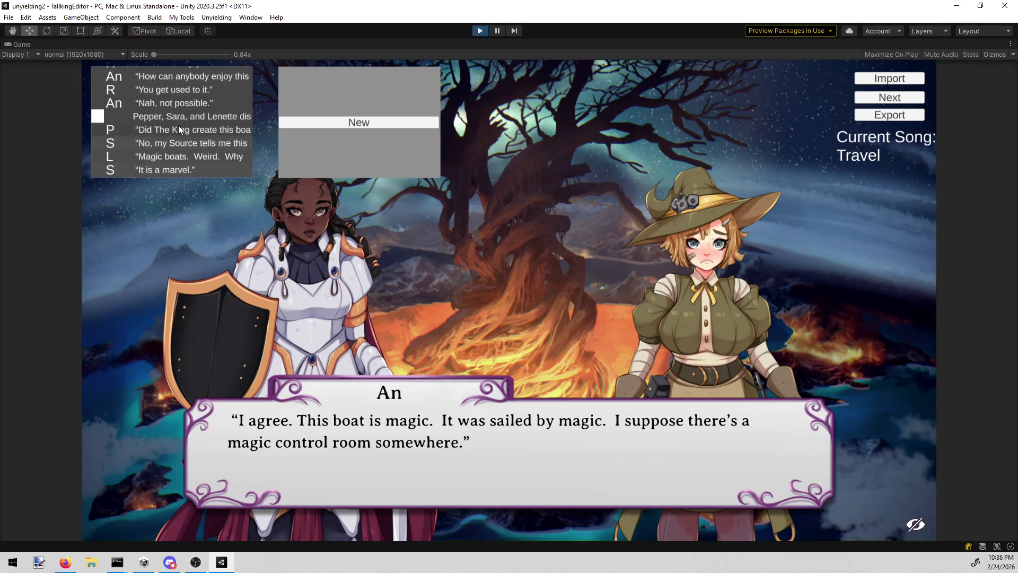
click(178, 130)
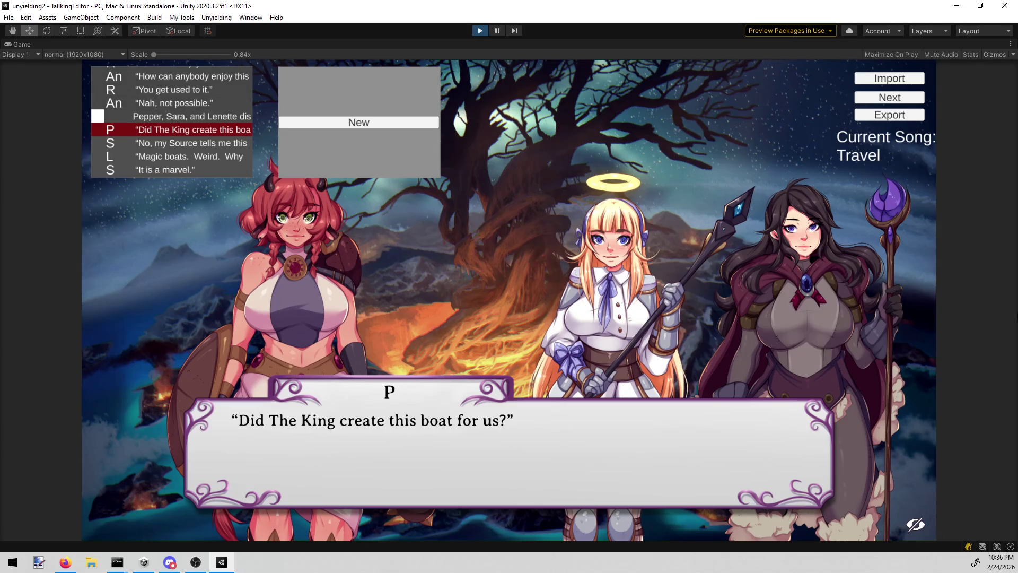
click(911, 101)
click(911, 101)
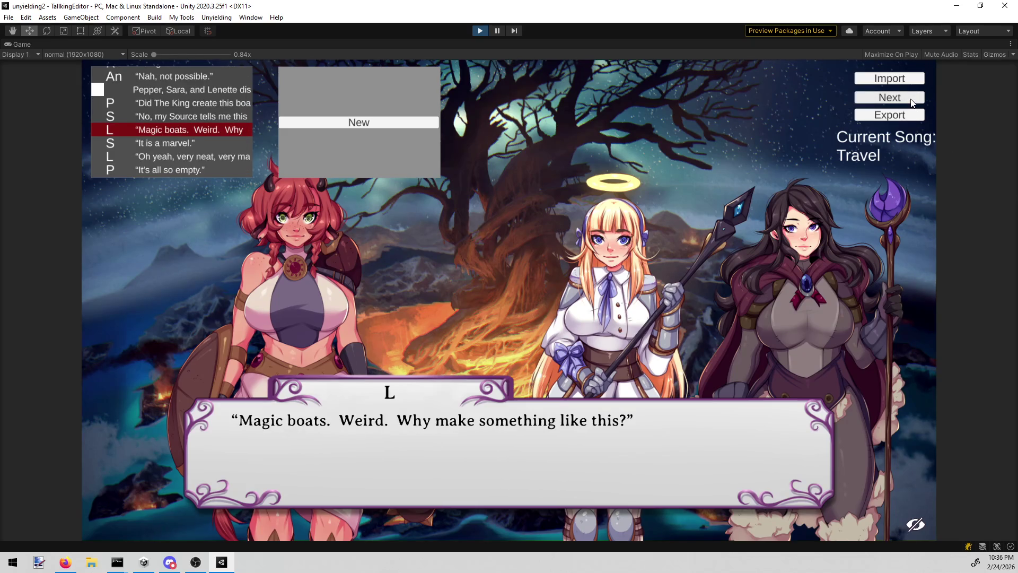
click(911, 100)
click(911, 101)
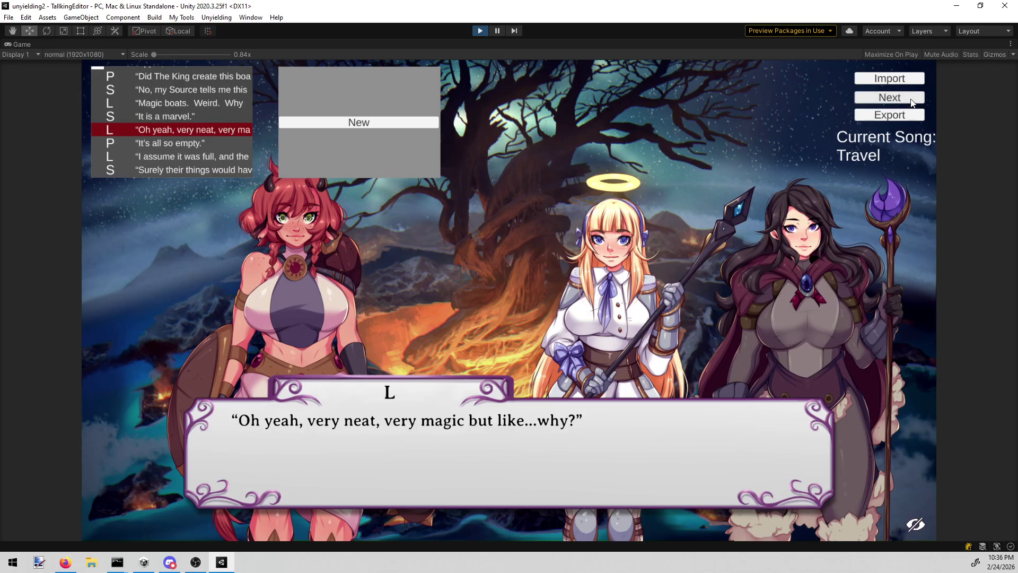
click(911, 100)
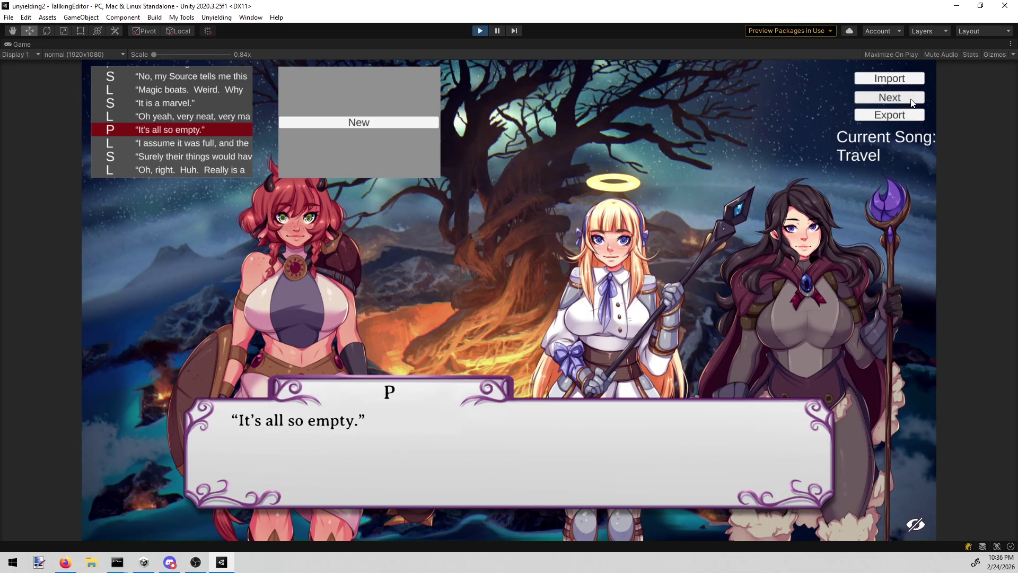
click(911, 101)
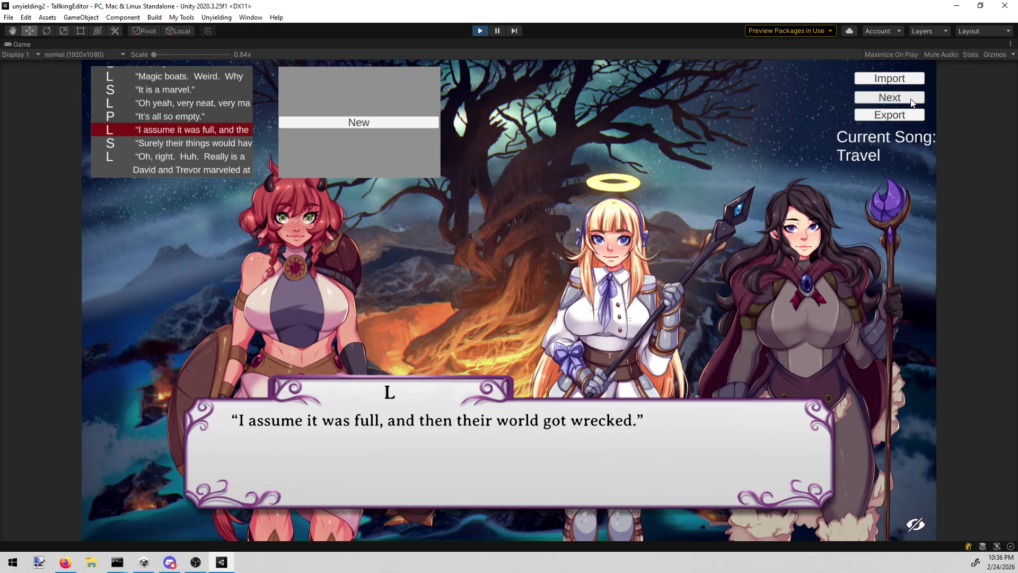
click(911, 101)
click(911, 101)
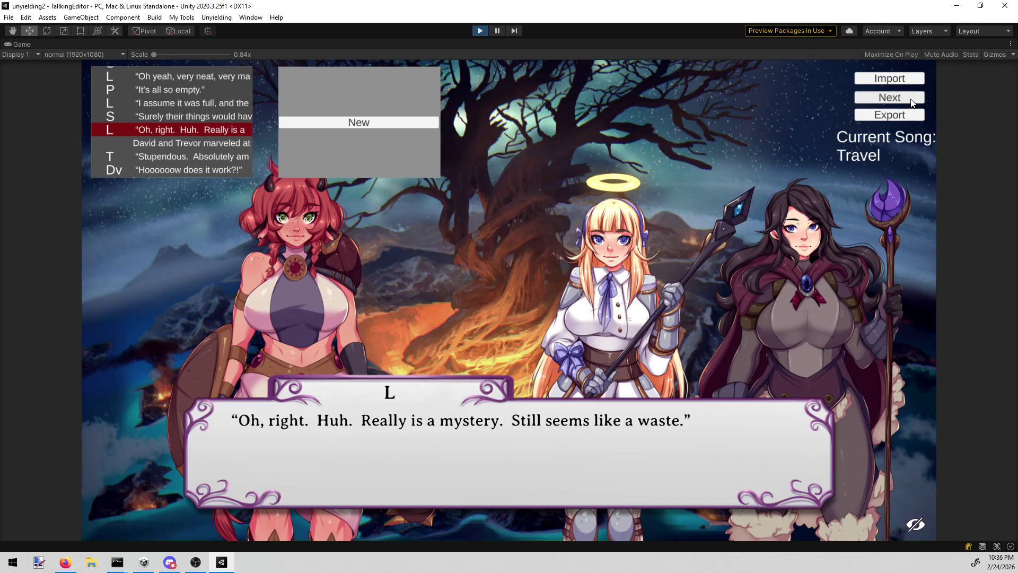
click(911, 101)
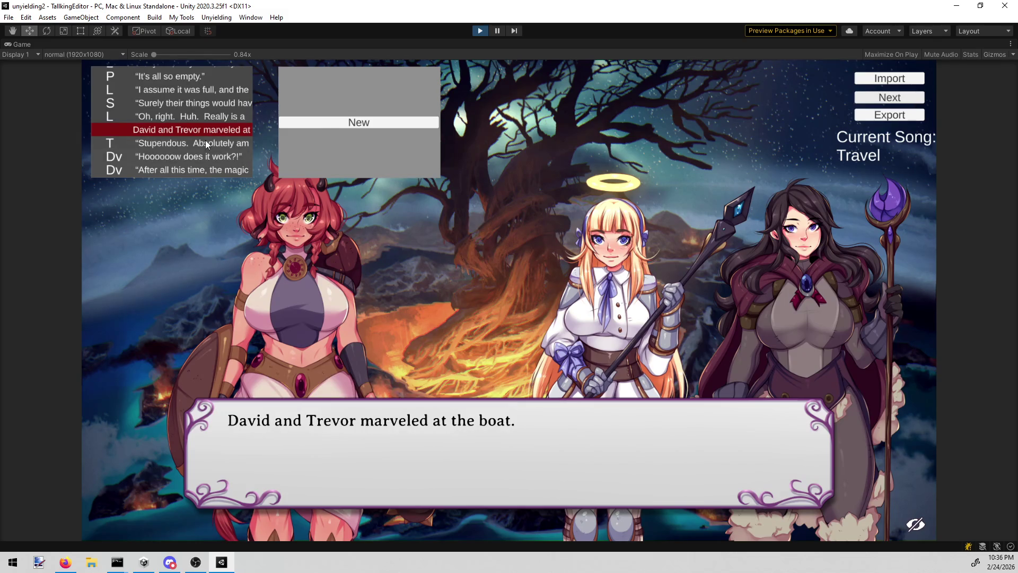
- Add Fade Delete Portrait commands for Lenette and Pepper on the narration line
click(336, 125)
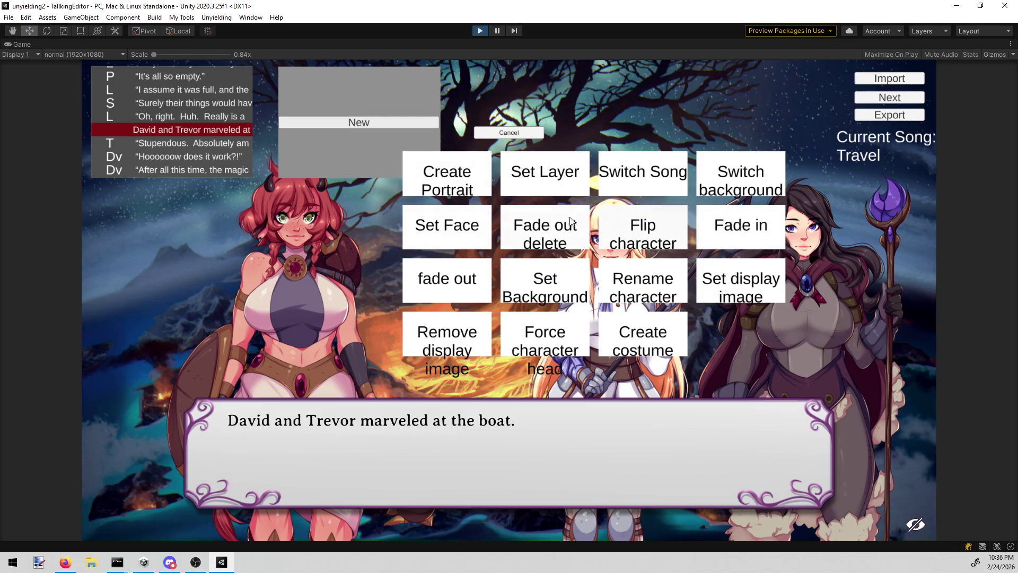
click(555, 225)
click(560, 104)
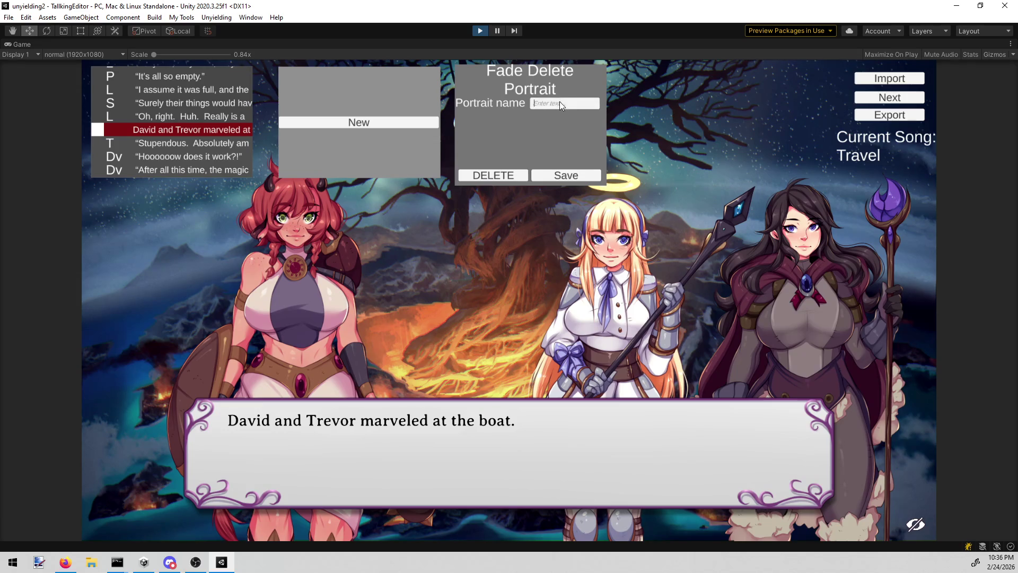
text(enette)
click(566, 175)
click(406, 116)
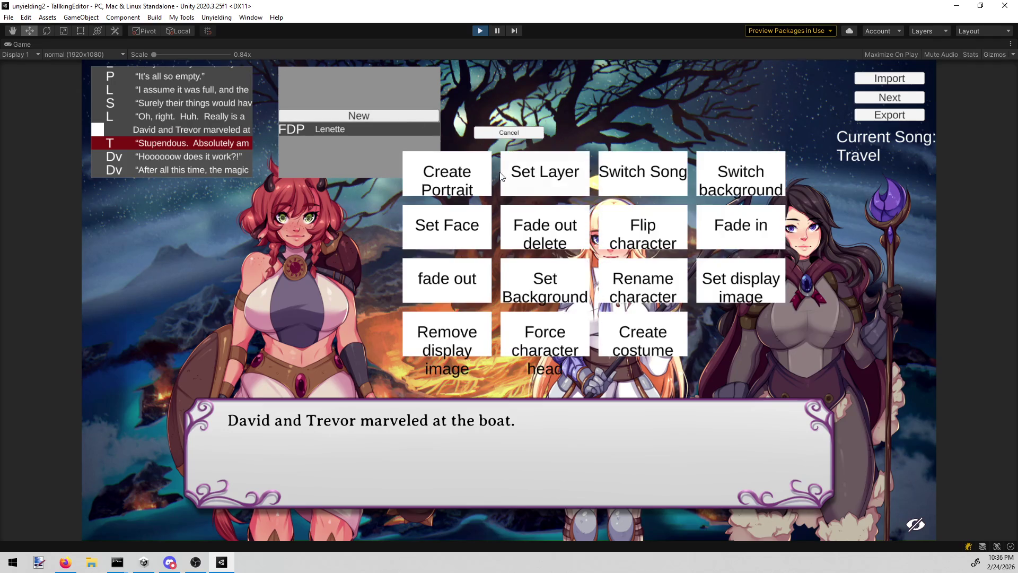
click(545, 227)
click(588, 103)
text(Pepper)
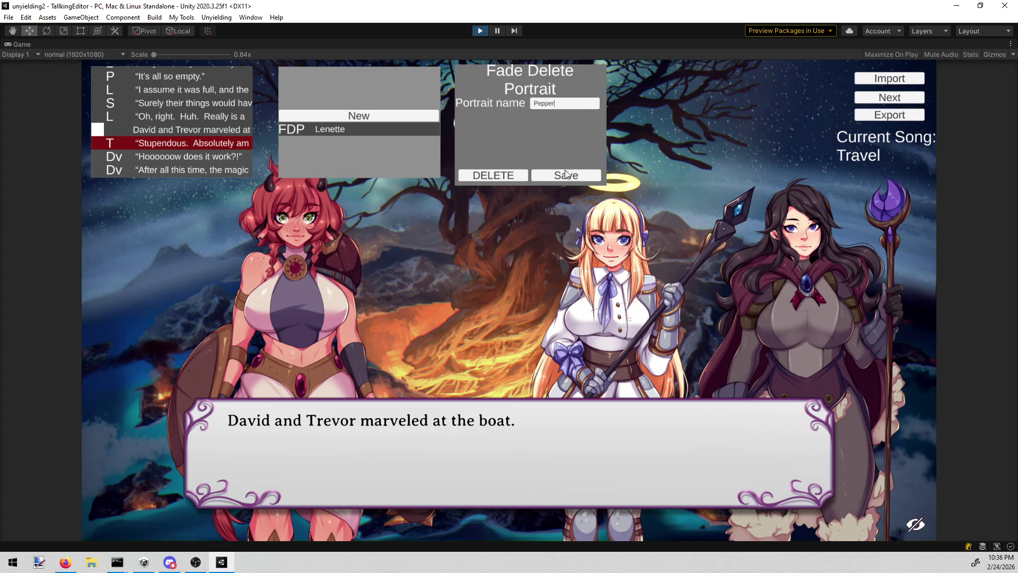
click(541, 175)
- Add the Fade Delete Portrait command for Sara, then consult the browser
click(406, 110)
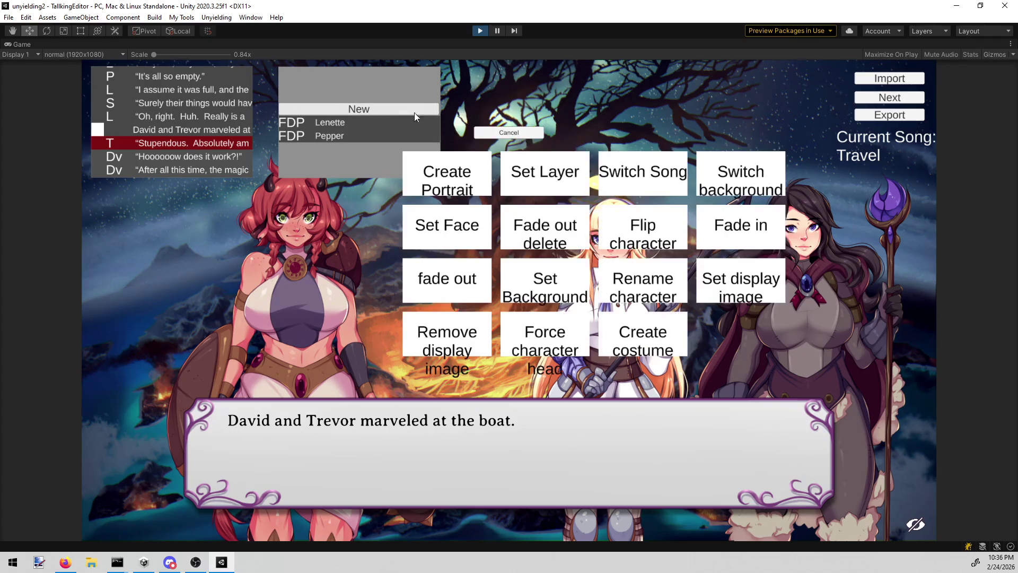
click(546, 227)
click(586, 104)
text(Sara)
click(583, 174)
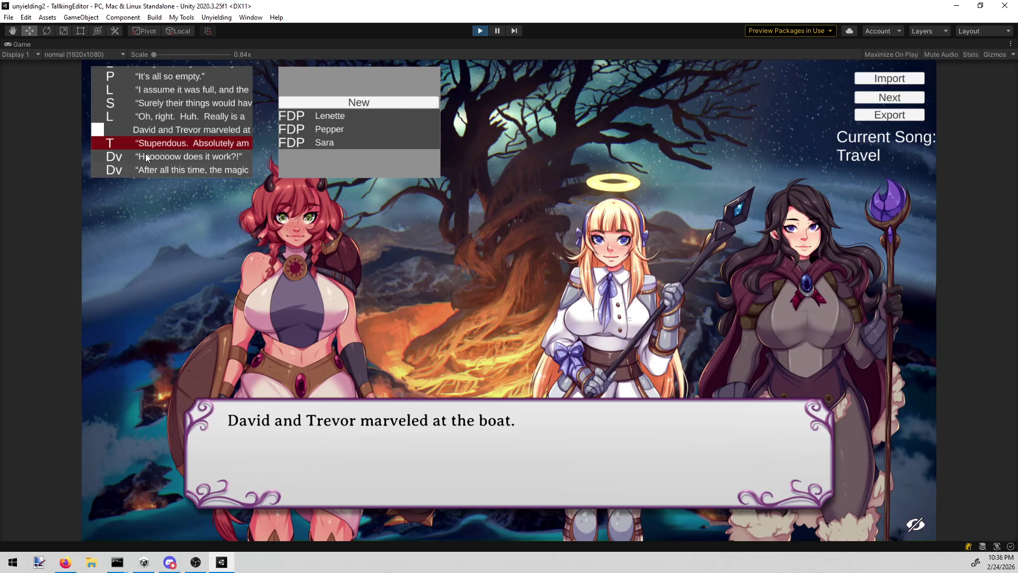
key(alt+Tab)
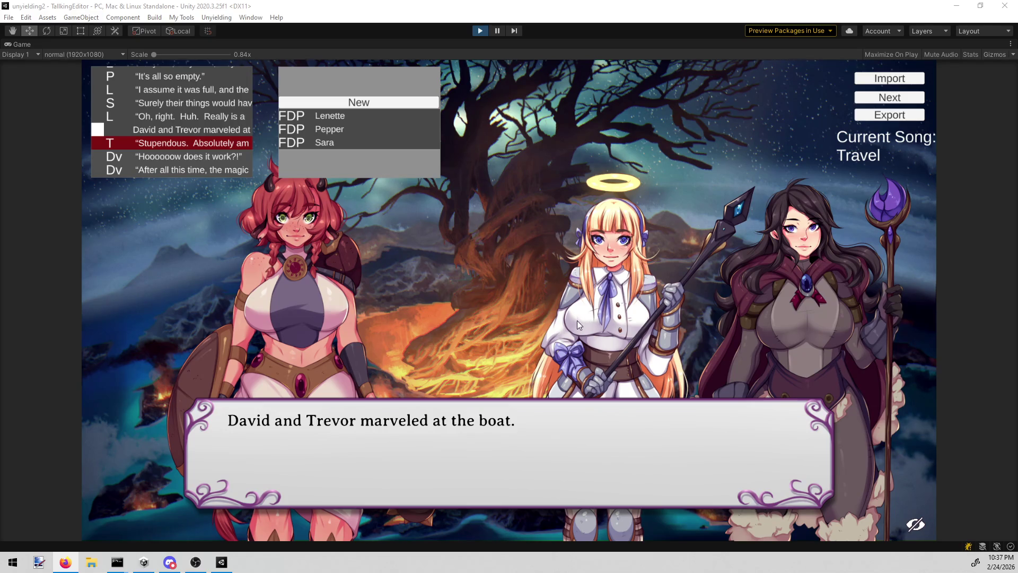
click(325, 97)
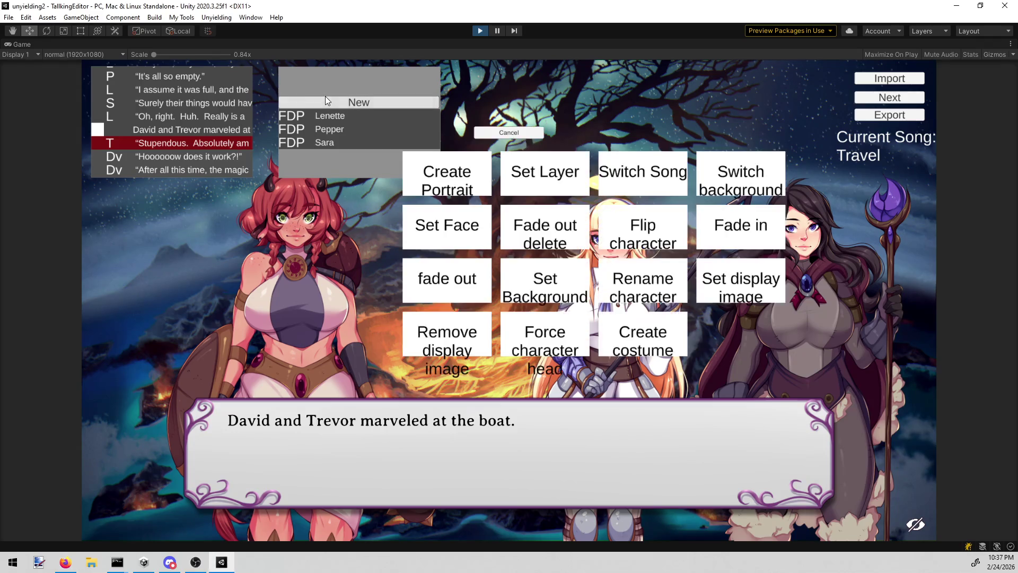
- Add a Create Portrait command for David at his chosen position
click(409, 159)
click(542, 97)
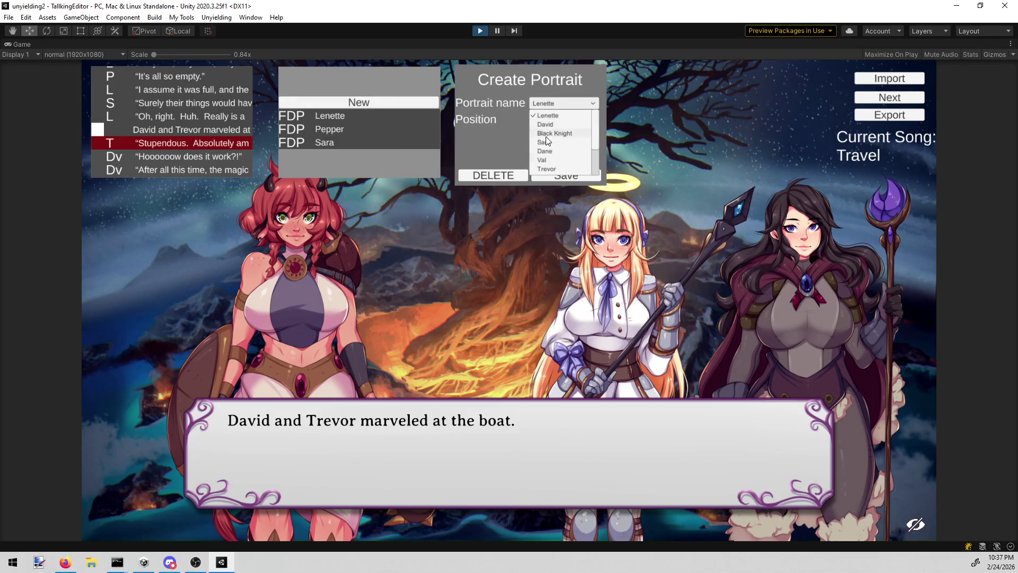
click(542, 103)
click(549, 123)
click(541, 120)
click(550, 140)
click(567, 175)
- Create Trevor's portrait in a right-side slot and check T's 'Stupendous. Absolutely amazing!' line
click(338, 97)
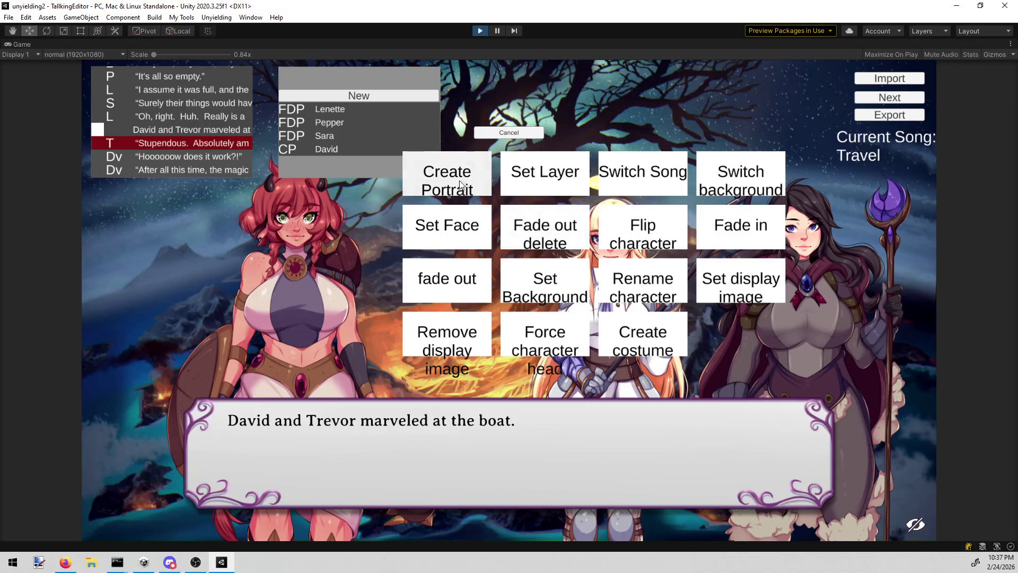
click(447, 175)
click(554, 106)
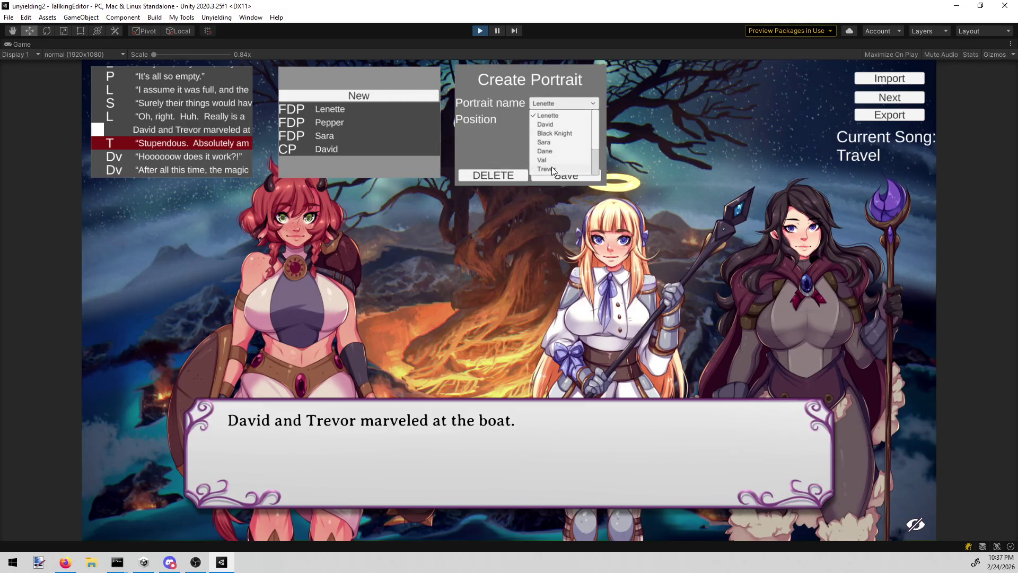
click(551, 167)
click(551, 120)
click(551, 167)
click(563, 175)
click(161, 143)
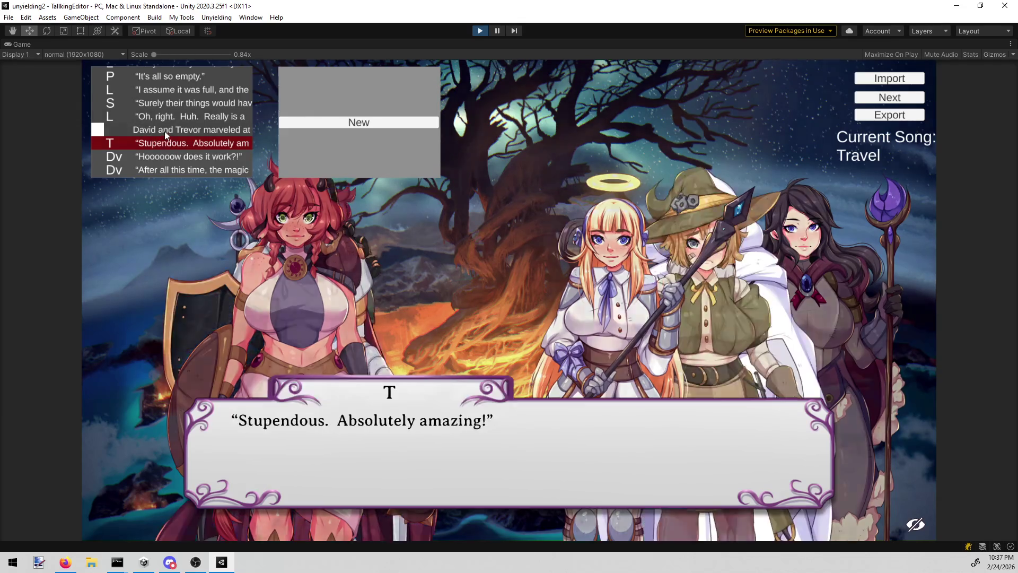
click(196, 130)
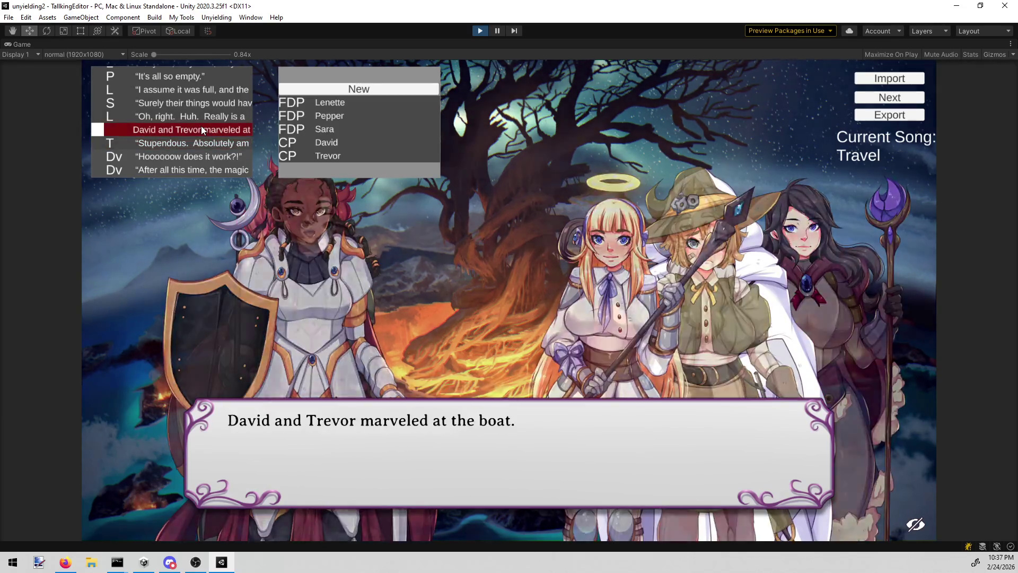
- Add Fade Portrait In commands for David and Trevor
click(358, 88)
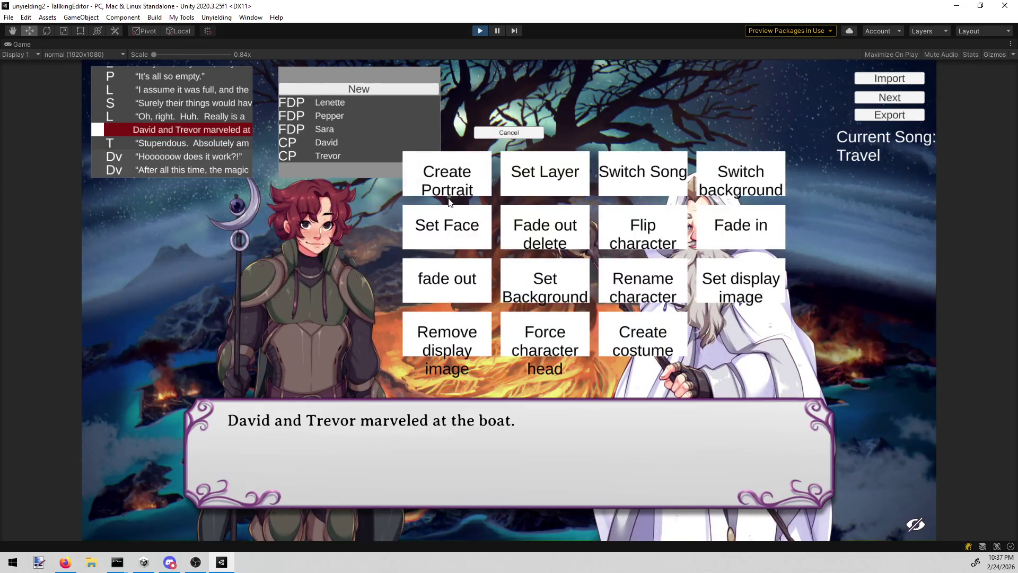
click(741, 225)
click(558, 101)
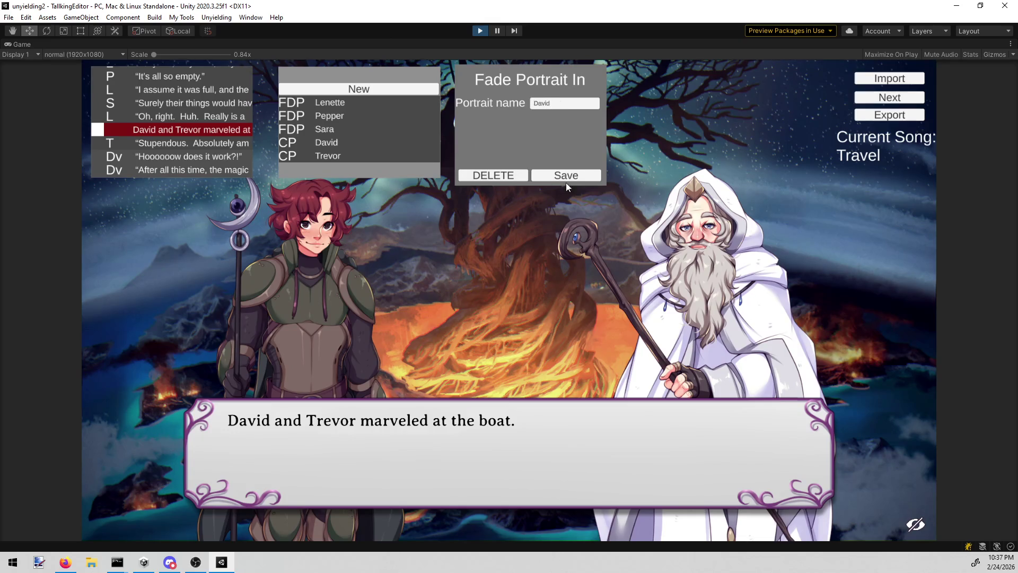
click(581, 179)
click(385, 84)
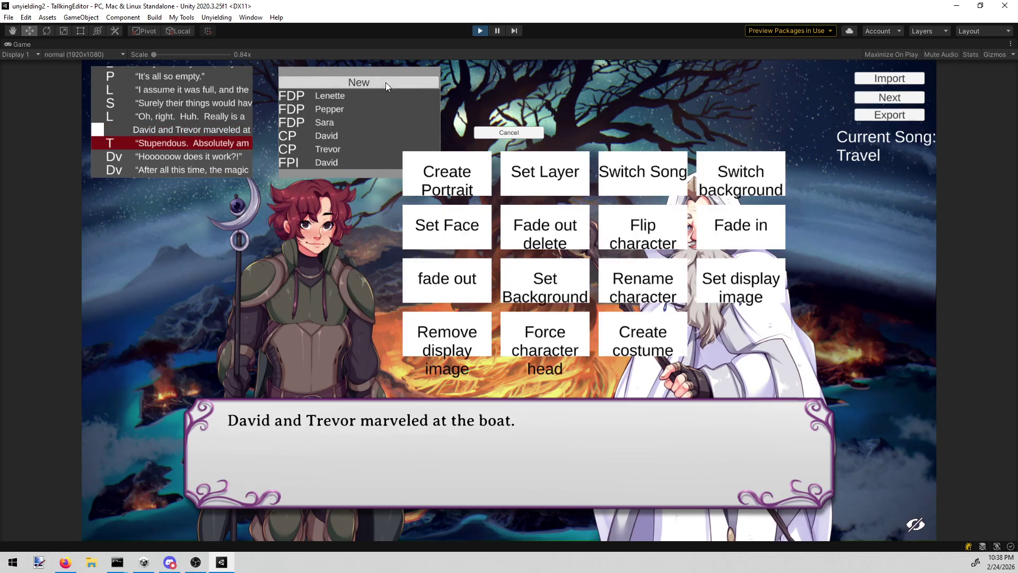
click(741, 225)
click(561, 103)
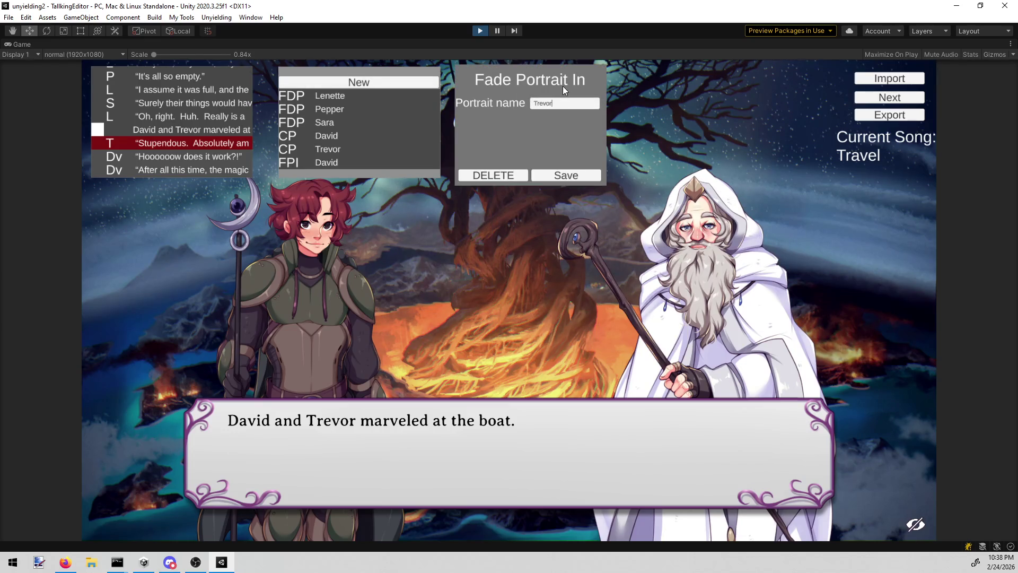
click(578, 179)
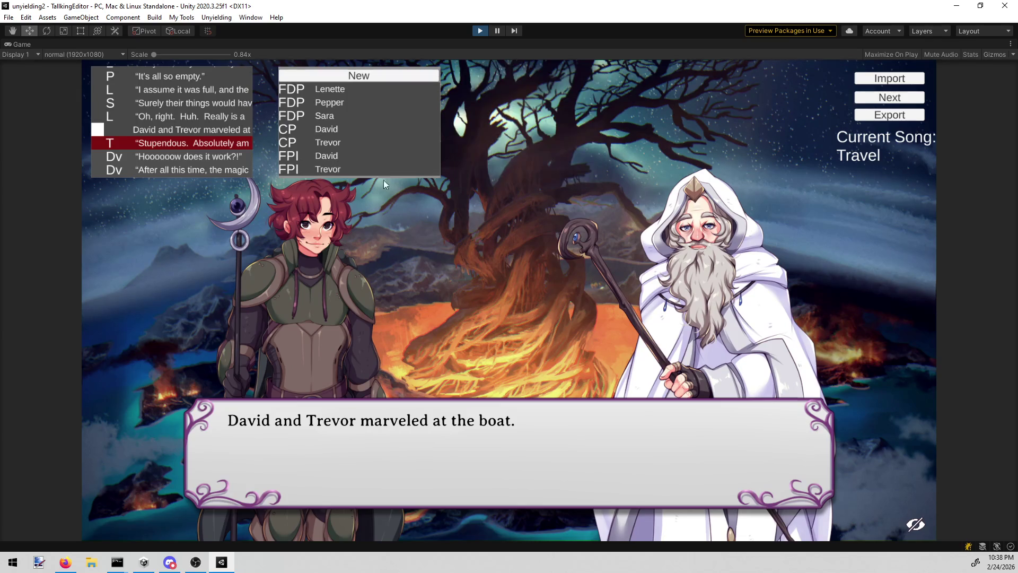
key(alt+Tab)
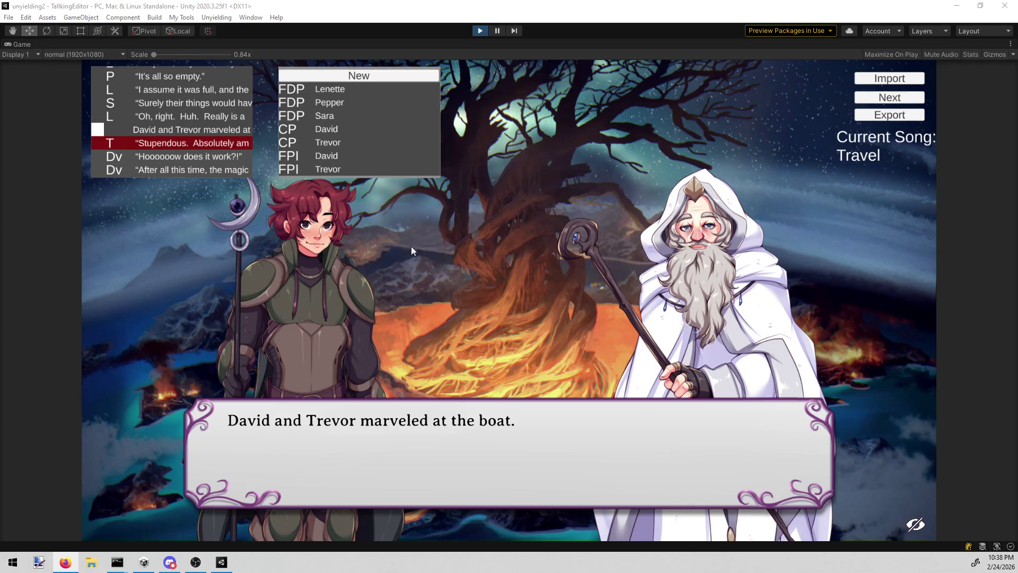
- Add a Set Face Expression command giving David a Happy expression
click(410, 75)
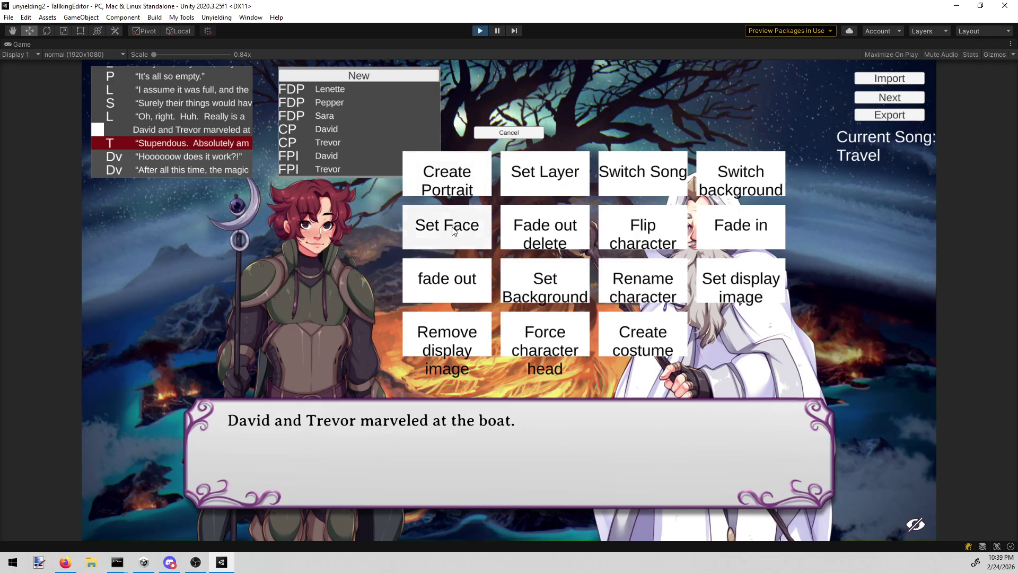
click(456, 227)
click(565, 120)
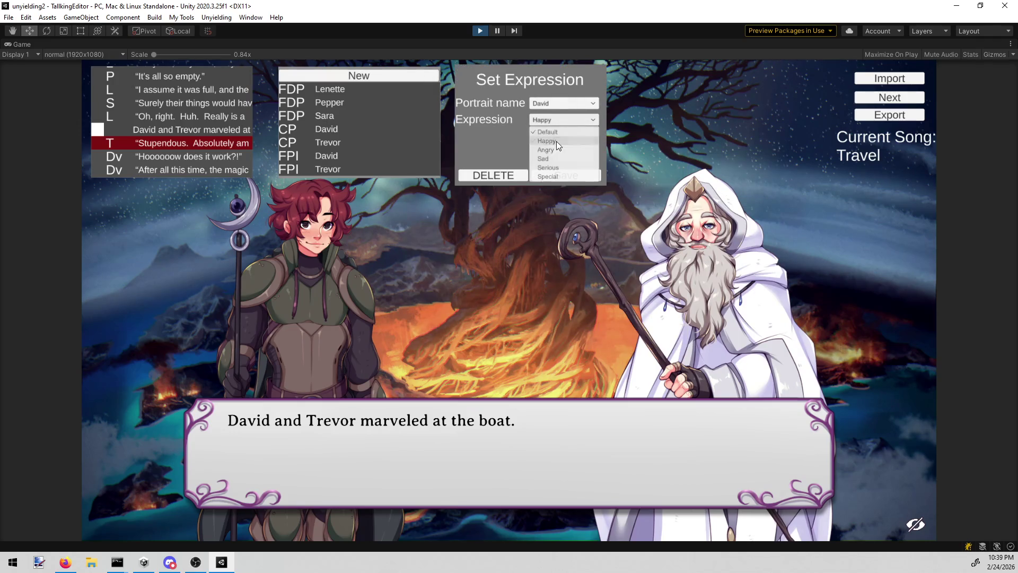
click(555, 141)
click(548, 176)
scroll(292, 118, up, 1)
- Give Trevor a Happy expression, then move to 'Stupendous. Absolutely amazing!'
click(426, 75)
click(451, 227)
click(581, 100)
click(563, 123)
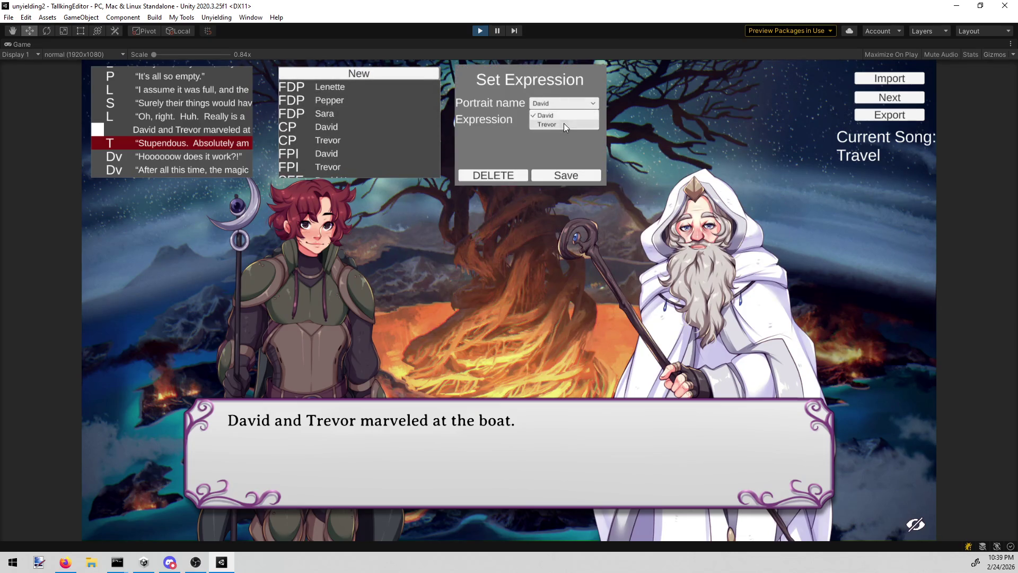
click(564, 123)
click(556, 141)
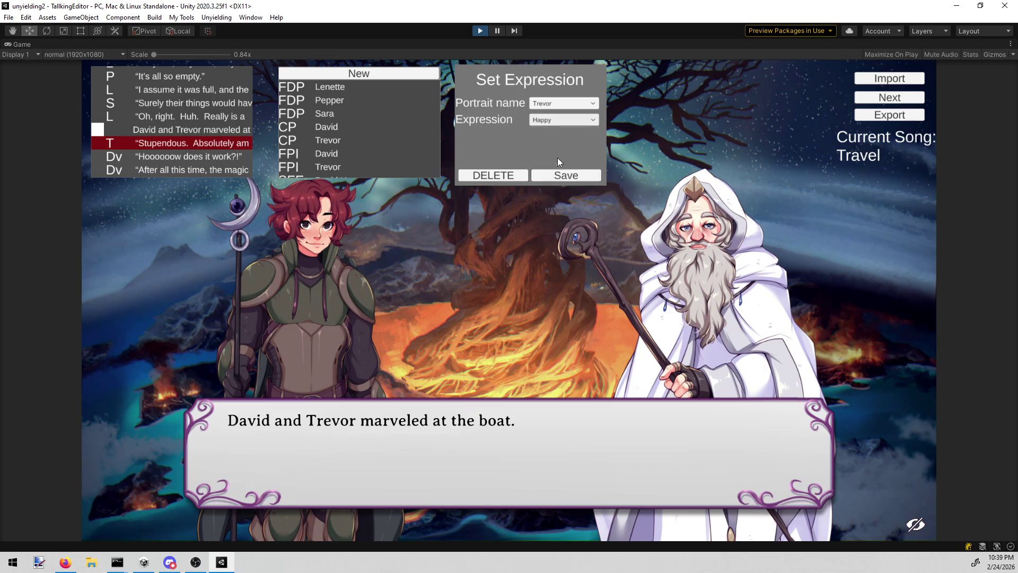
click(542, 170)
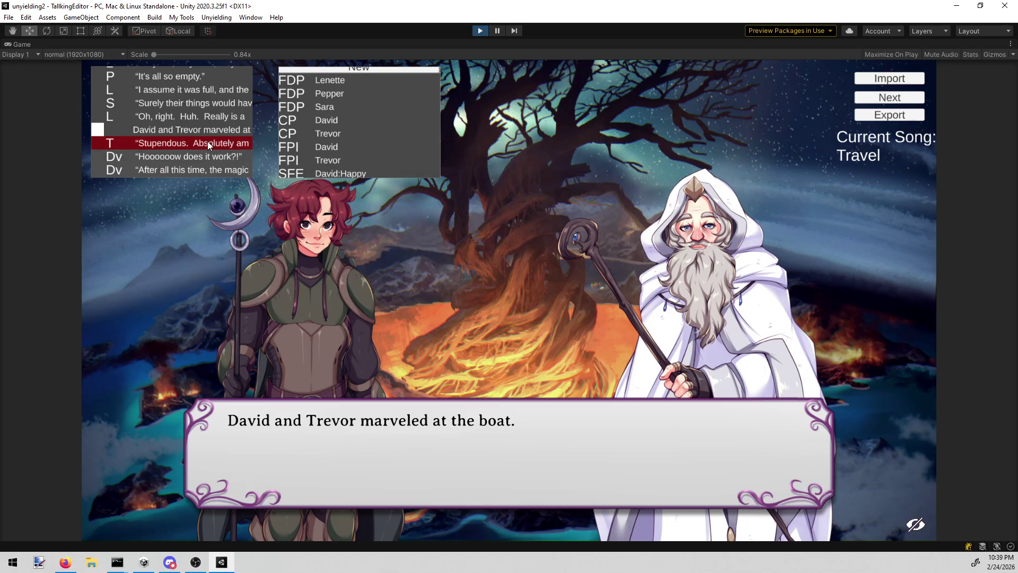
click(208, 142)
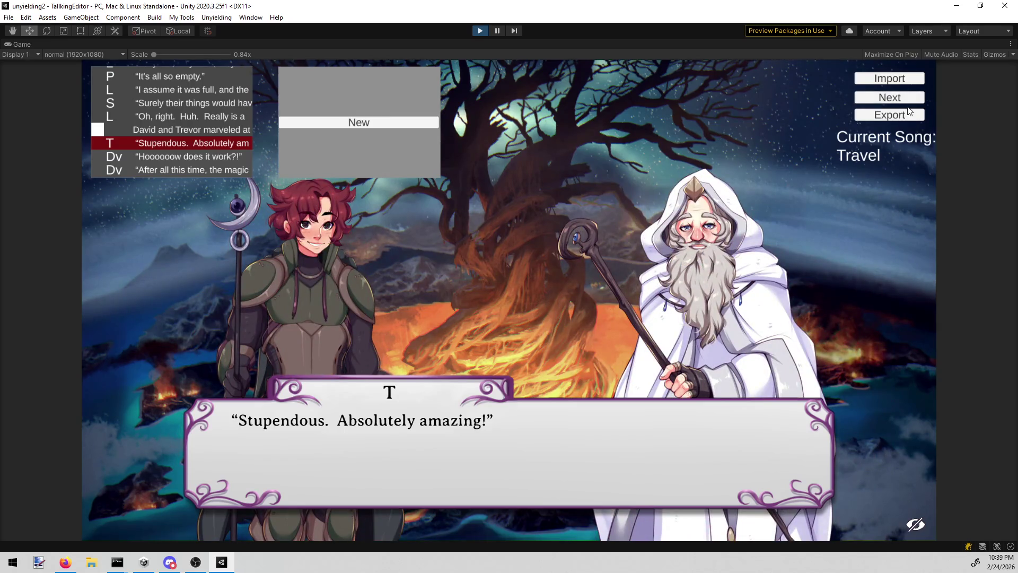
- Step past 'Hoooooow does it work?!' and 'Sure, sure.' to 'The group gathered in the large hold.'
click(889, 102)
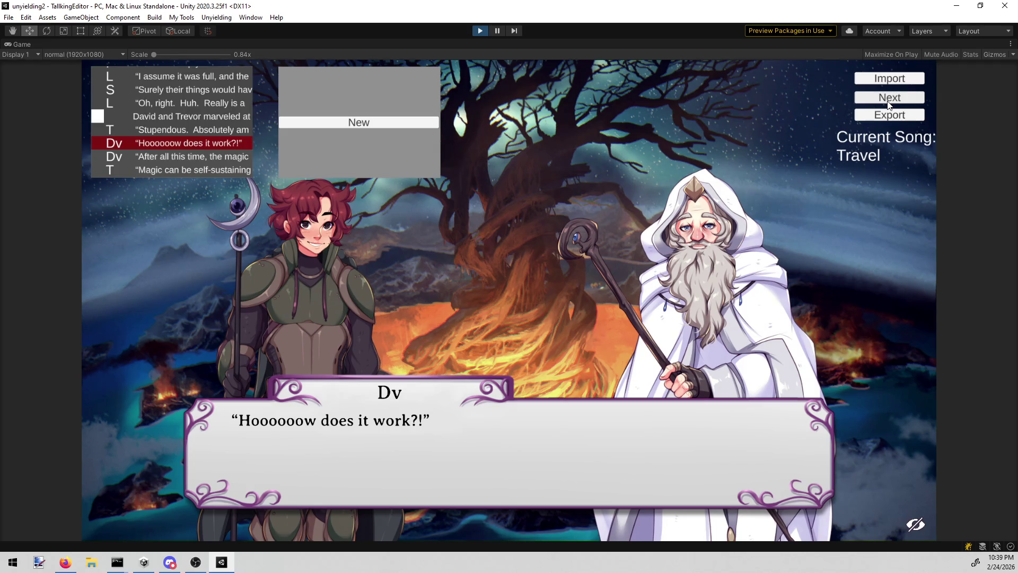
click(889, 101)
click(888, 102)
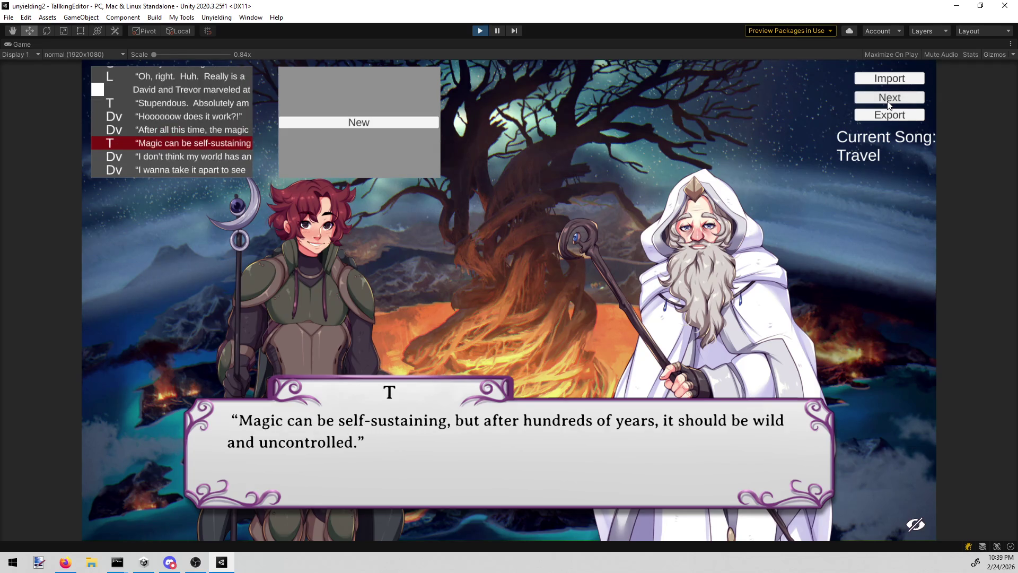
click(889, 101)
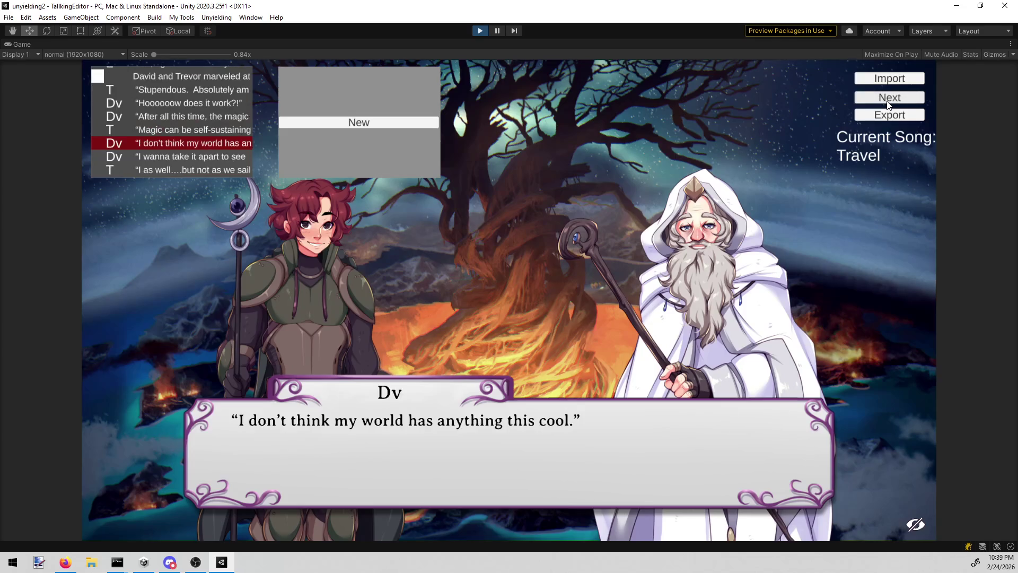
click(888, 102)
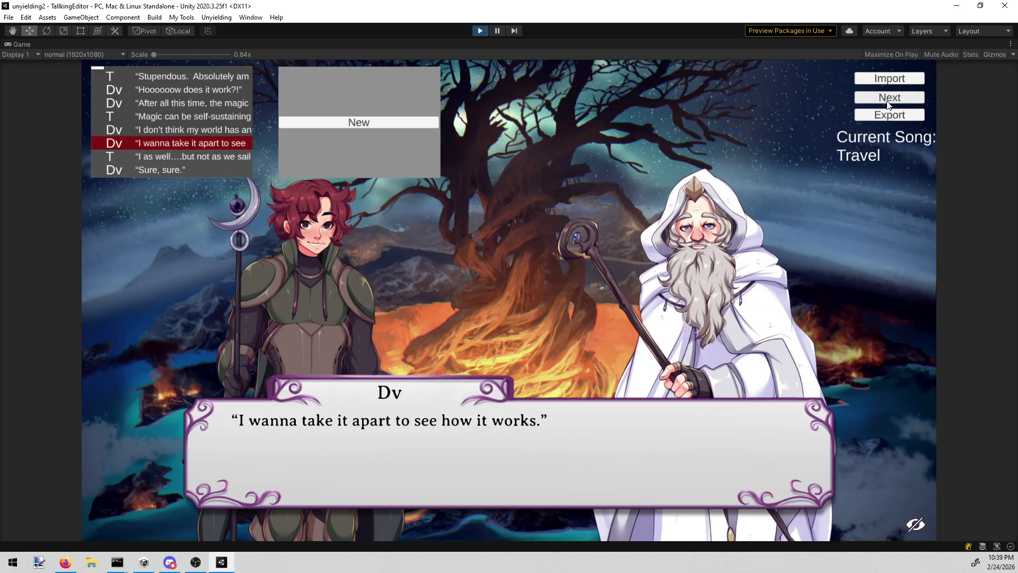
click(888, 102)
click(884, 101)
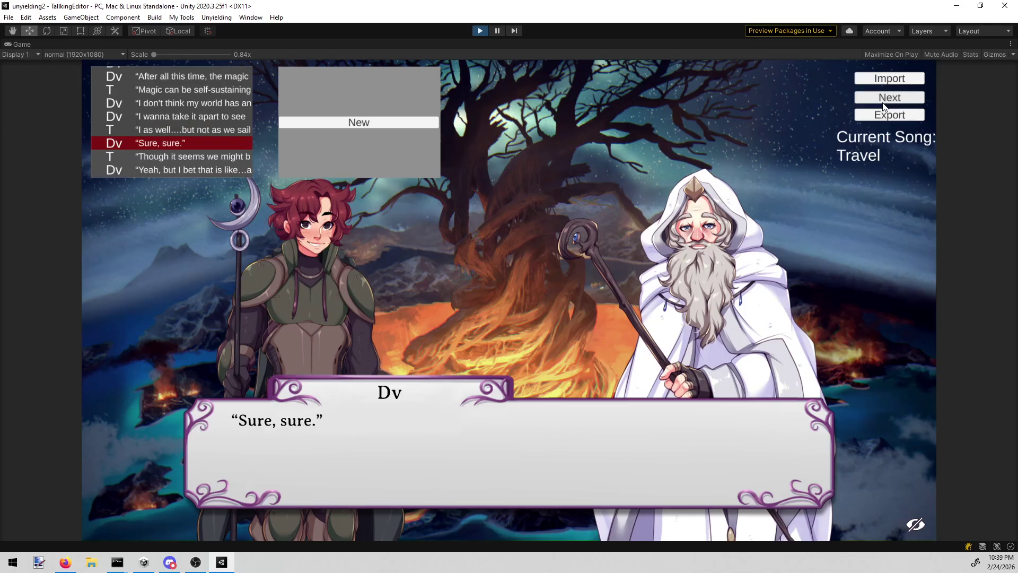
click(883, 102)
click(884, 102)
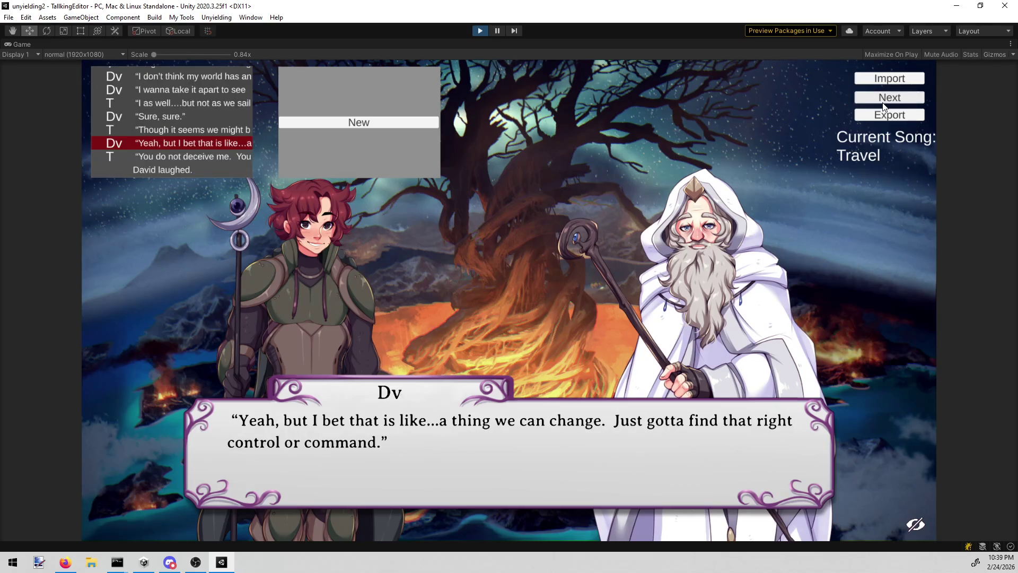
click(883, 102)
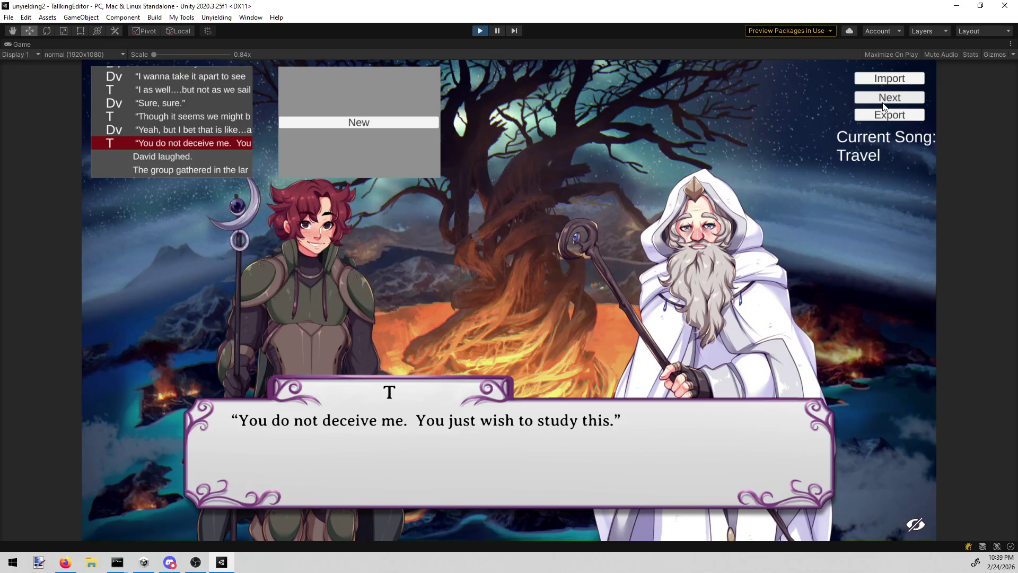
click(884, 102)
click(884, 101)
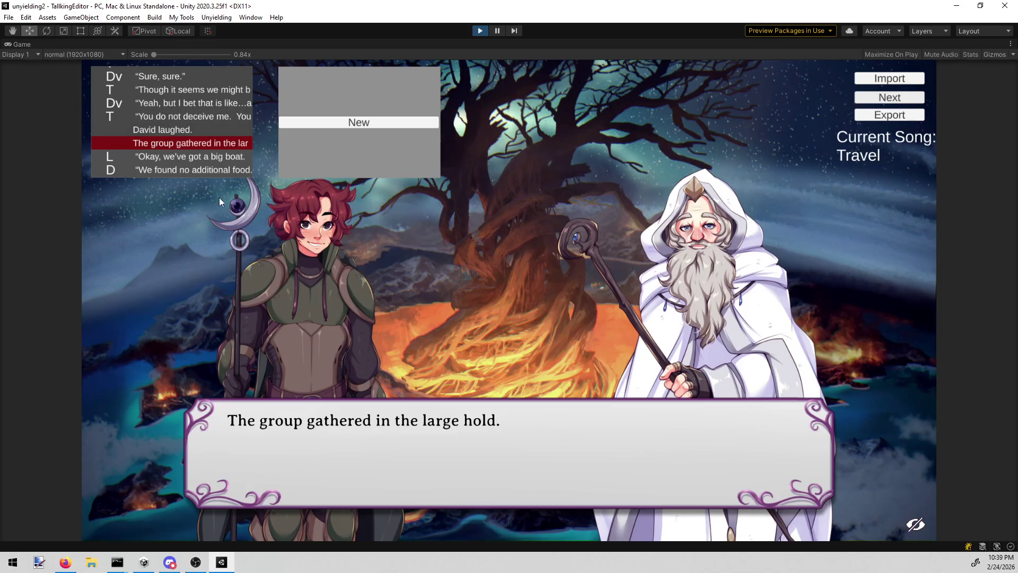
- Add and save Fade out delete commands for the David and Trevor portraits
click(325, 127)
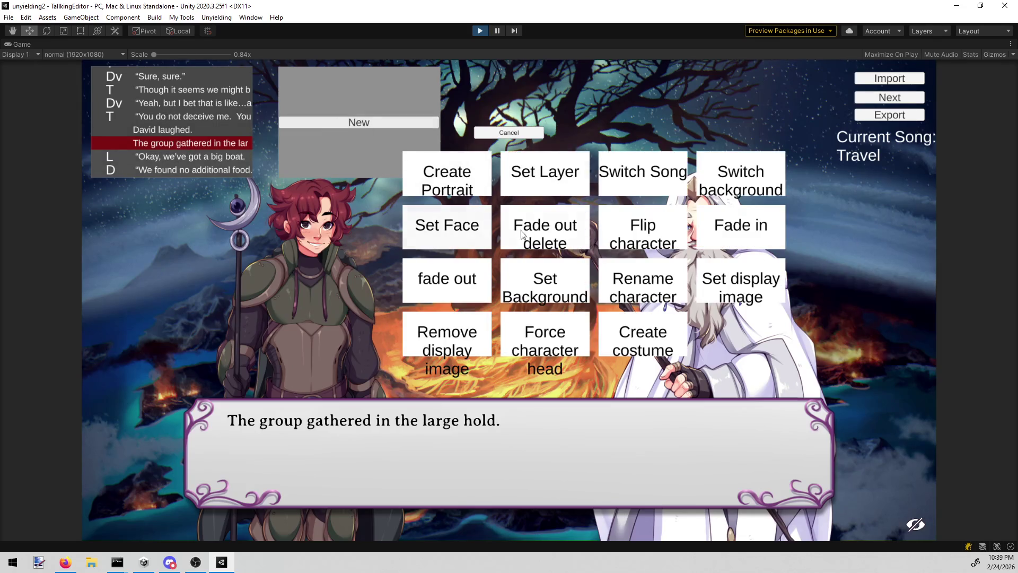
click(540, 234)
click(571, 103)
text(David)
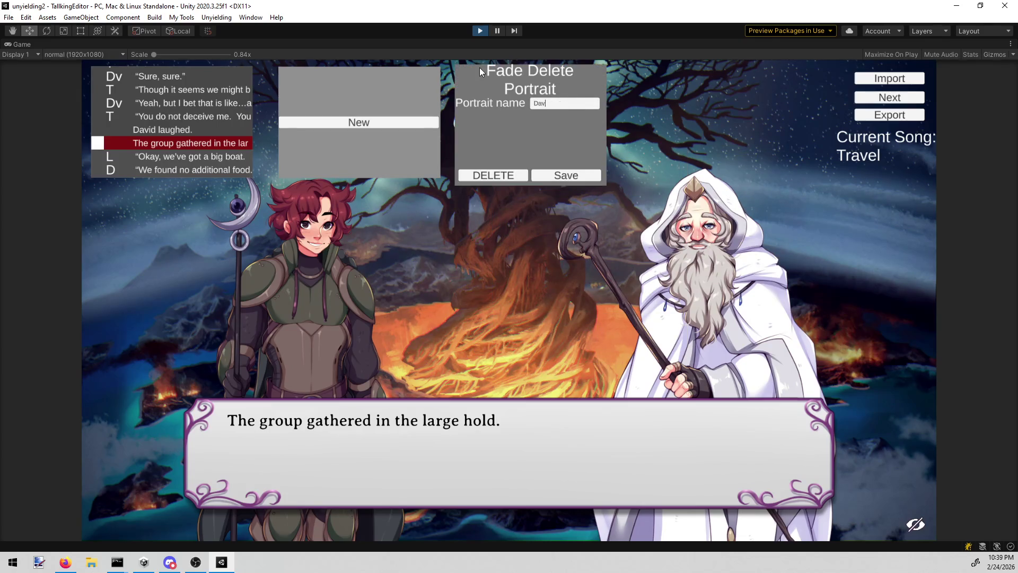
click(583, 178)
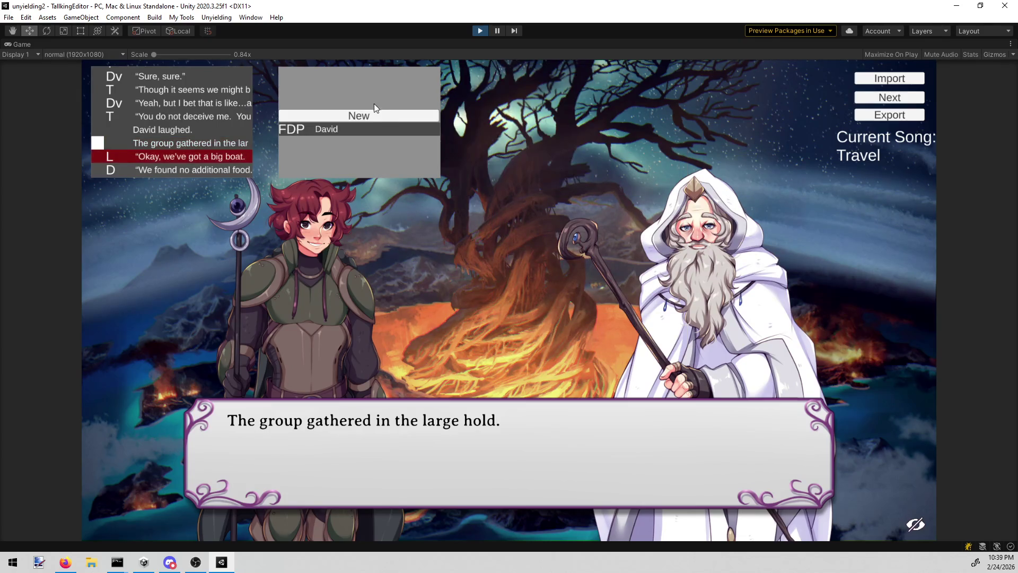
click(361, 115)
click(535, 243)
click(558, 109)
text(Trevor)
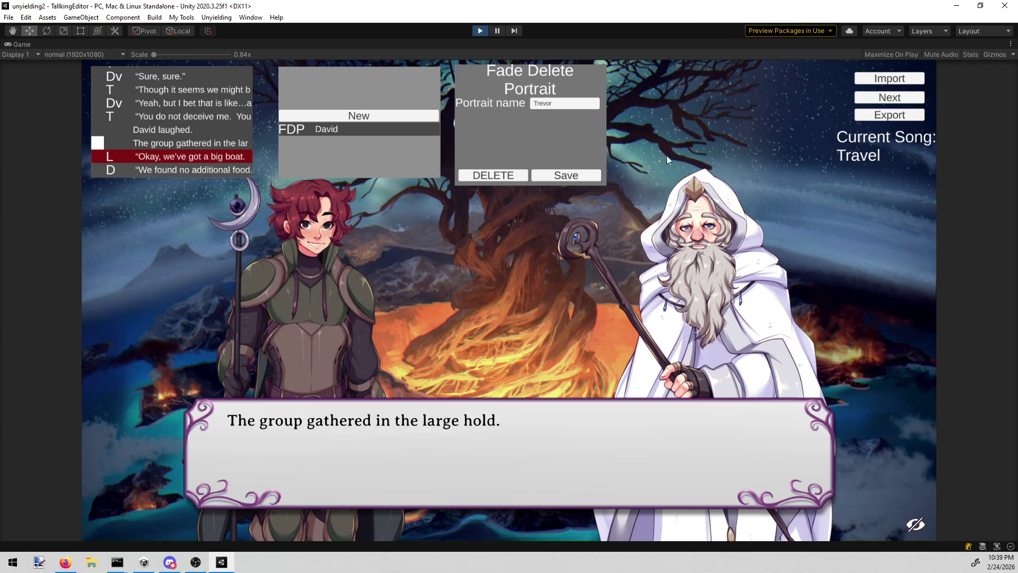
click(594, 173)
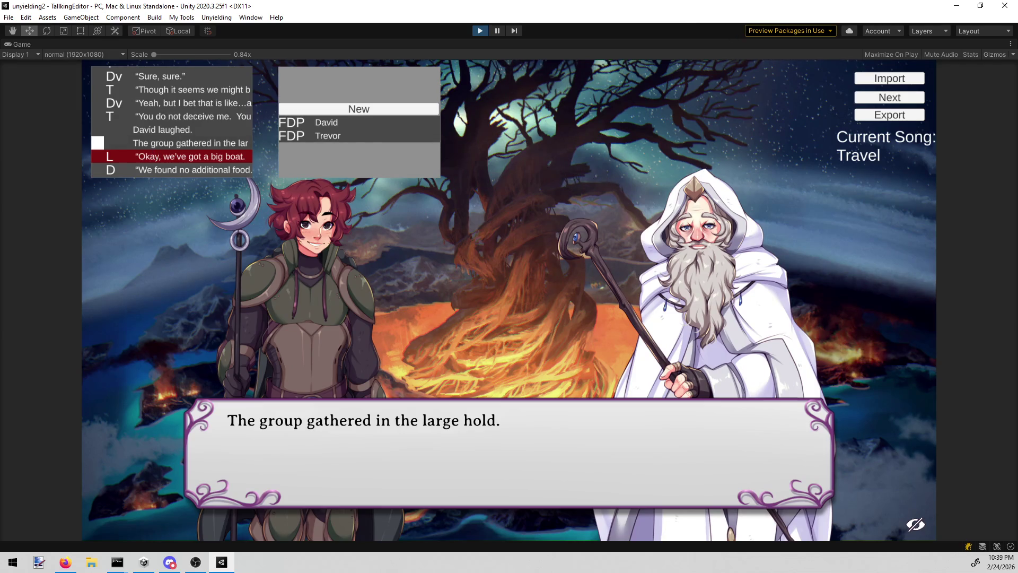
key(alt+Tab)
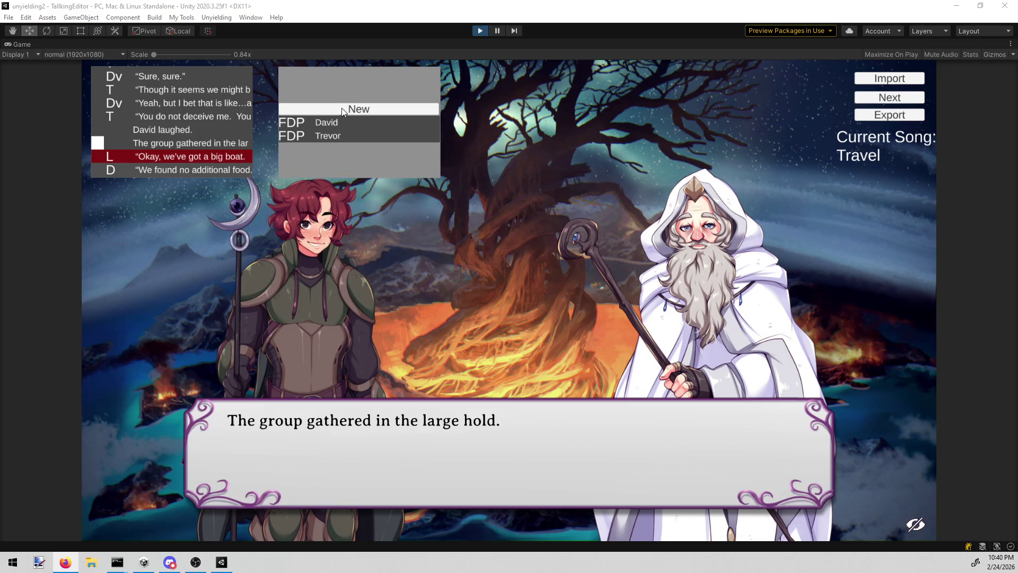
- Add a Create Portrait command for Lenette in a chosen slot and save it
scroll(162, 146, down, 3)
mouse_move(165, 119)
mouse_down()
mouse_move(169, 133)
mouse_move(183, 59)
mouse_move(183, 93)
mouse_up()
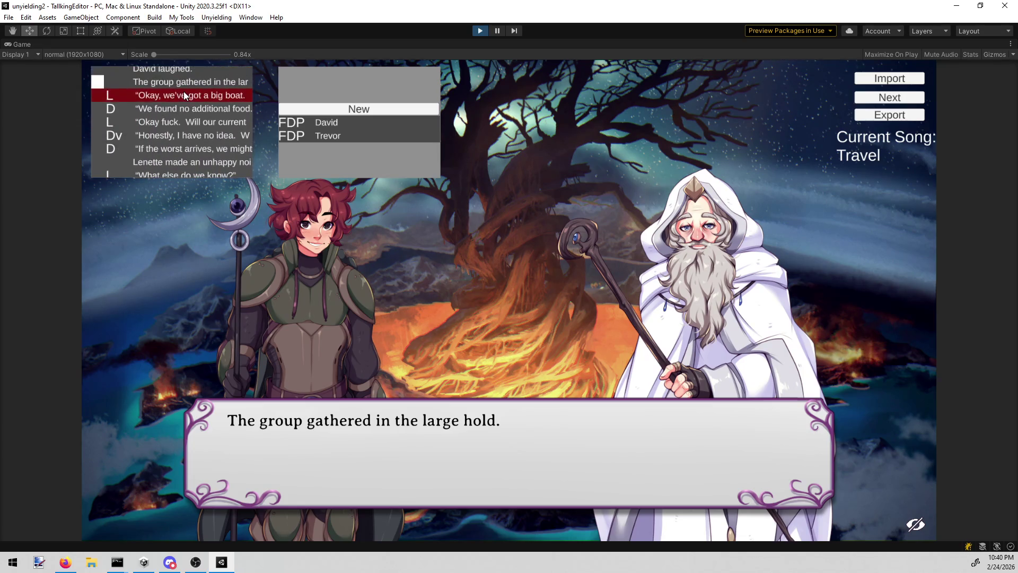
click(313, 111)
click(438, 177)
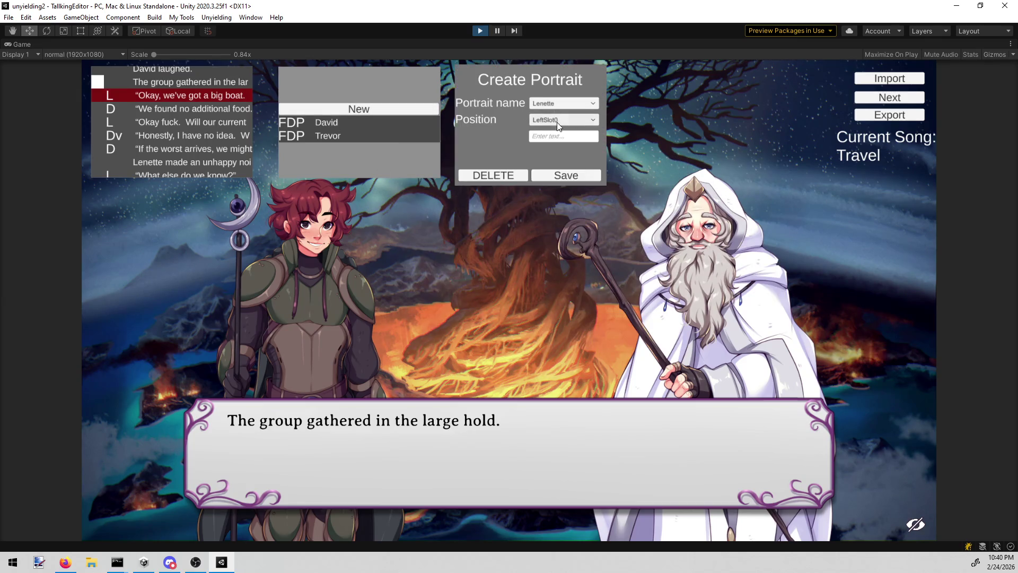
click(557, 122)
click(548, 139)
click(549, 177)
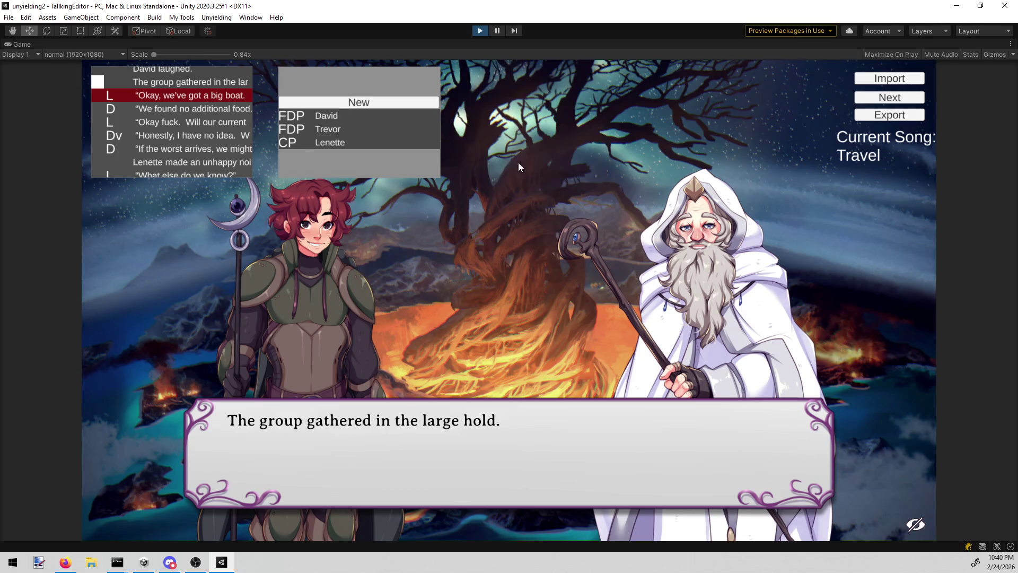
- Add a Create Portrait command for David at LeftSlot0 and save it
click(345, 101)
click(474, 177)
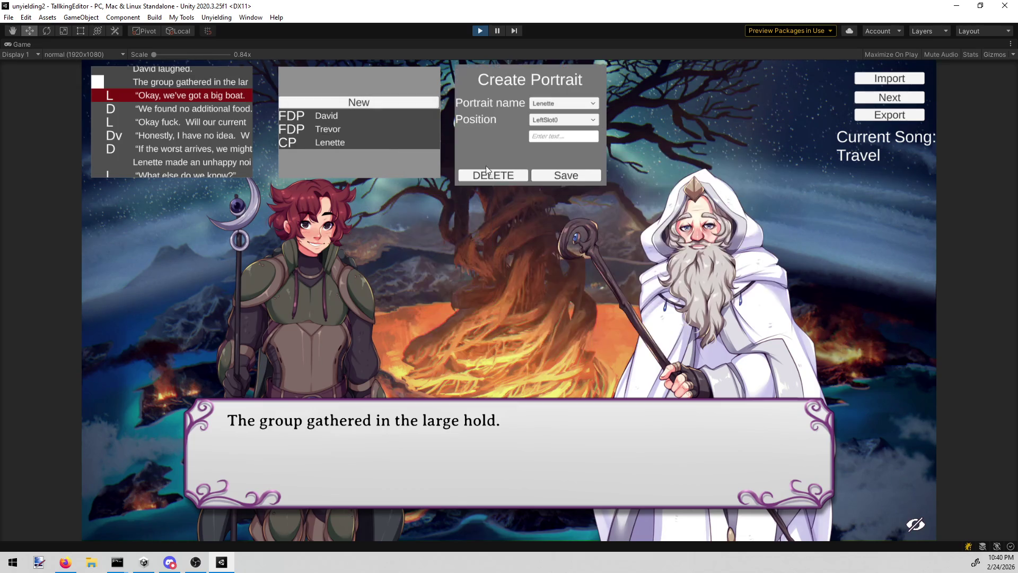
click(550, 103)
click(545, 127)
click(544, 124)
click(544, 129)
click(558, 180)
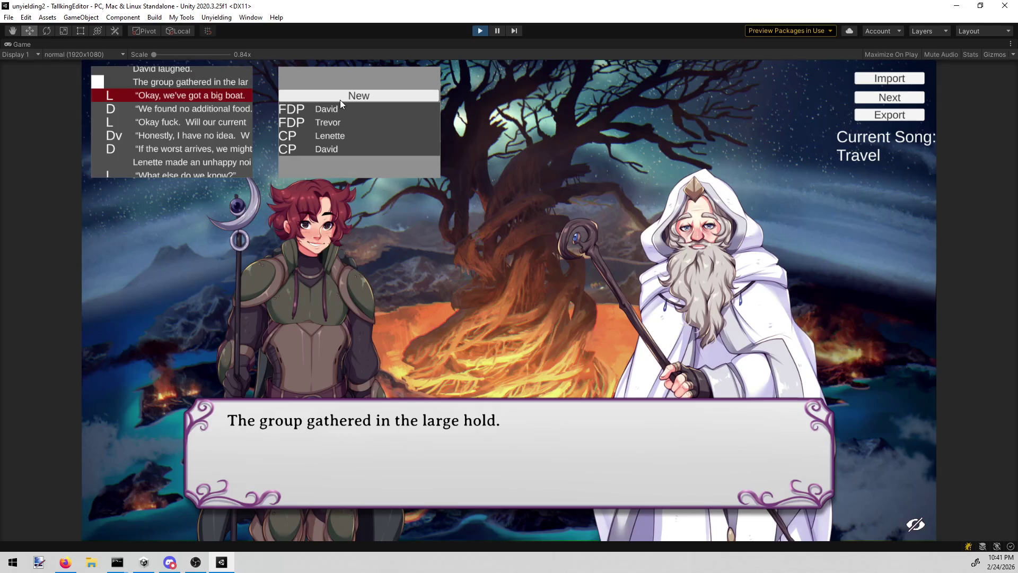
- Add a Create Portrait command for Trevor at RightSlot2 and save it
mouse_move(206, 147)
mouse_down()
mouse_move(227, 58)
mouse_move(231, 96)
mouse_move(224, 132)
mouse_move(219, 53)
mouse_up()
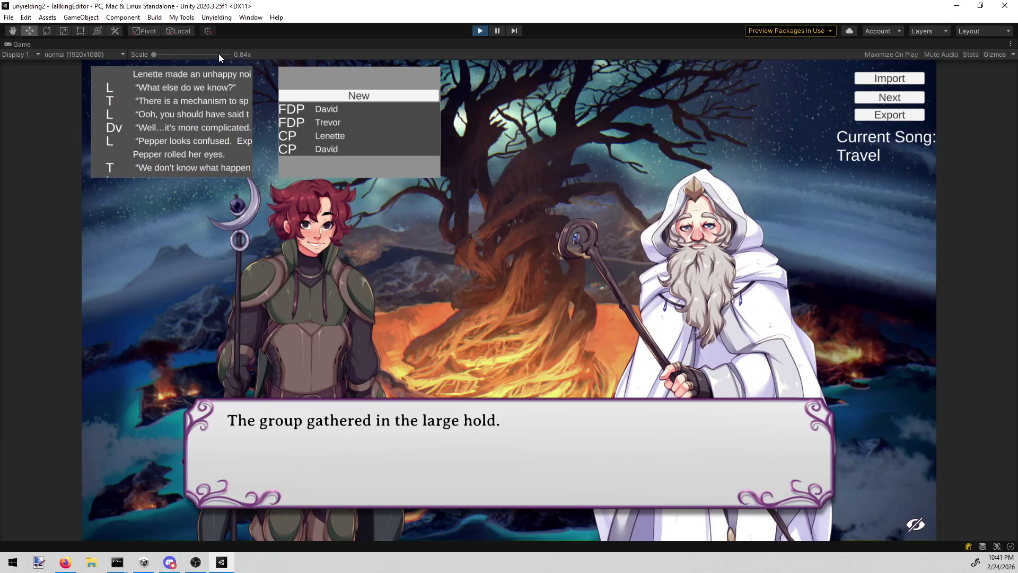
mouse_move(194, 177)
mouse_down()
mouse_move(203, 112)
mouse_move(215, 160)
mouse_up()
mouse_move(276, 132)
mouse_down()
mouse_move(189, 121)
mouse_move(201, 50)
mouse_up()
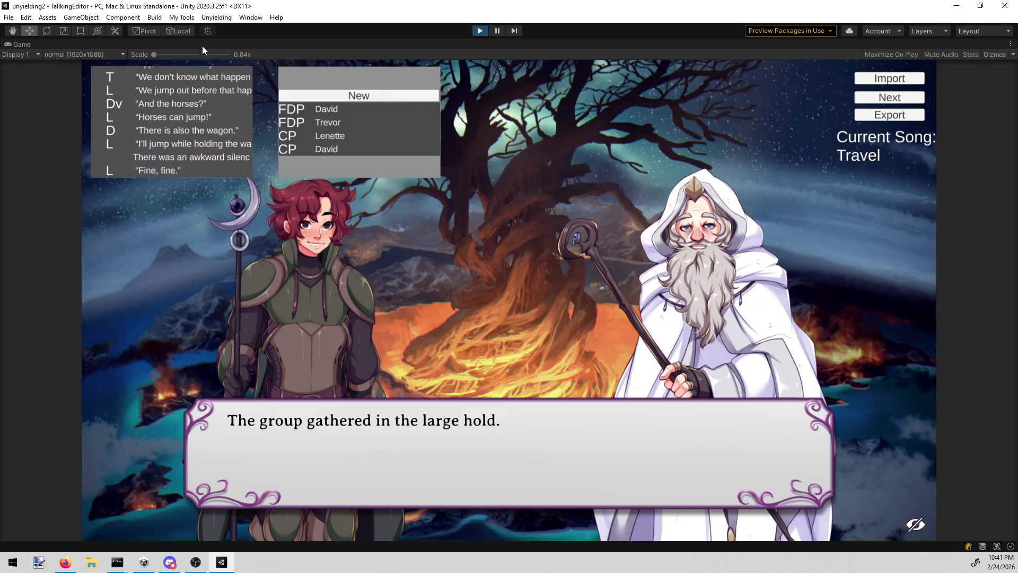
mouse_move(209, 167)
mouse_down()
mouse_move(196, 104)
mouse_move(202, 189)
mouse_up()
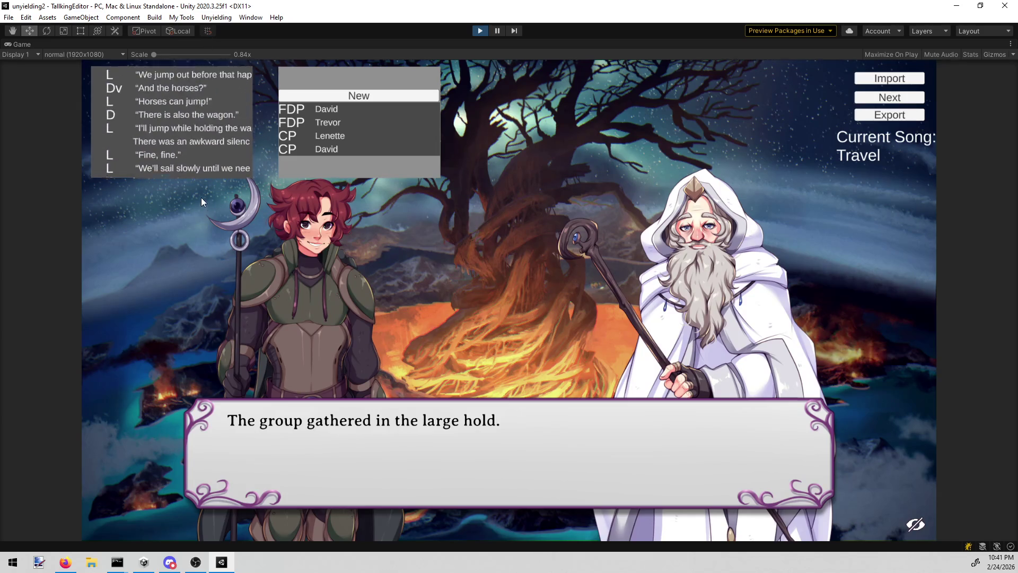
drag(193, 112, 199, 84)
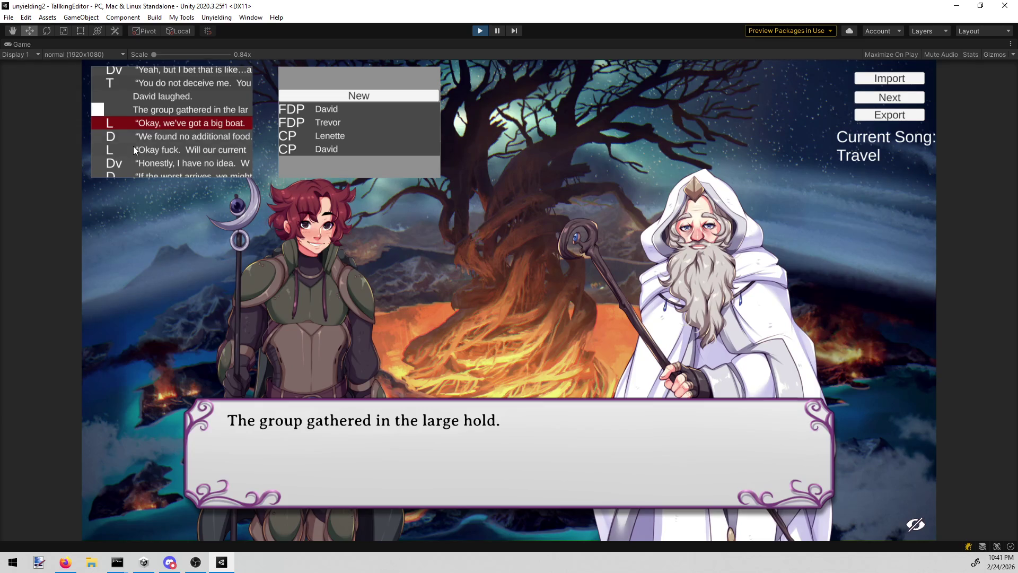
click(330, 91)
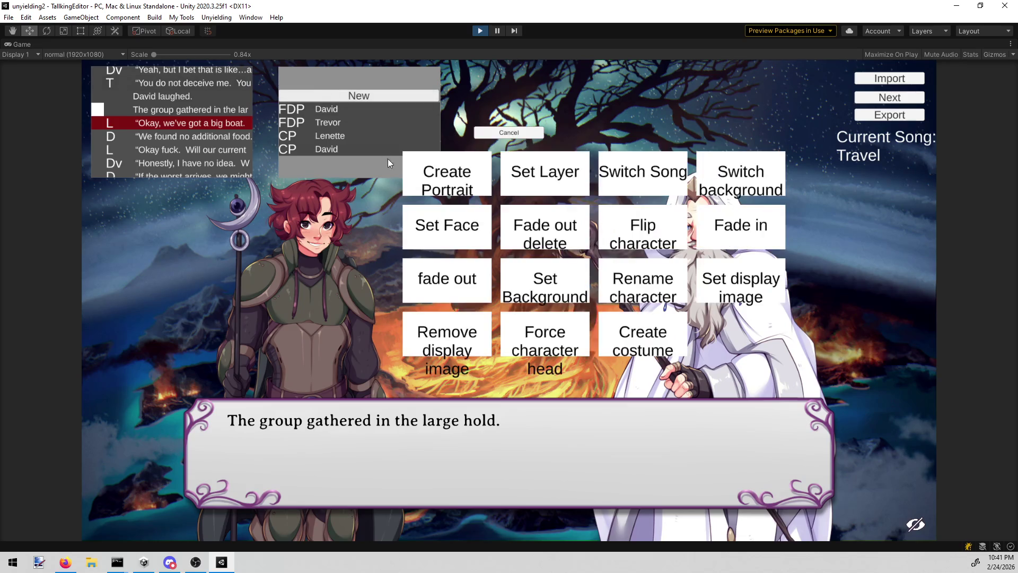
click(423, 175)
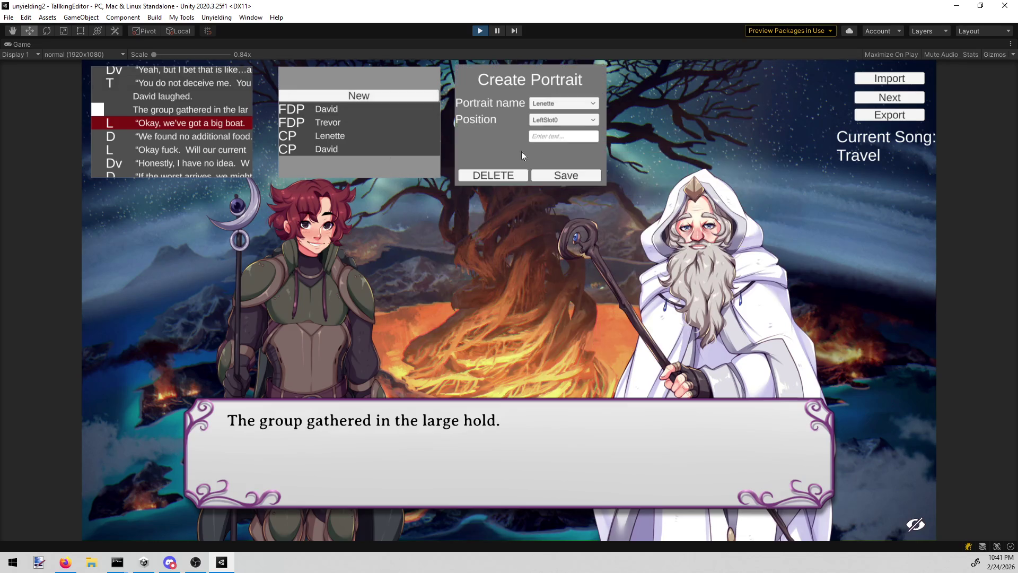
click(546, 120)
click(538, 101)
click(537, 101)
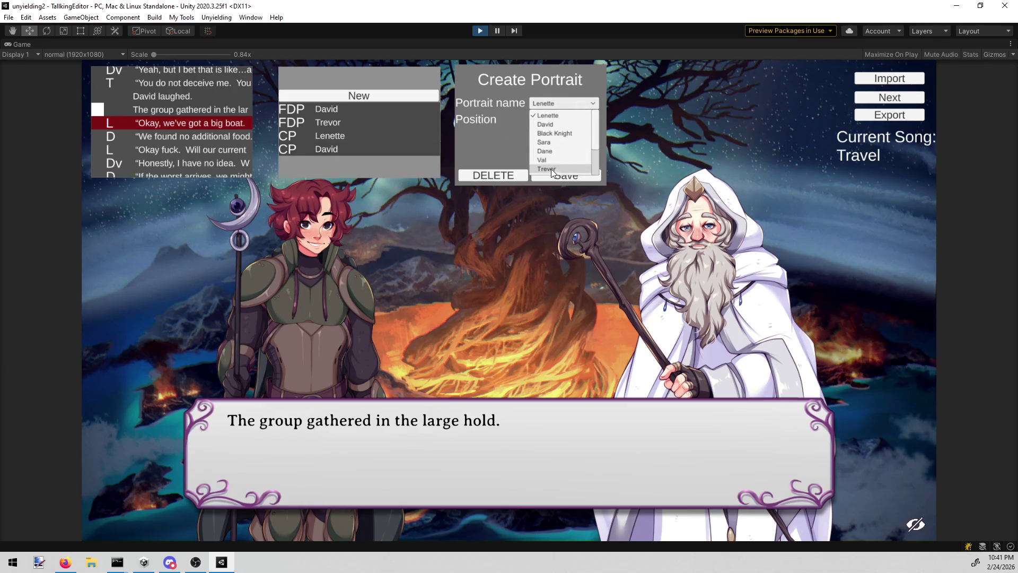
click(551, 168)
click(563, 121)
click(560, 158)
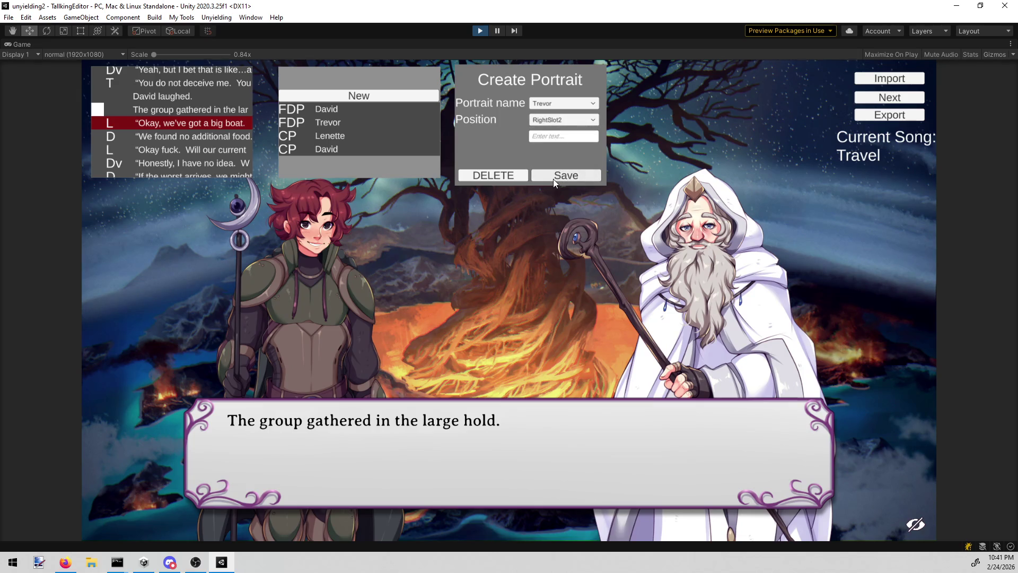
click(553, 179)
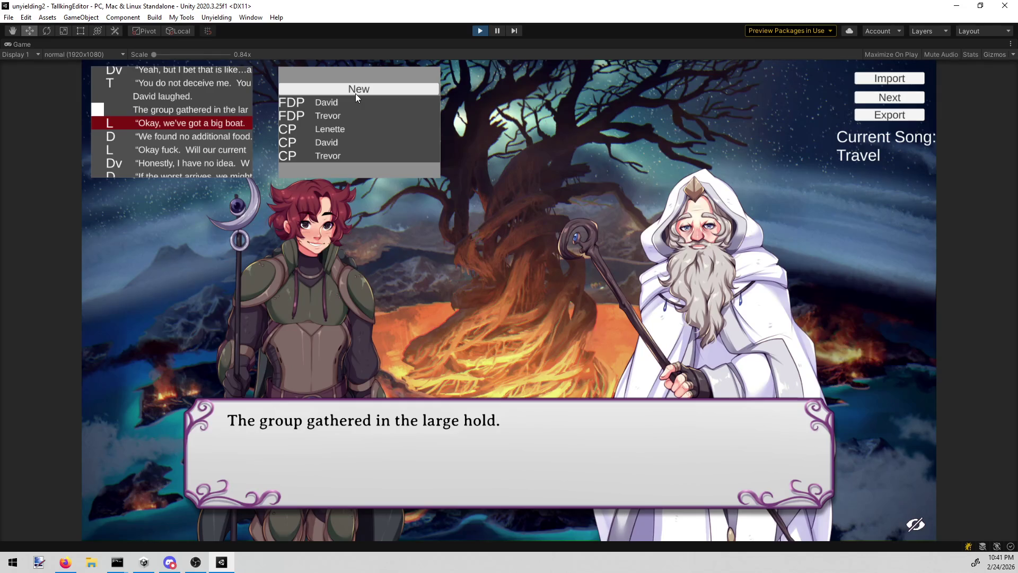
- Add a Dane portrait at RightSlot1, then delete that misplaced command
click(172, 123)
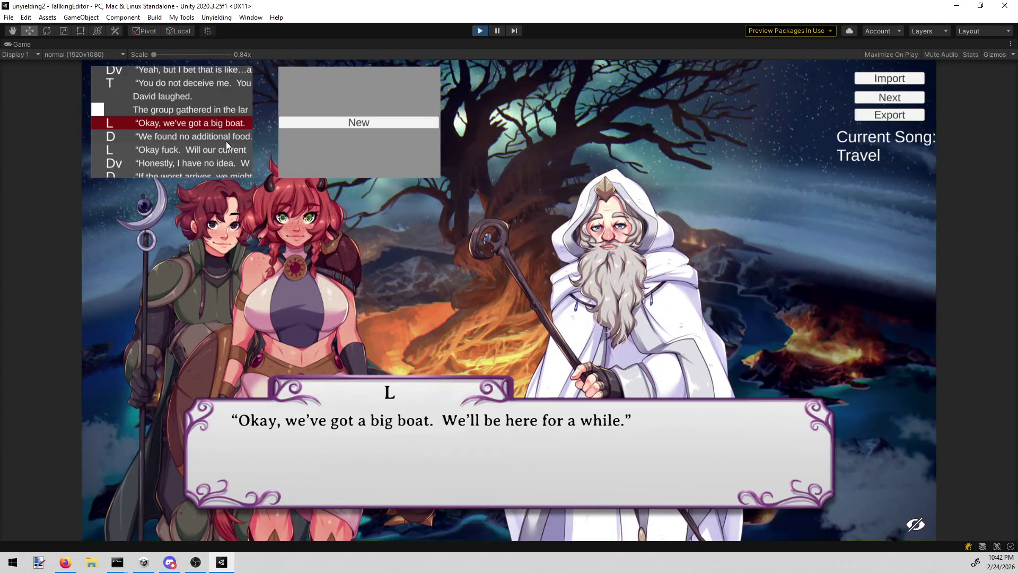
scroll(225, 139, down, 2)
click(391, 122)
click(449, 171)
click(549, 104)
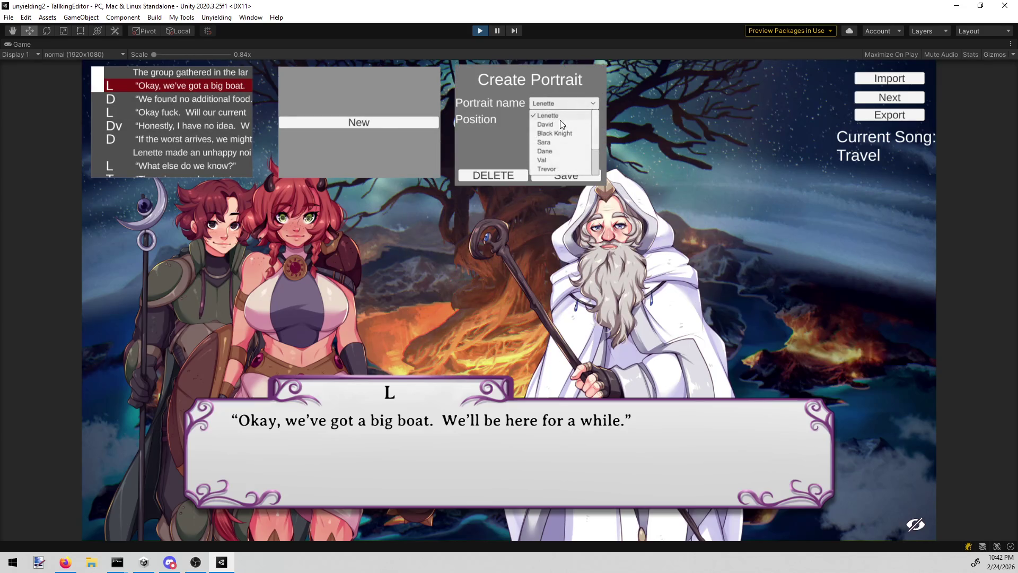
click(545, 150)
click(563, 117)
click(553, 166)
click(563, 174)
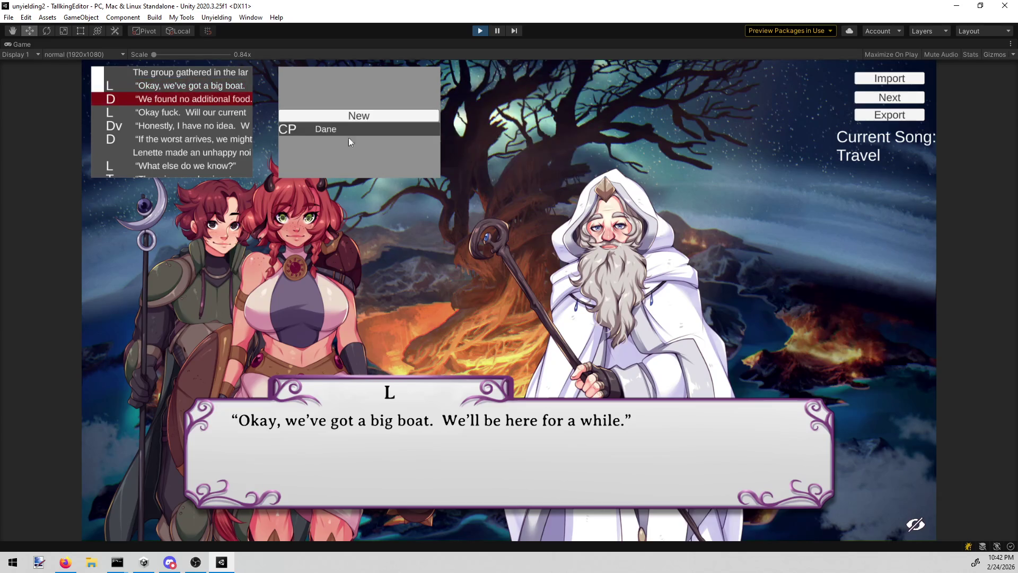
click(351, 130)
click(493, 174)
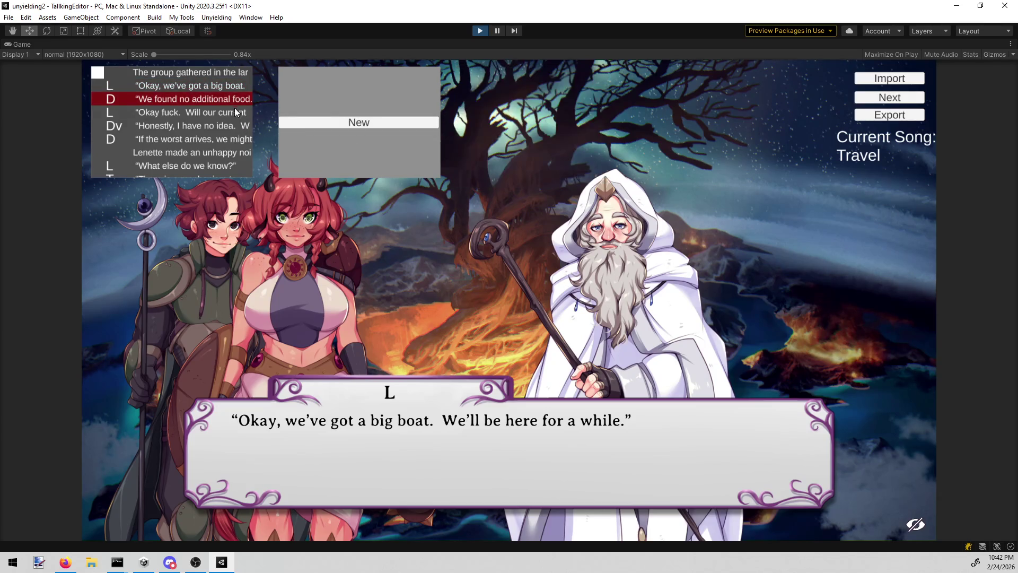
- On 'The group gathered in the large hold.', create a Dane portrait at RightSlot1
scroll(223, 106, up, 3)
click(220, 109)
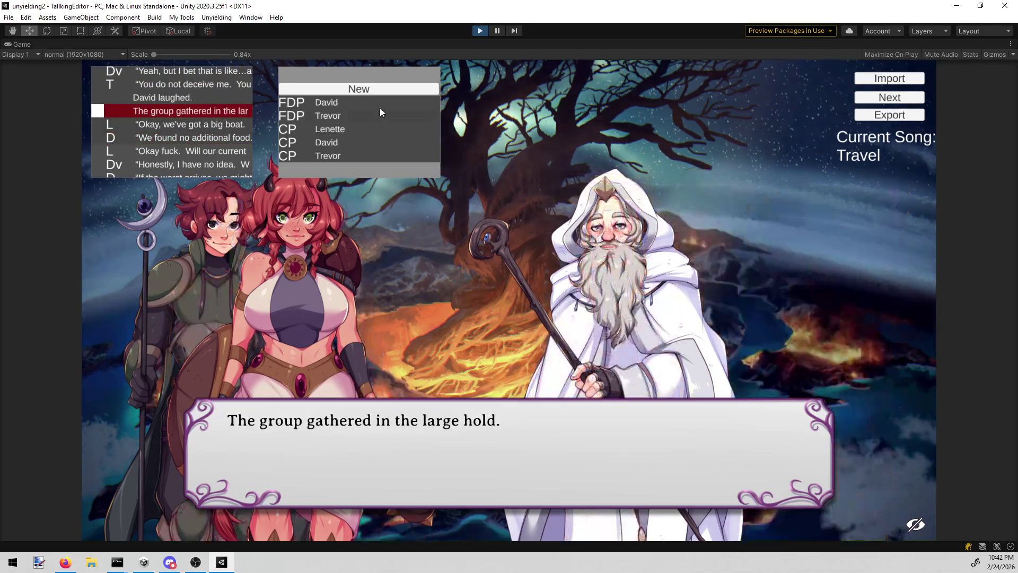
click(384, 91)
click(447, 178)
click(563, 103)
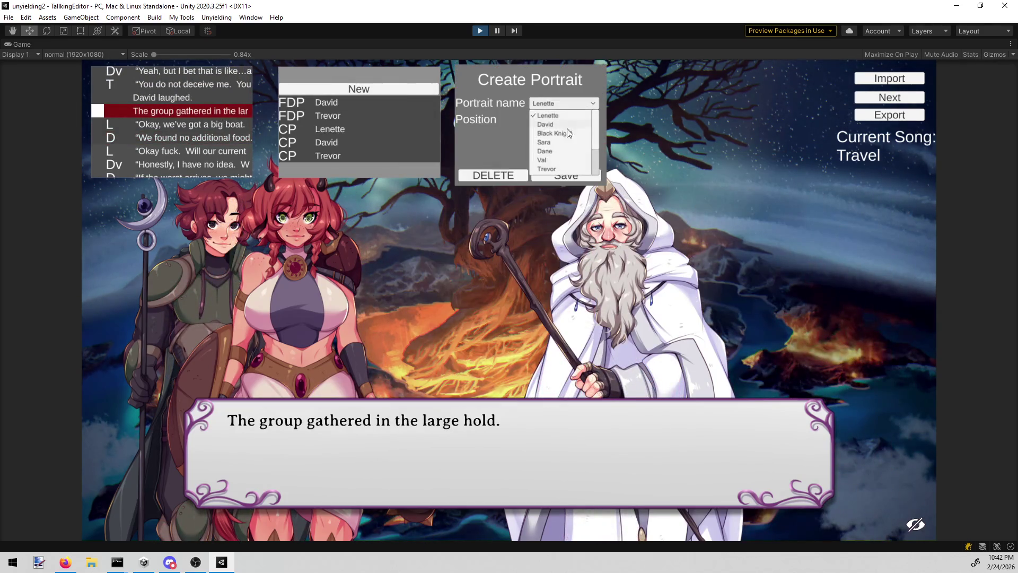
click(554, 151)
click(563, 119)
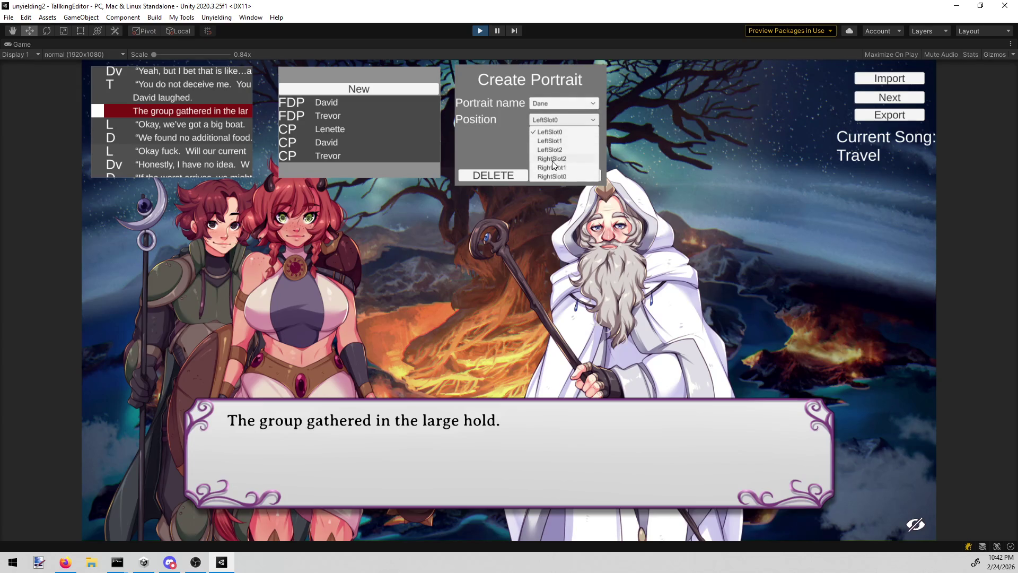
click(551, 167)
click(562, 175)
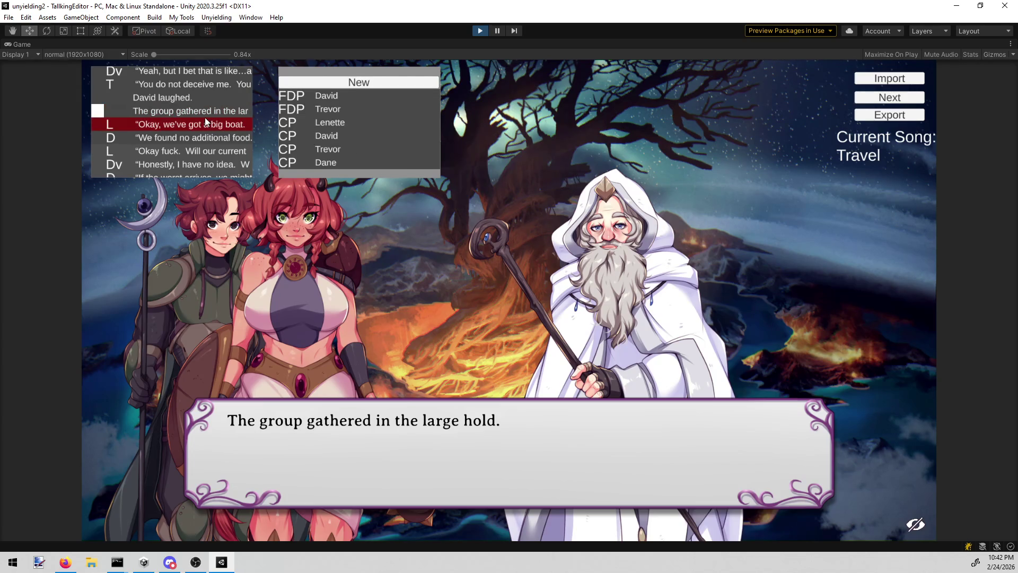
click(202, 114)
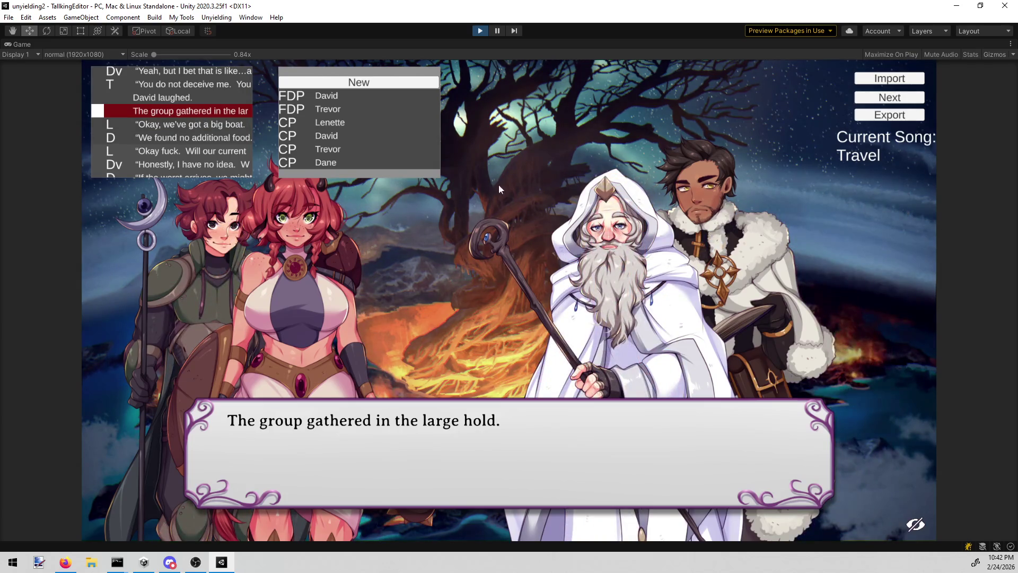
- Add a Set Layer command for the Trevor portrait on the same line
click(370, 83)
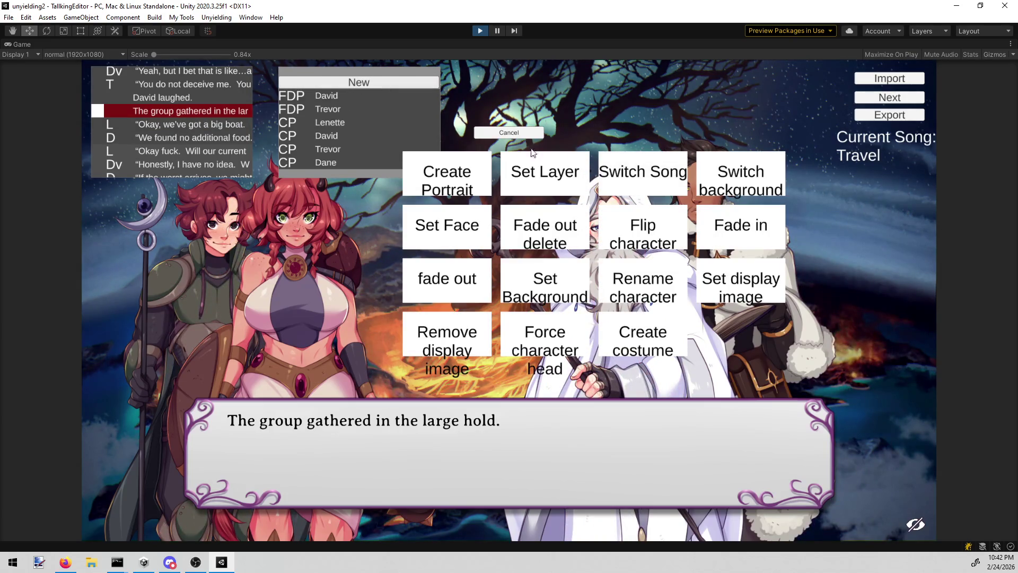
click(578, 178)
click(569, 106)
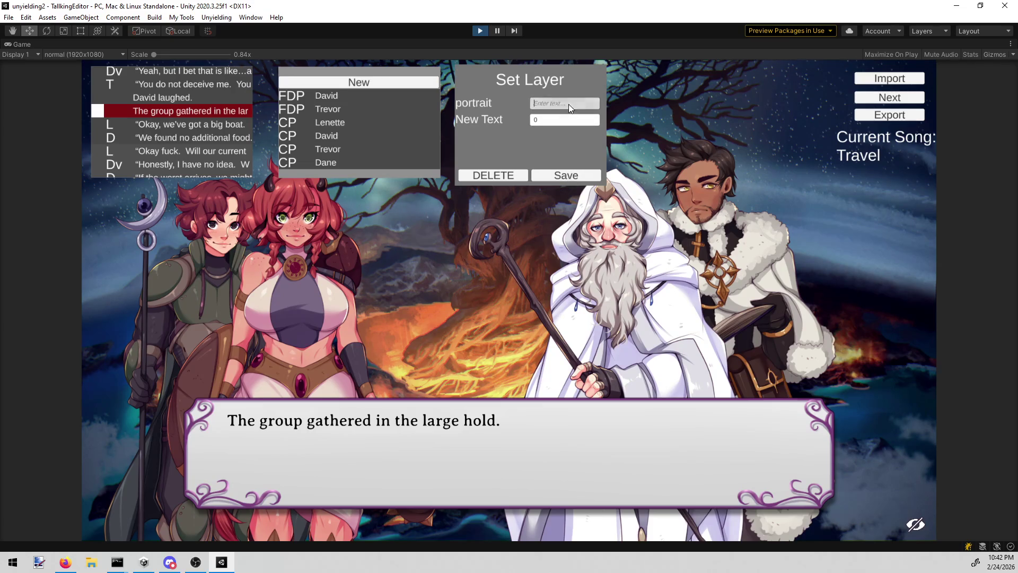
text(Dane)
key(BackSpace)
key(BackSpace)
key(BackSpace)
text(Trevor)
click(566, 176)
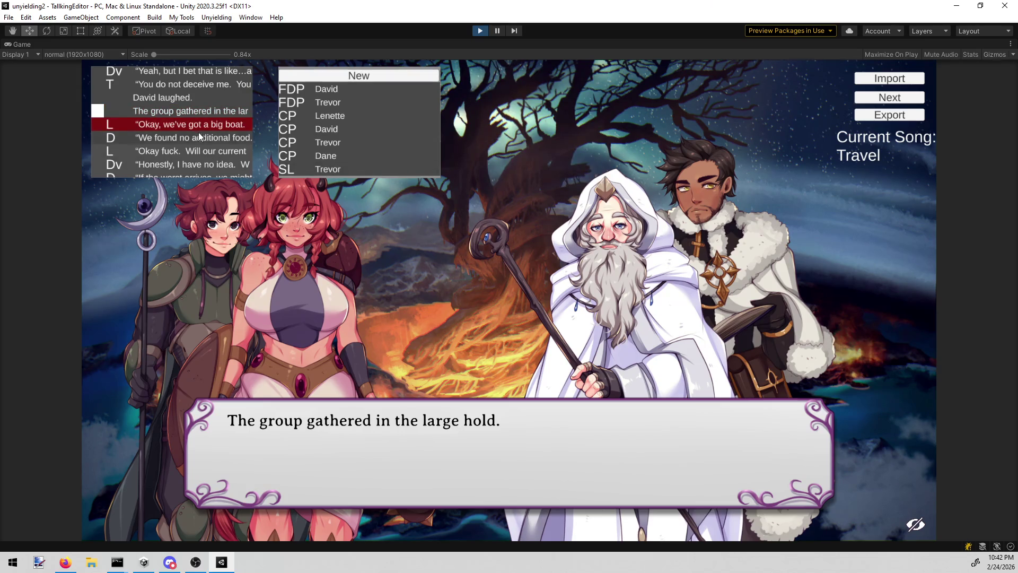
click(200, 113)
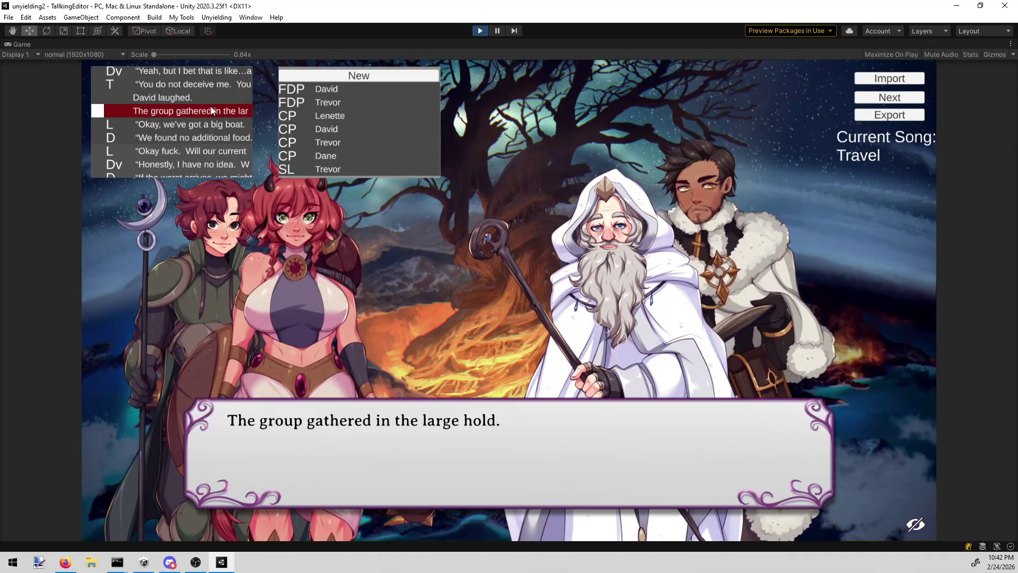
- Preview twelve lines up to 'Pepper rolled her eyes.', then reselect the large-hold line
click(889, 98)
click(889, 99)
click(889, 99)
click(889, 98)
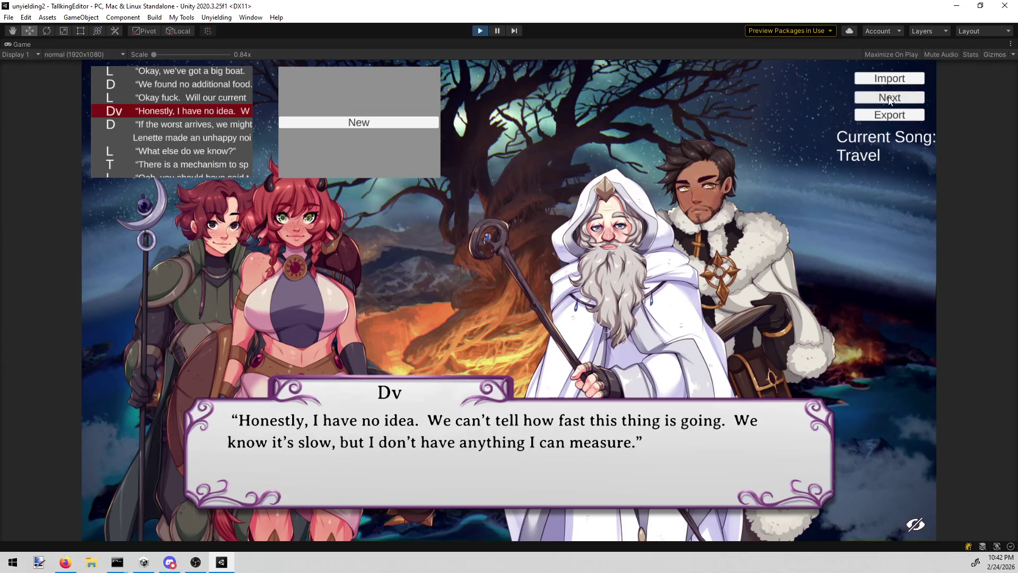
click(889, 99)
click(889, 99)
click(890, 99)
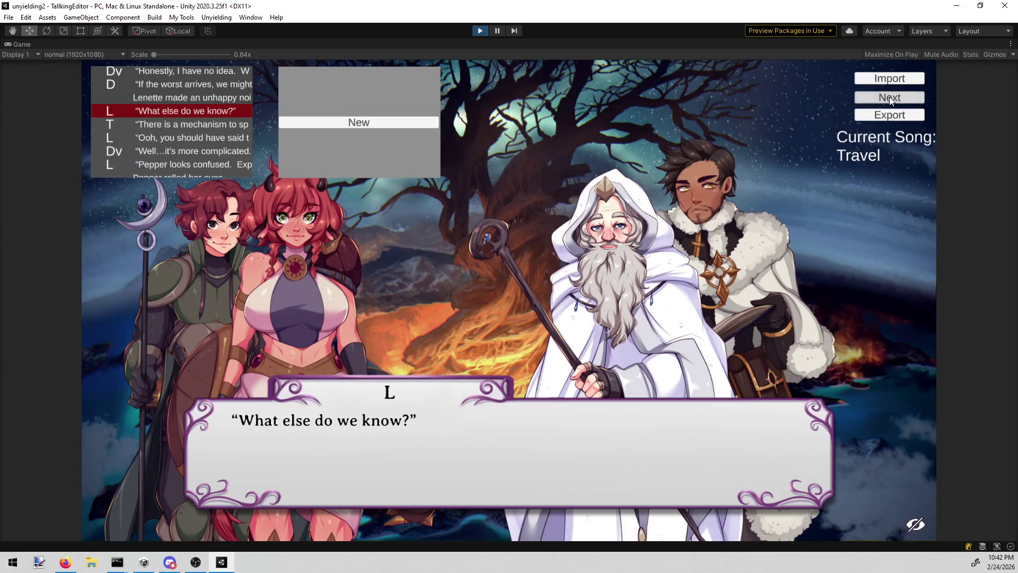
click(889, 98)
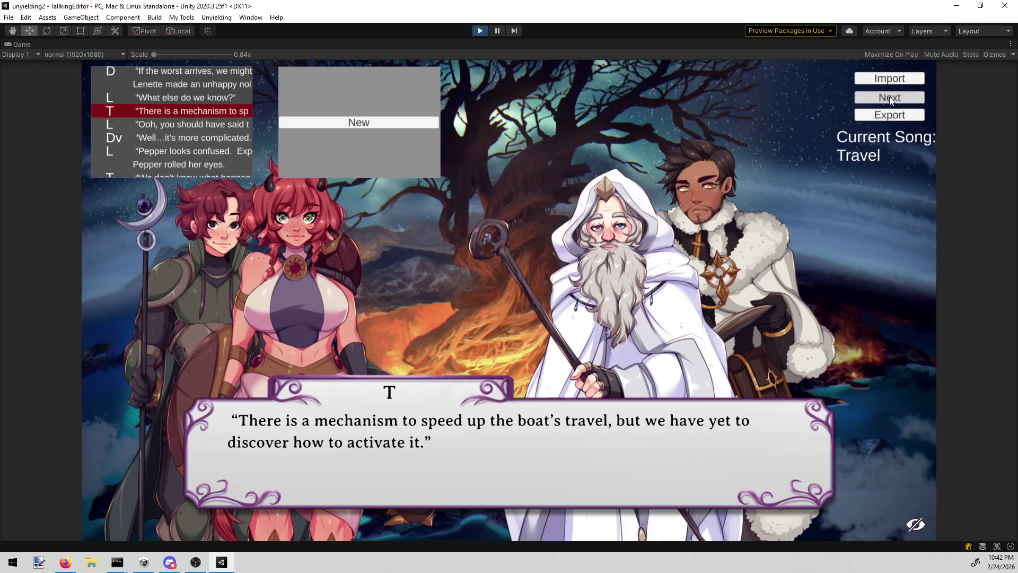
click(889, 99)
click(889, 98)
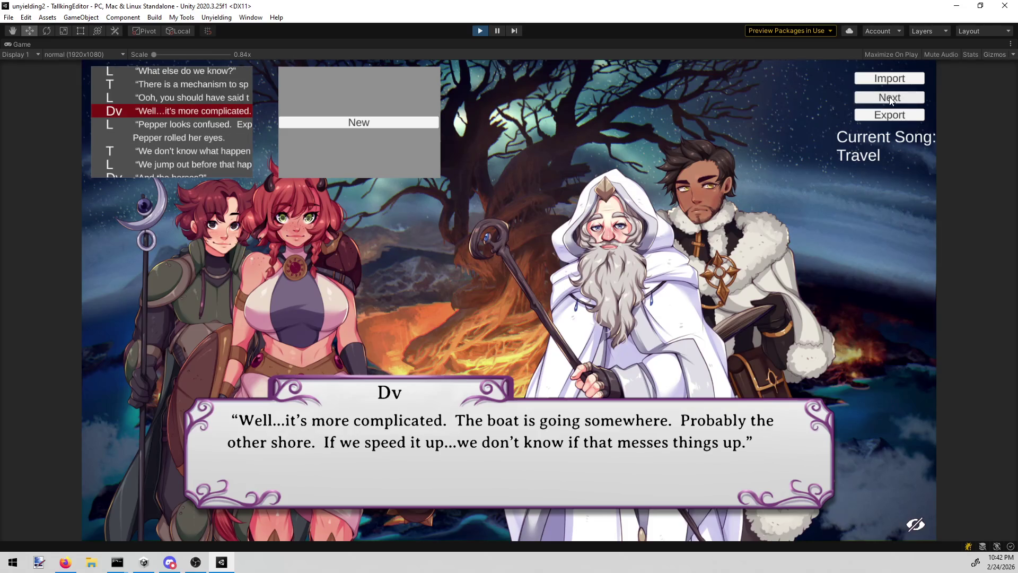
click(889, 98)
click(889, 99)
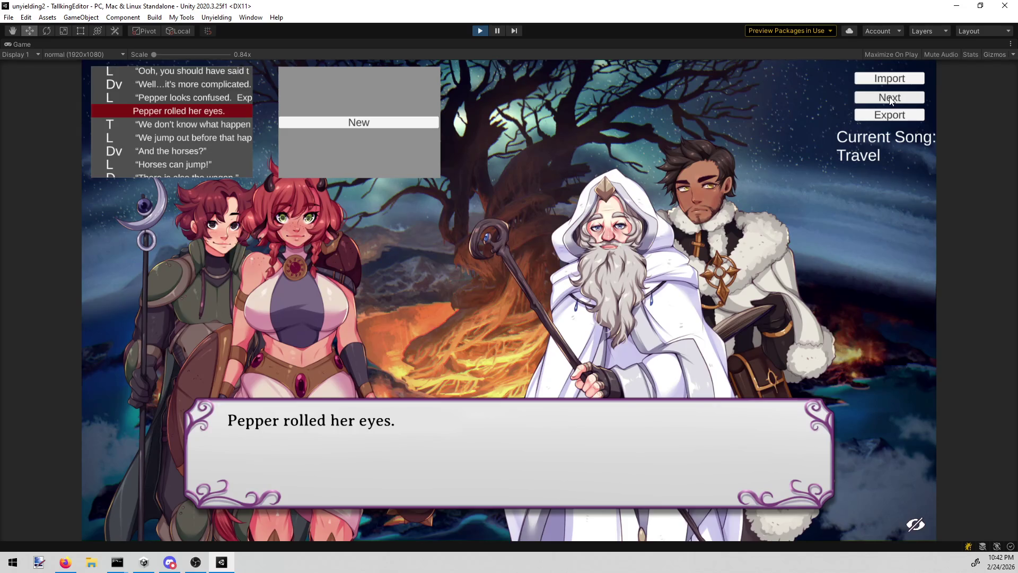
scroll(189, 154, up, 10)
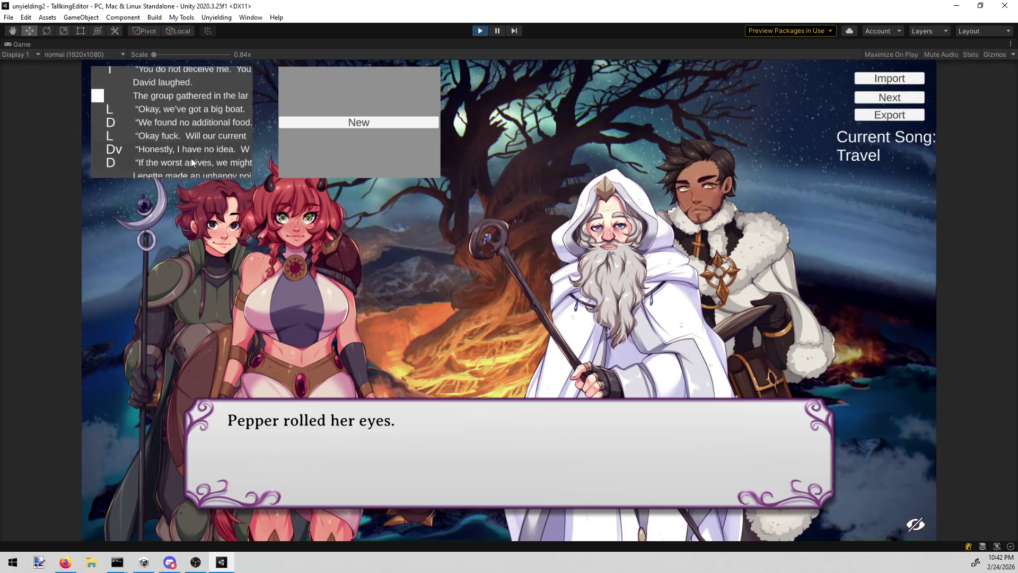
click(211, 101)
- Add a Create Portrait command for Pepper at RightSlot0 on the large-hold line
click(415, 75)
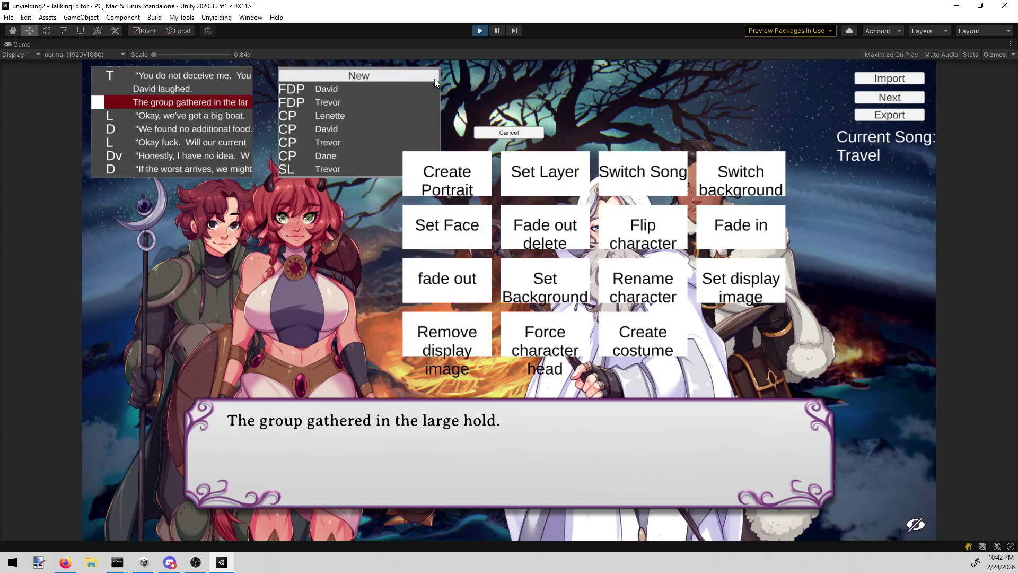
click(448, 178)
click(572, 102)
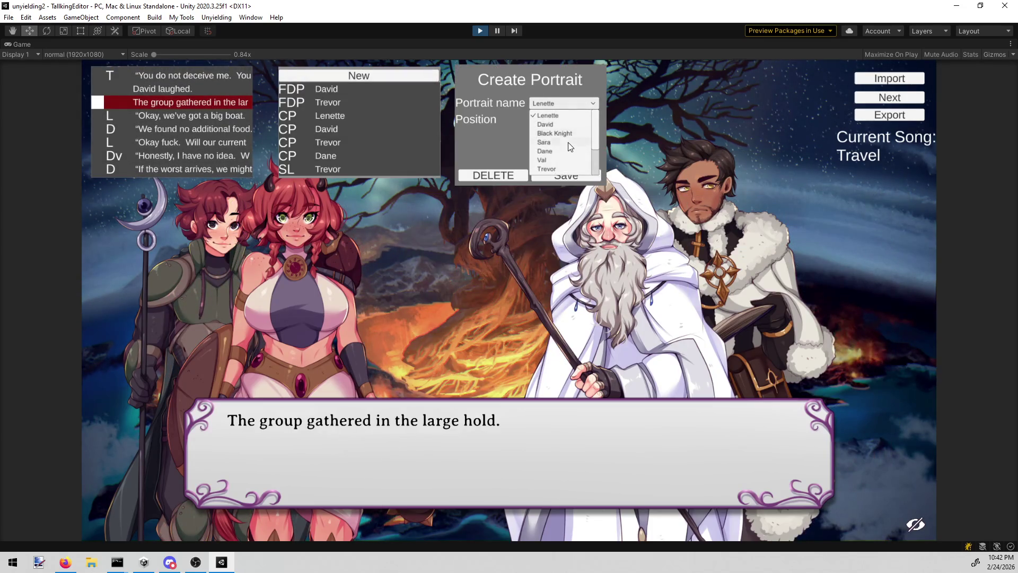
click(563, 143)
click(569, 119)
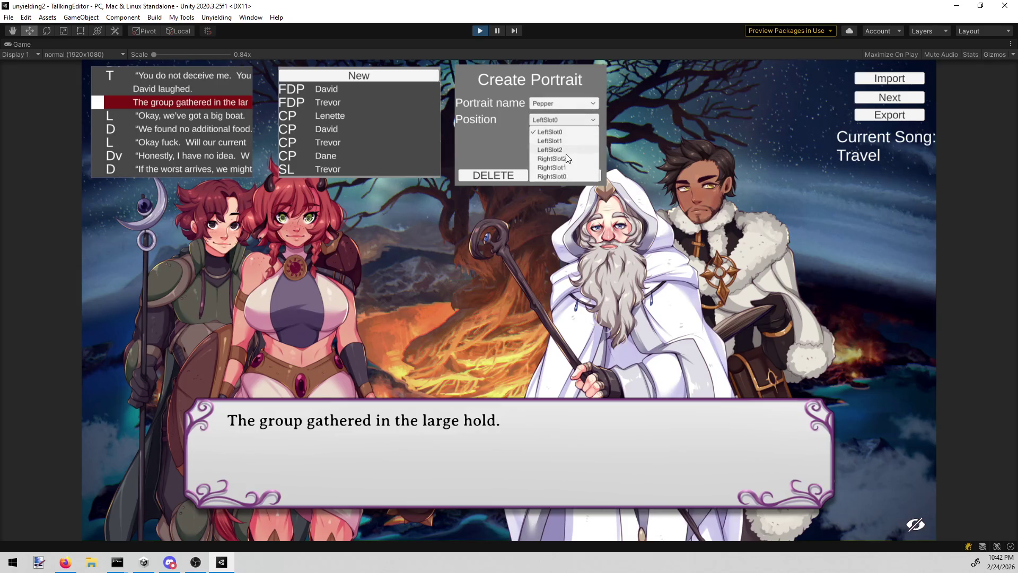
click(561, 176)
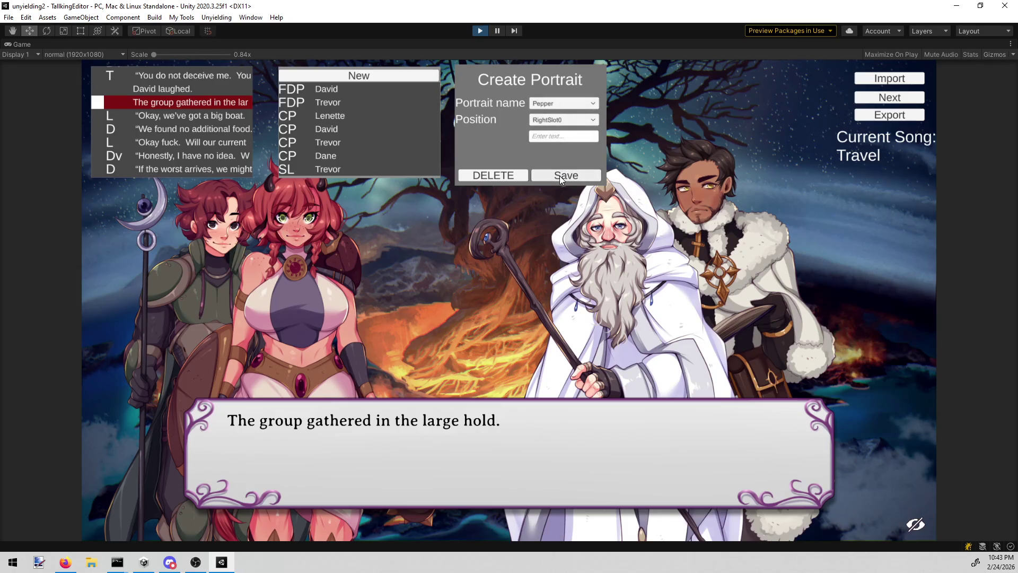
click(560, 178)
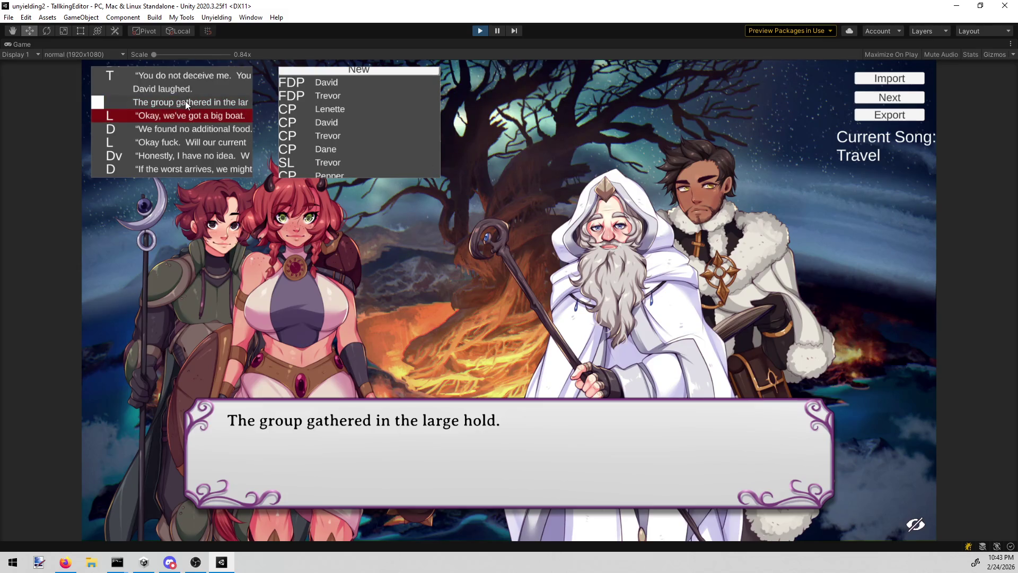
click(143, 102)
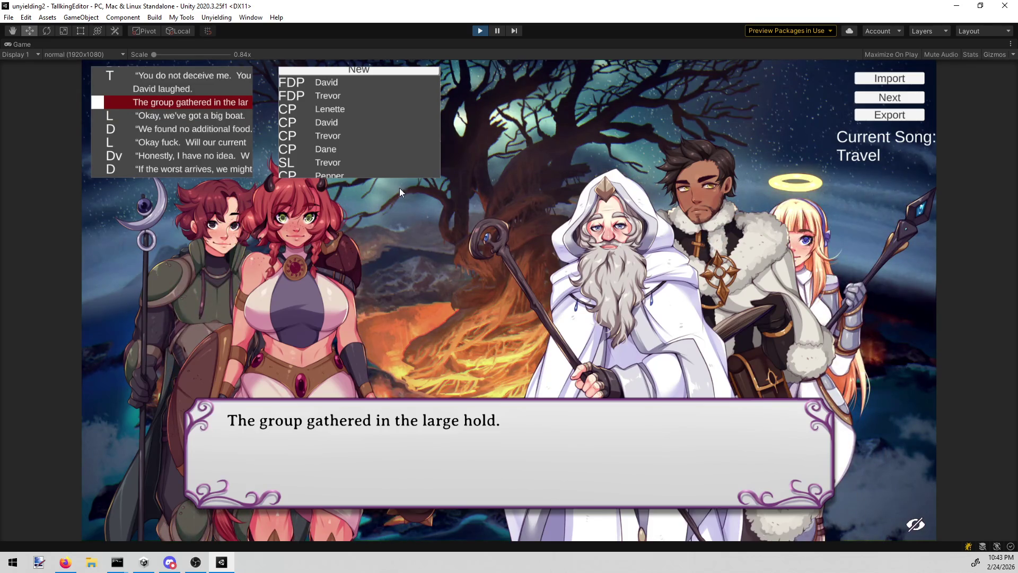
- Add a Set Layer command for the Pepper portrait on that line
scroll(344, 134, up, 1)
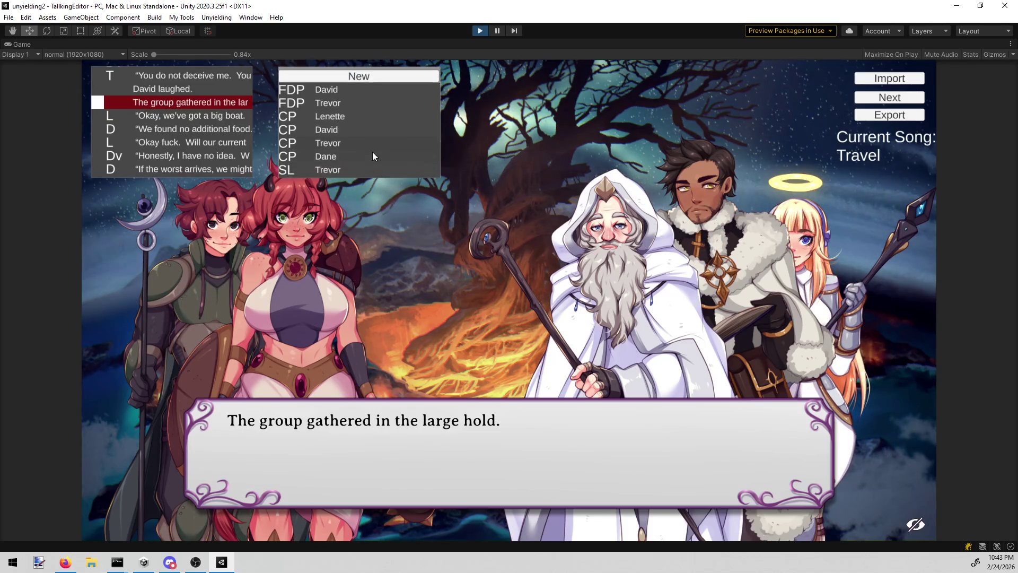
click(380, 77)
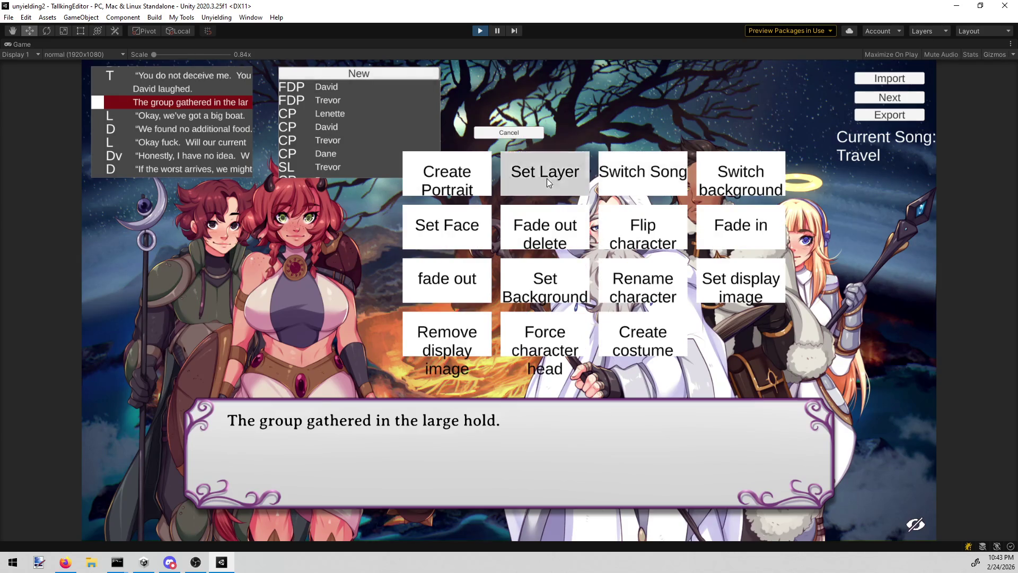
click(544, 178)
text(Pepper)
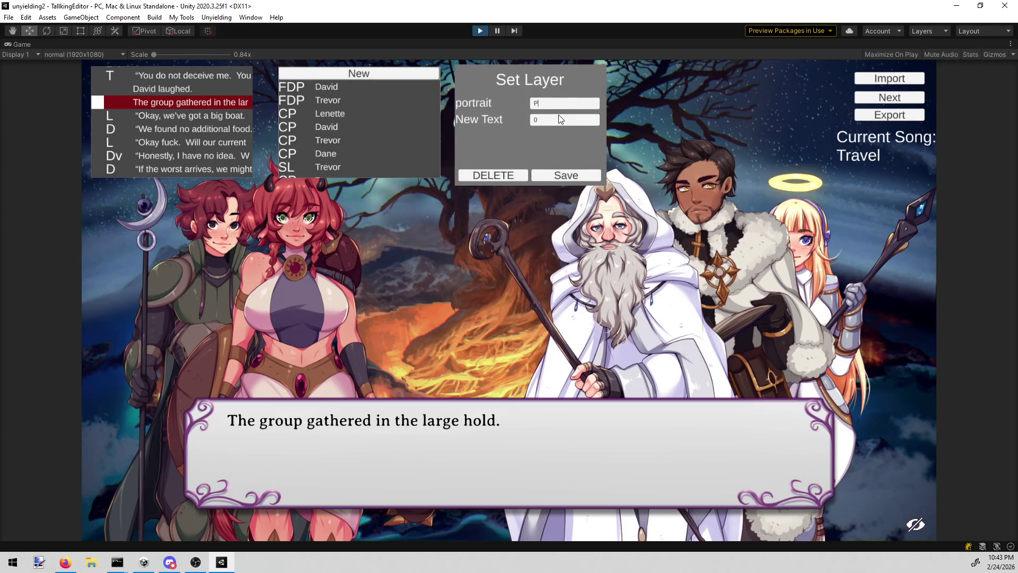
click(569, 177)
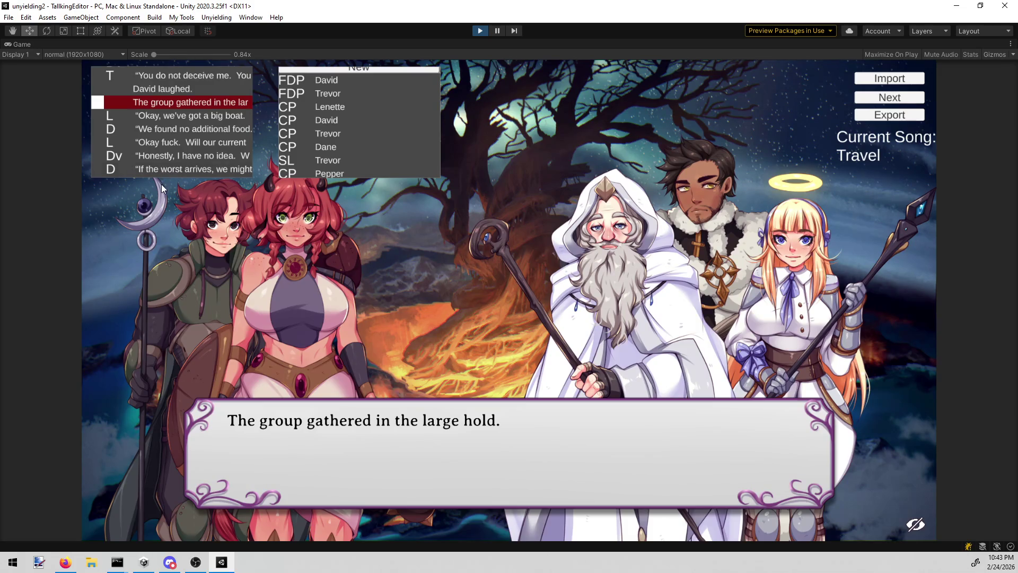
- Scroll down the script and select the 'And the horses?' line
scroll(175, 164, down, 10)
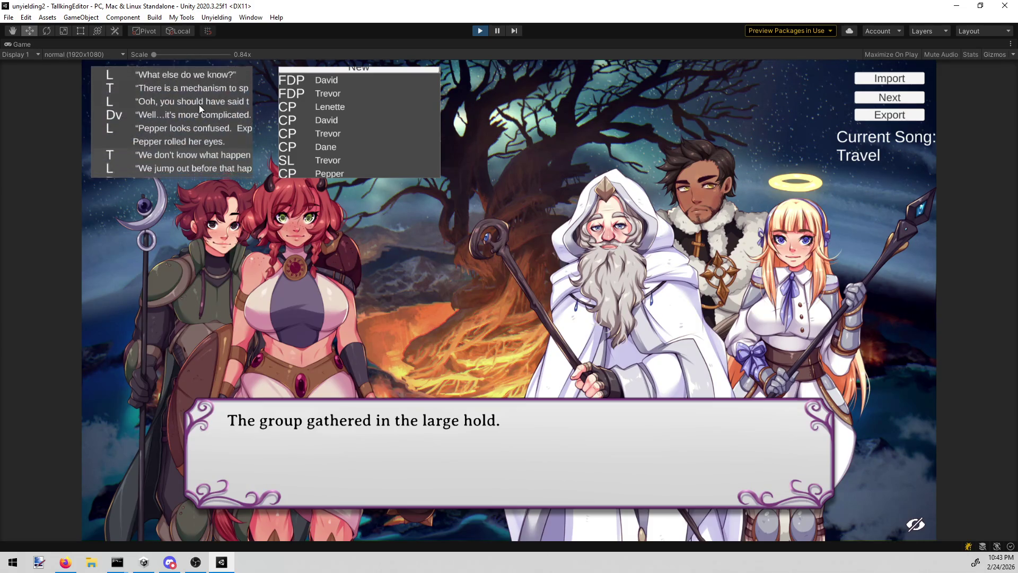
scroll(175, 140, down, 1)
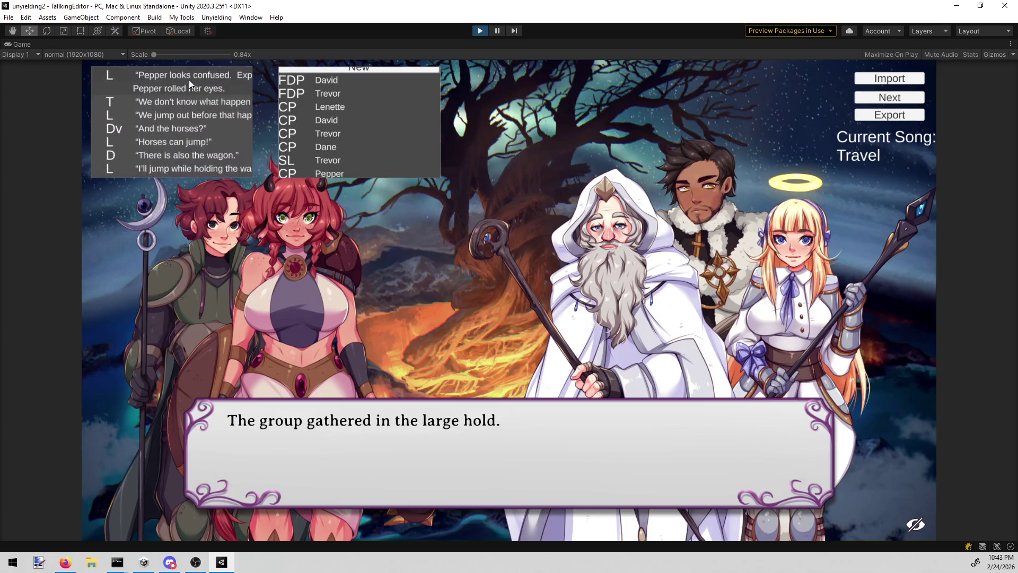
click(180, 125)
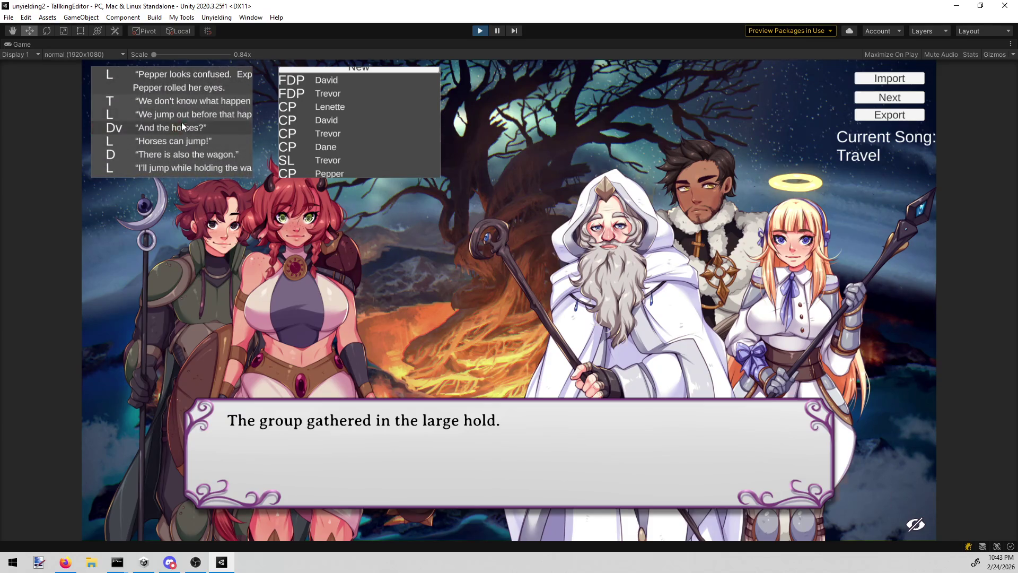
- Preview ahead, then give Lenette a Sad face on the awkward silence line
click(881, 96)
click(880, 96)
click(880, 98)
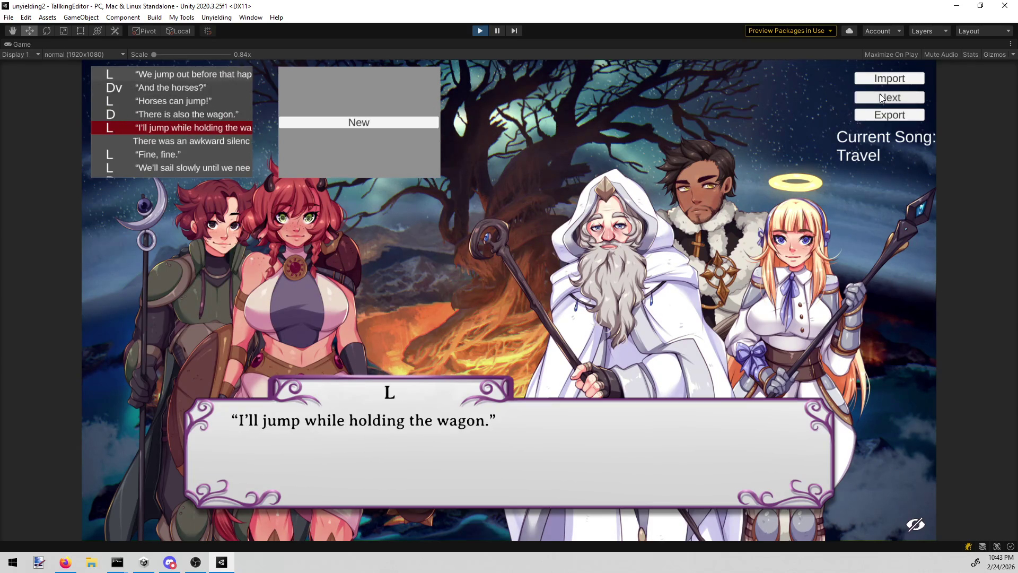
click(881, 98)
click(880, 98)
click(880, 98)
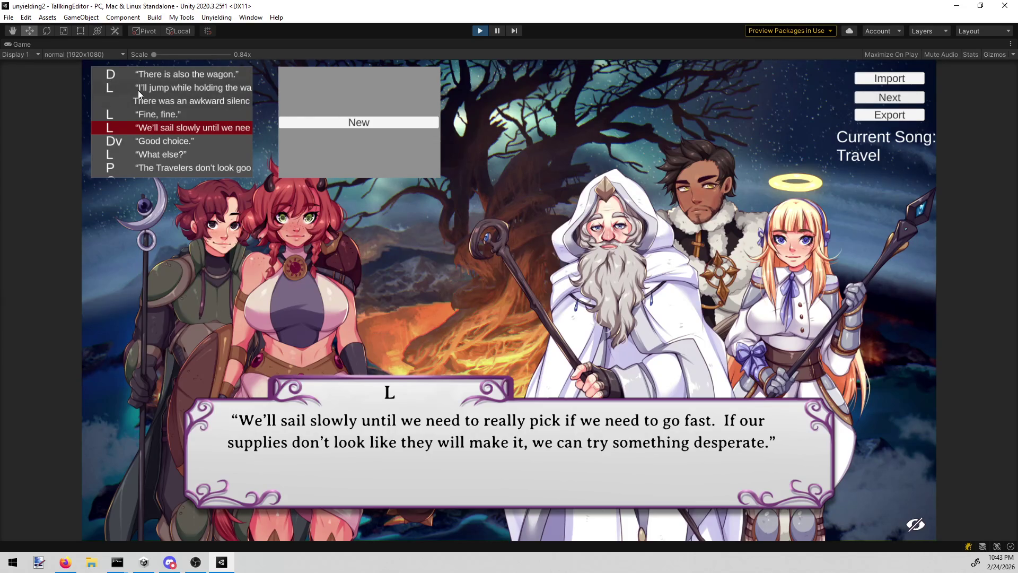
click(186, 100)
click(343, 123)
click(432, 240)
click(565, 119)
click(555, 158)
click(565, 175)
- Give Lenette a Happy face on the 'Horses can jump!' line
click(194, 92)
scroll(180, 107, up, 5)
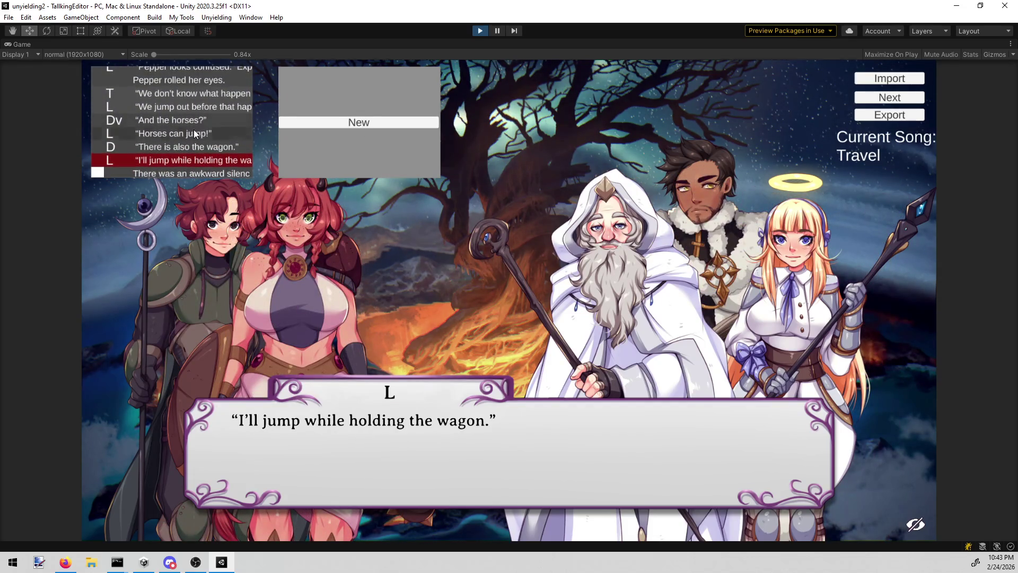
click(195, 133)
click(325, 123)
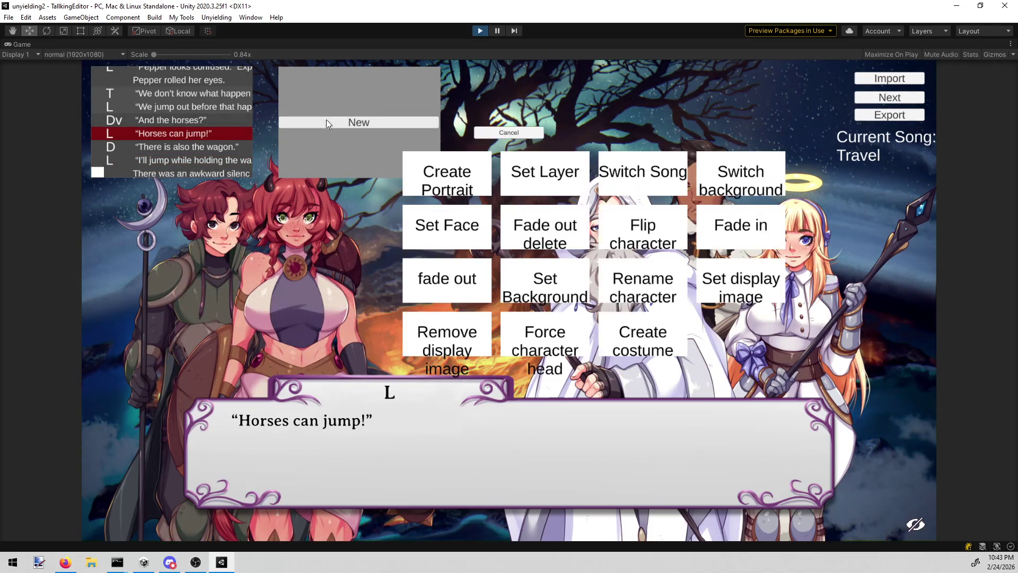
click(445, 225)
click(561, 121)
click(552, 138)
click(562, 175)
- Replay the preview from 'We jump out' through to 'Good choice.'
click(110, 107)
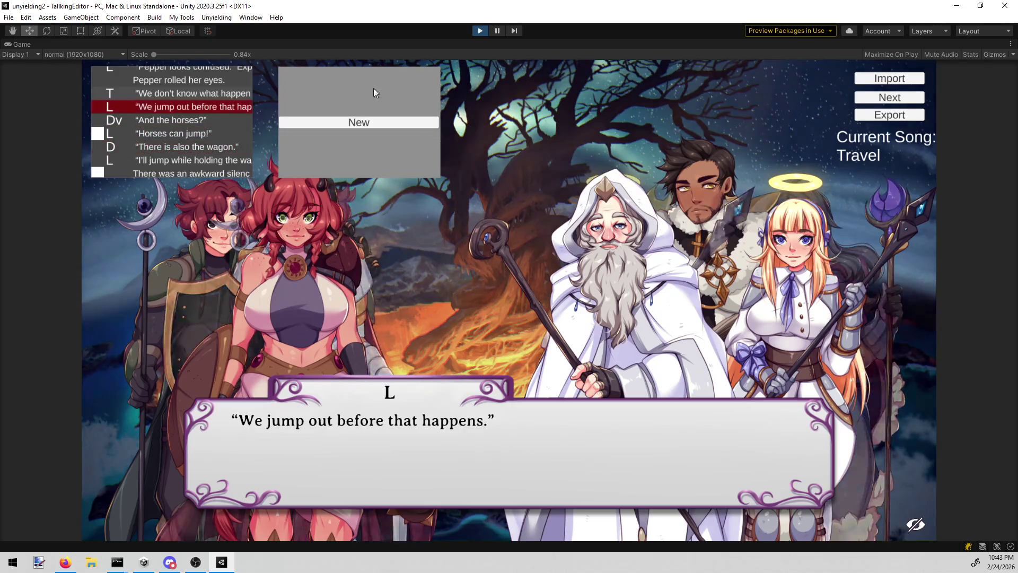
click(870, 99)
click(870, 101)
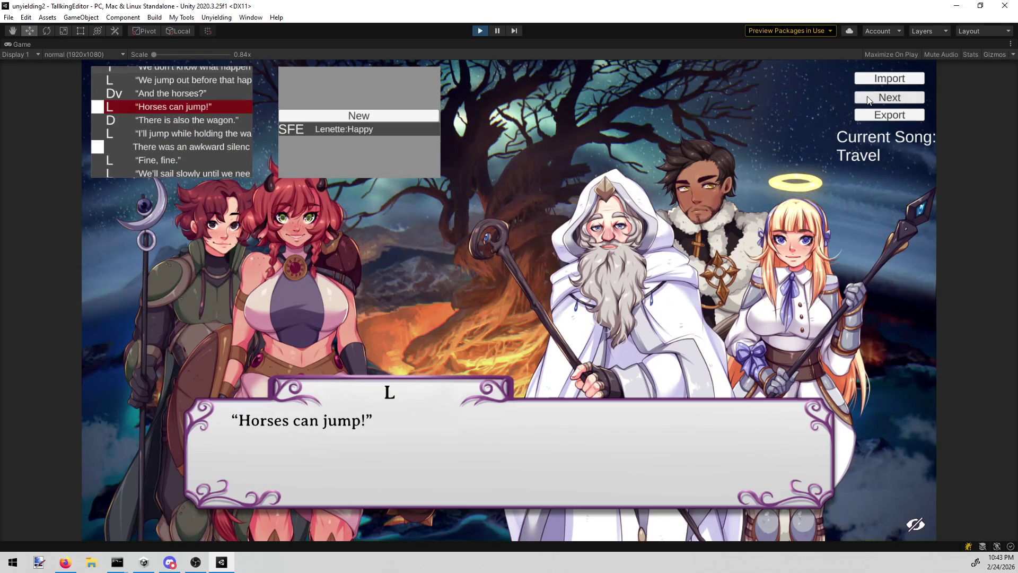
click(870, 100)
click(870, 100)
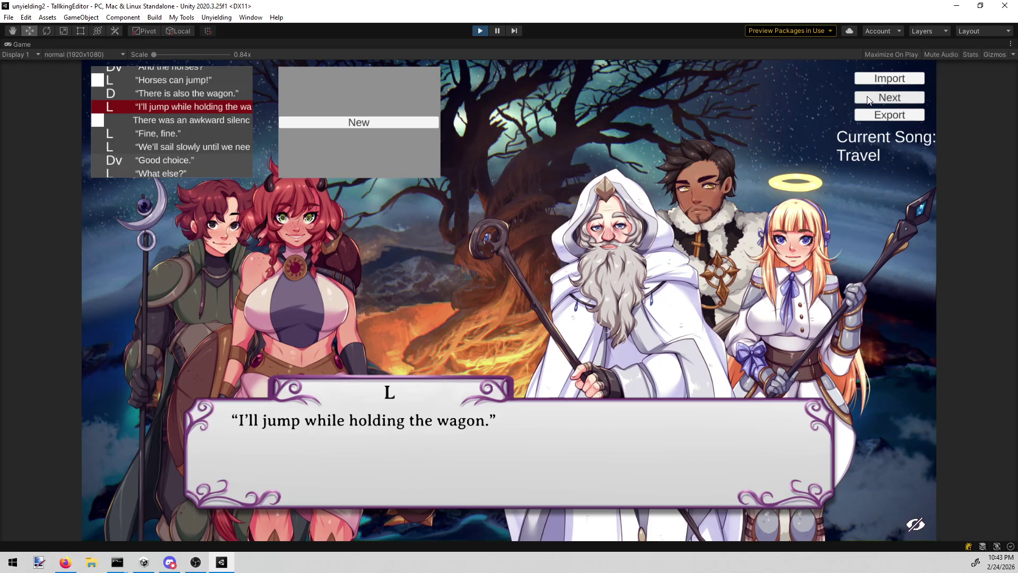
click(869, 100)
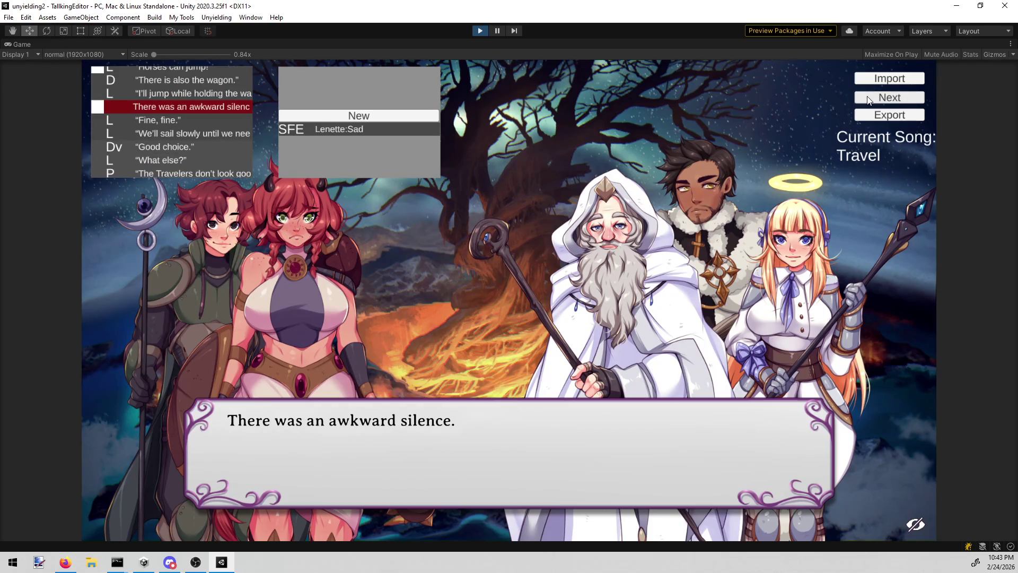
click(870, 100)
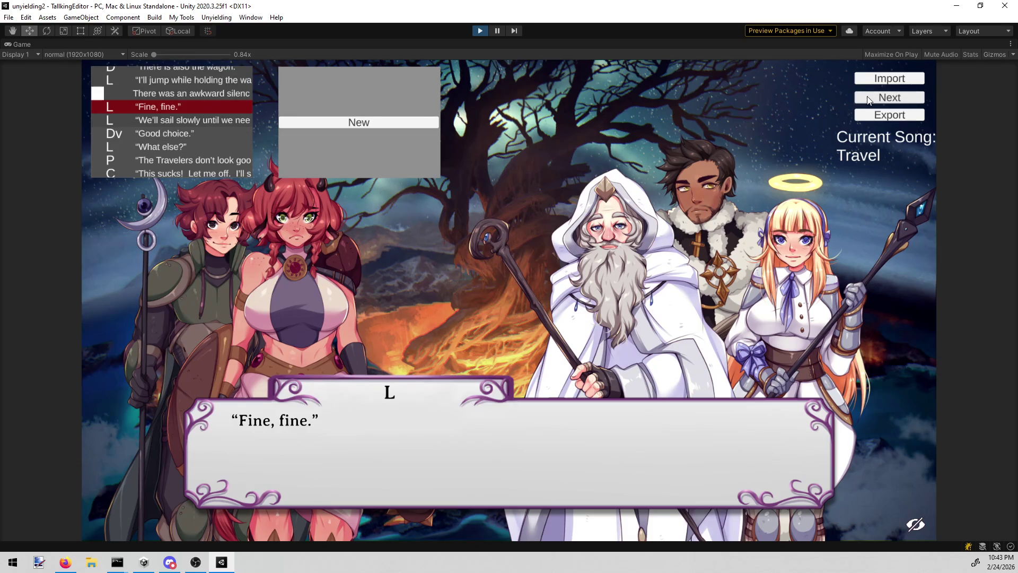
click(870, 100)
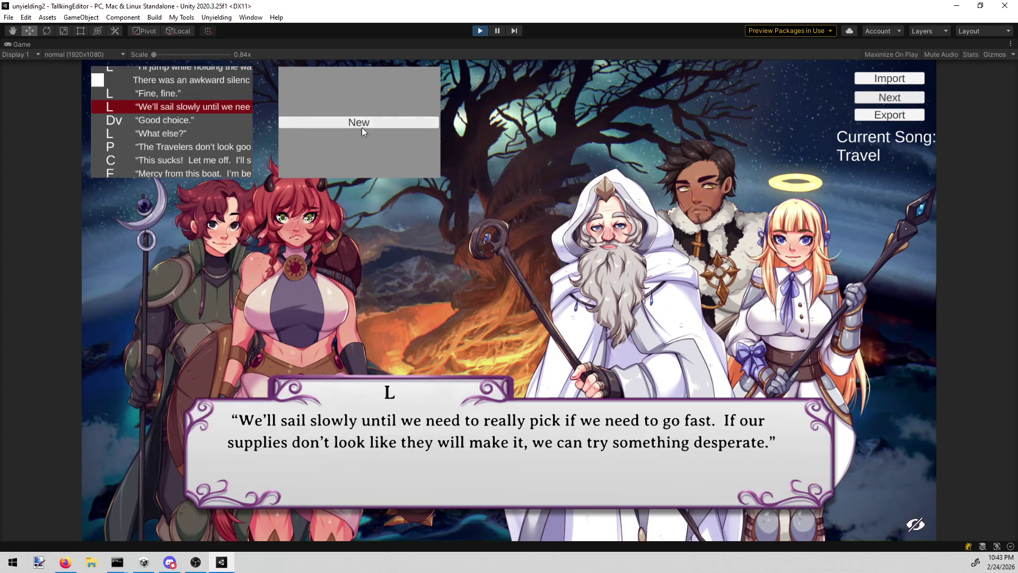
click(885, 100)
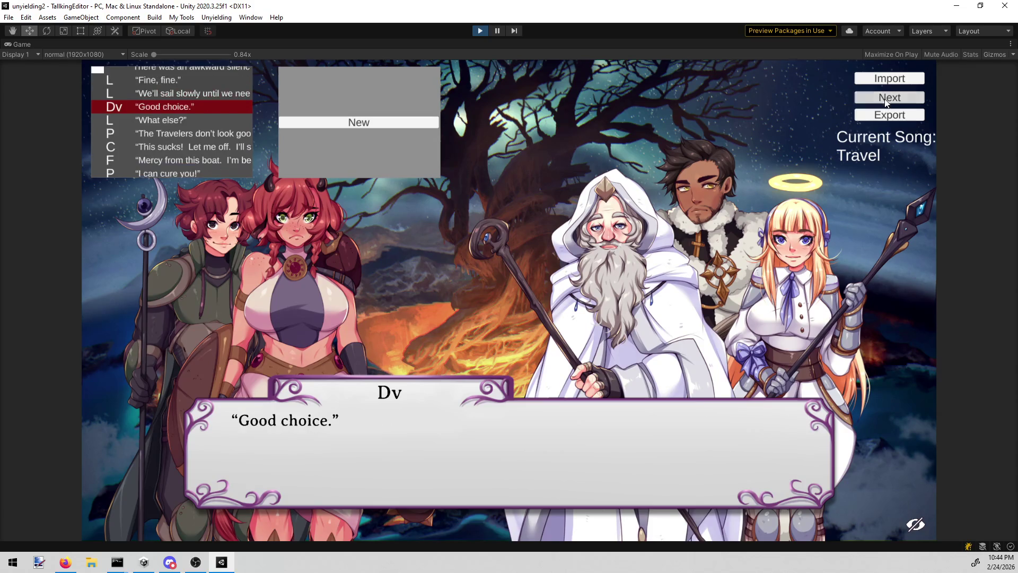
- Set Lenette's face back to Default on the 'Good choice.' line
click(393, 121)
click(436, 219)
click(565, 103)
click(468, 171)
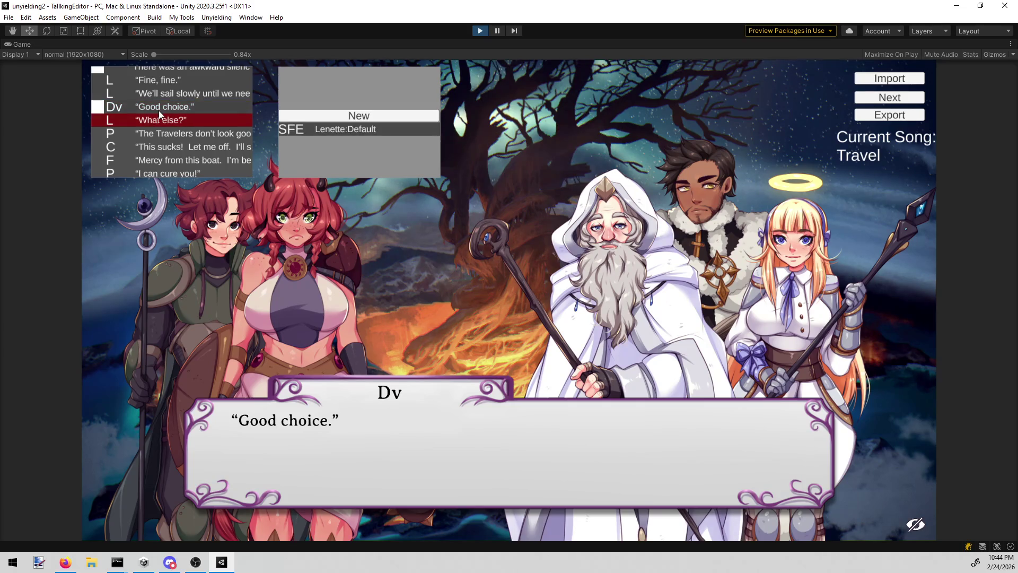
click(158, 108)
- Preview onward to 'Me too.' and select the 'I can cure you!' line
click(904, 100)
click(904, 101)
click(904, 101)
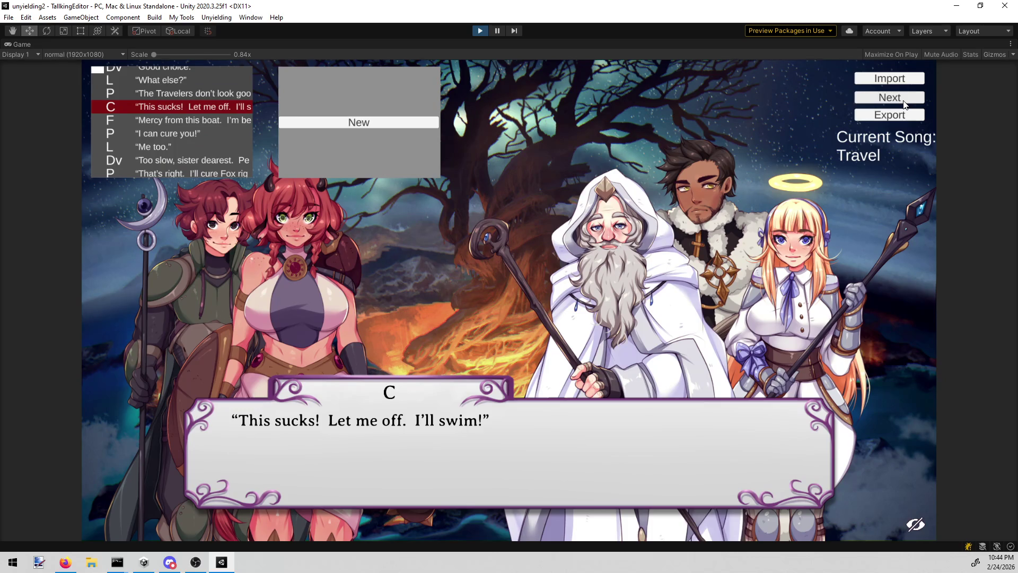
click(904, 101)
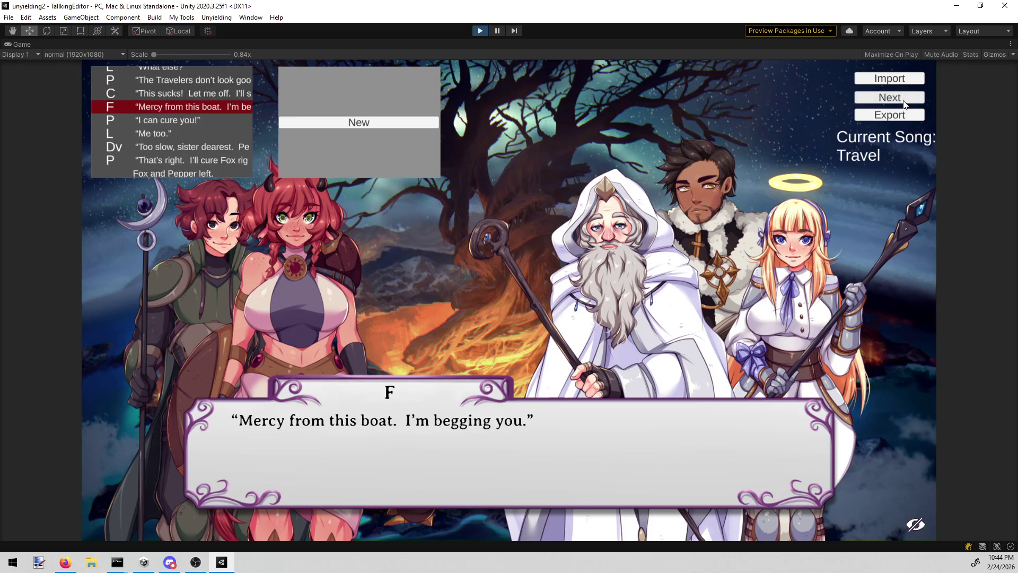
click(904, 101)
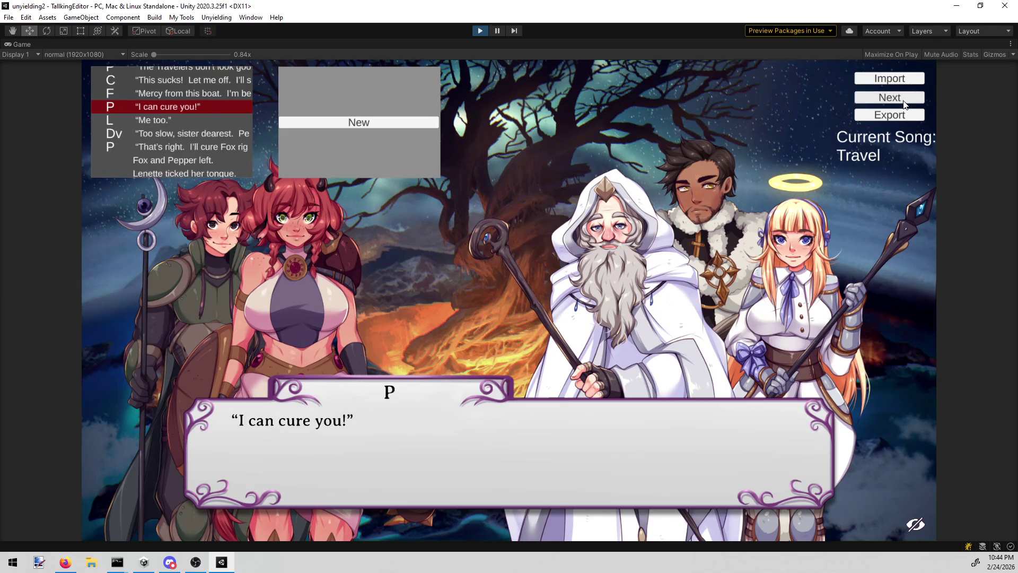
click(904, 101)
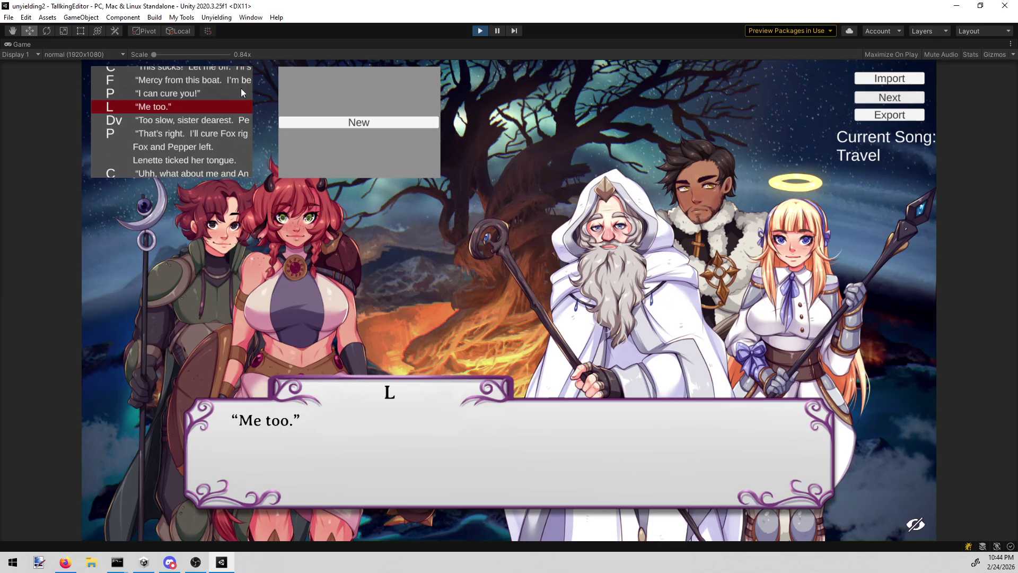
click(215, 94)
click(313, 121)
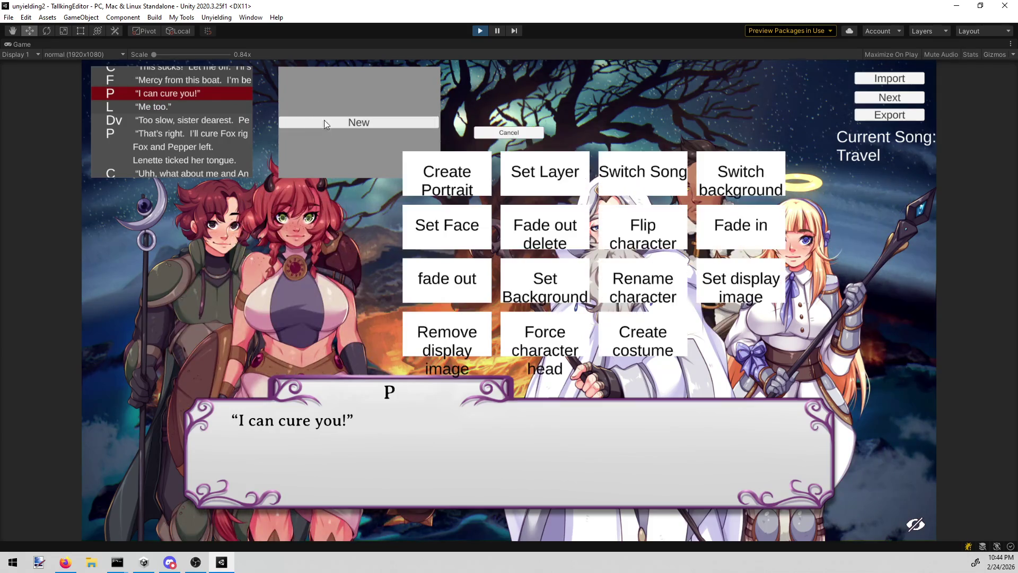
- Give Pepper a Happy face at the line "I can cure you!"
click(450, 224)
click(563, 104)
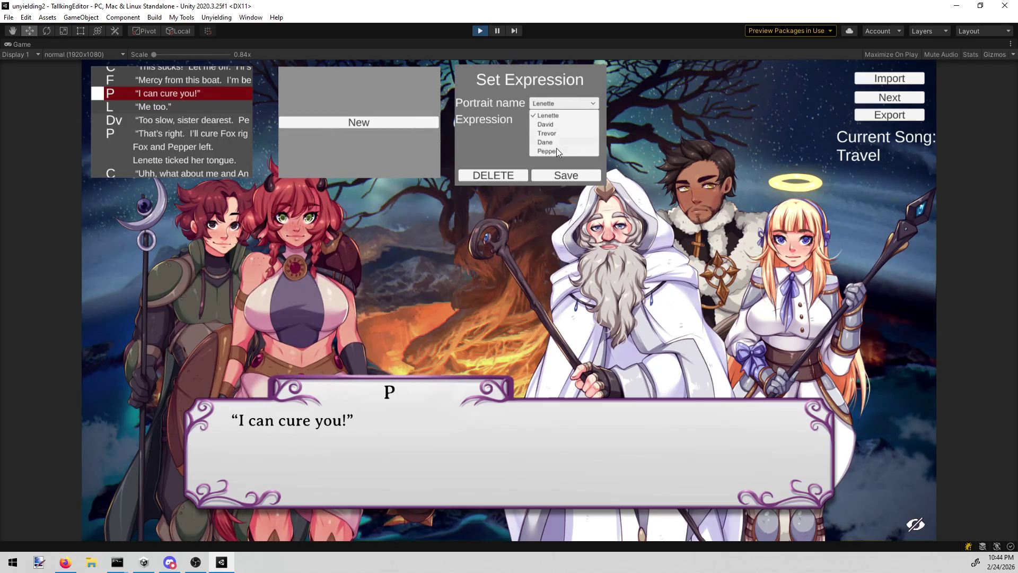
click(556, 148)
click(563, 124)
click(564, 176)
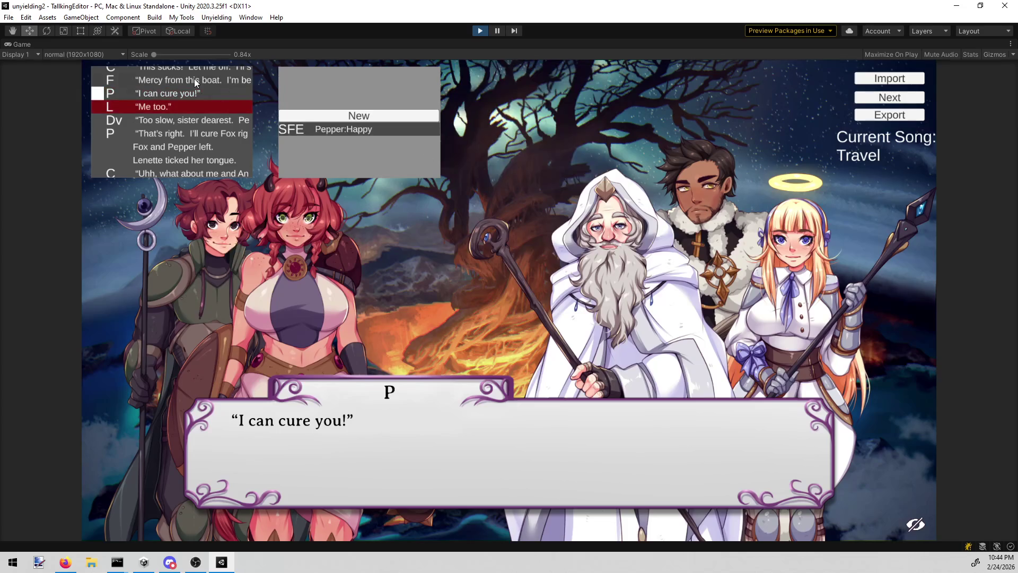
click(192, 97)
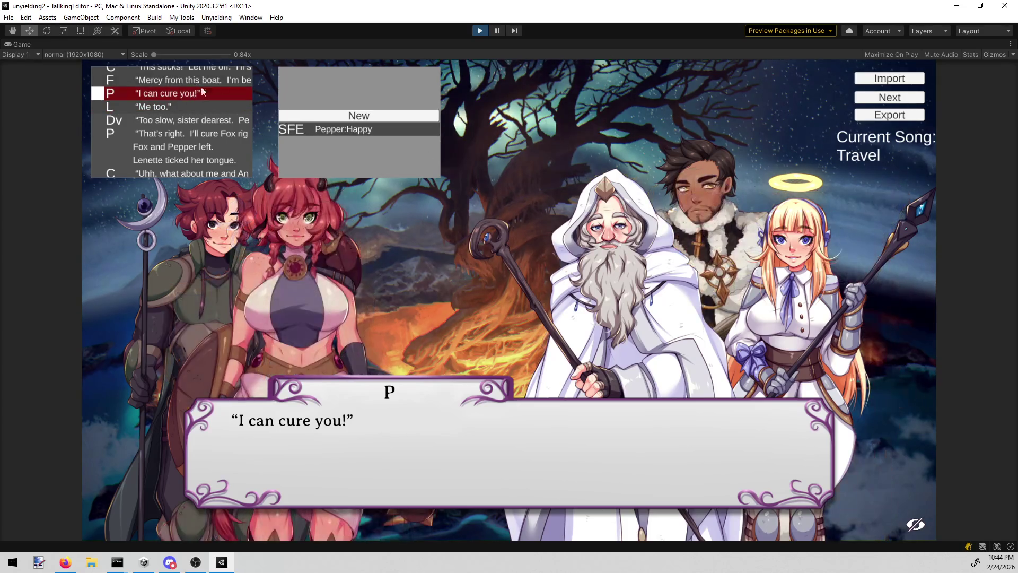
- Step ahead to "Too slow, sister dearest." and give Lenette a Sad face there
click(878, 100)
click(877, 102)
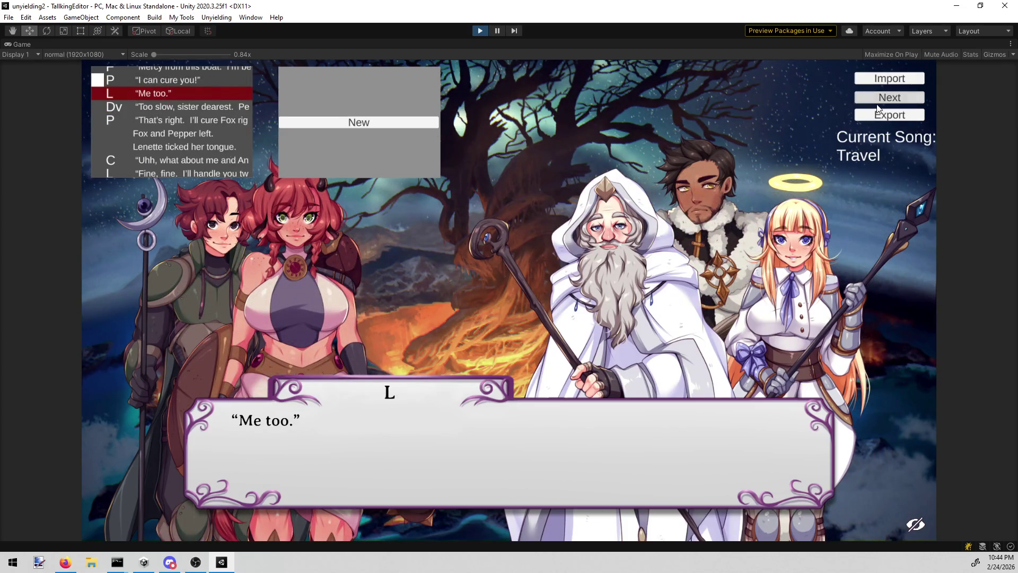
click(369, 121)
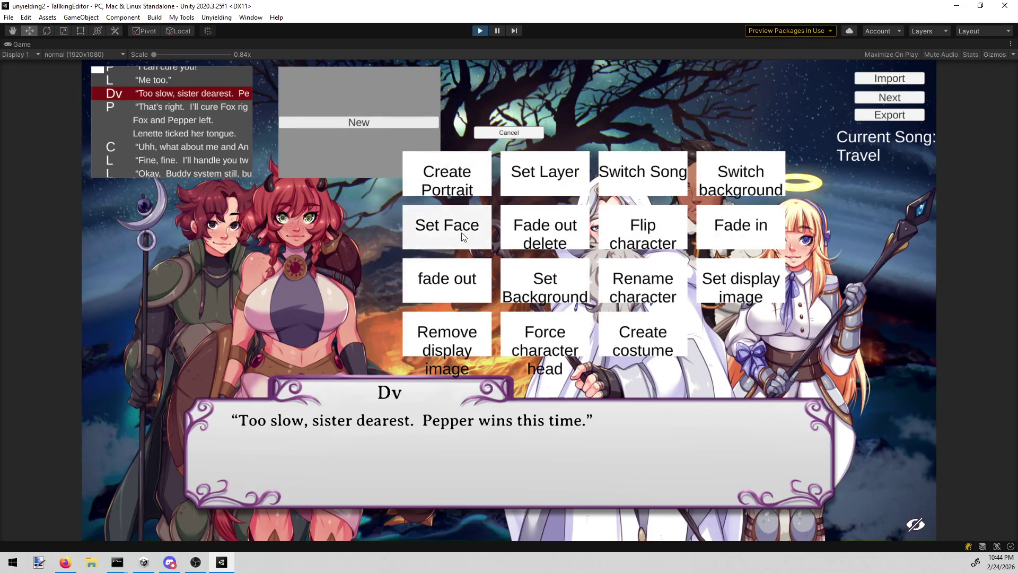
click(462, 231)
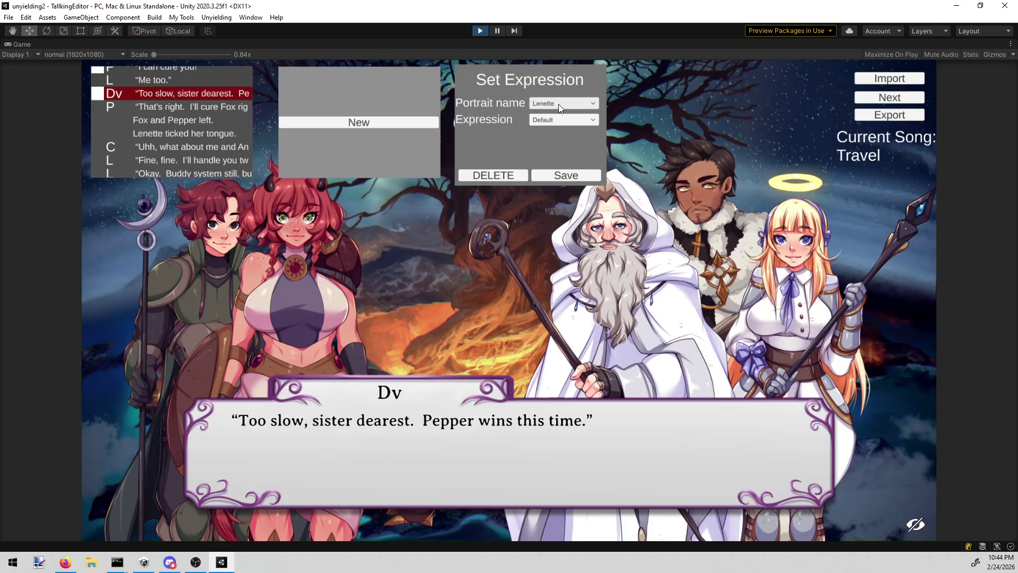
click(555, 123)
click(557, 158)
click(563, 176)
- Step ahead to "Fox and Pepper left." and discard an unneeded face change
click(151, 108)
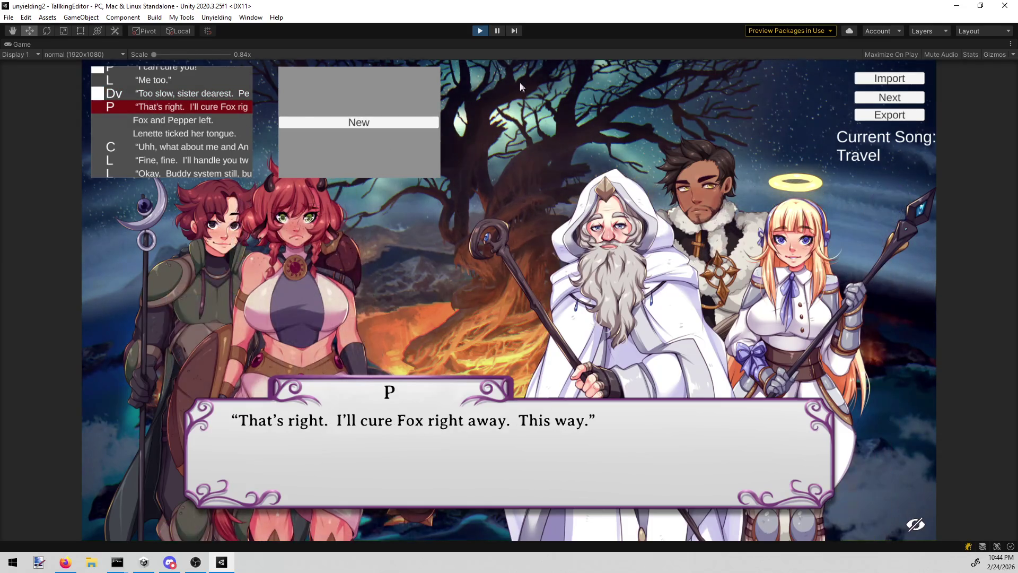
click(894, 100)
click(355, 122)
click(410, 212)
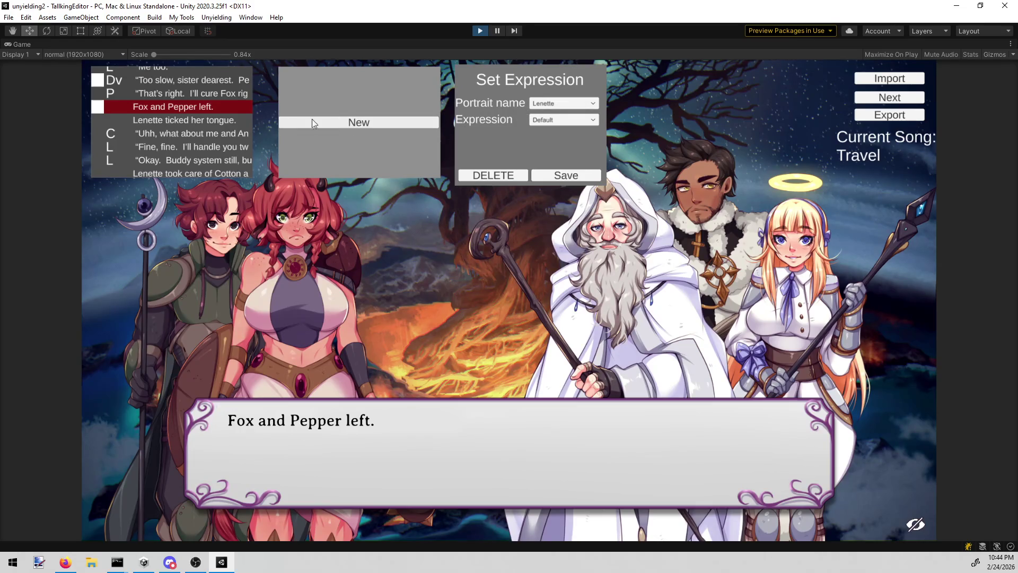
click(494, 175)
- Fade out and remove Pepper's portrait at "Lenette ticked her tongue." and preview it
click(382, 122)
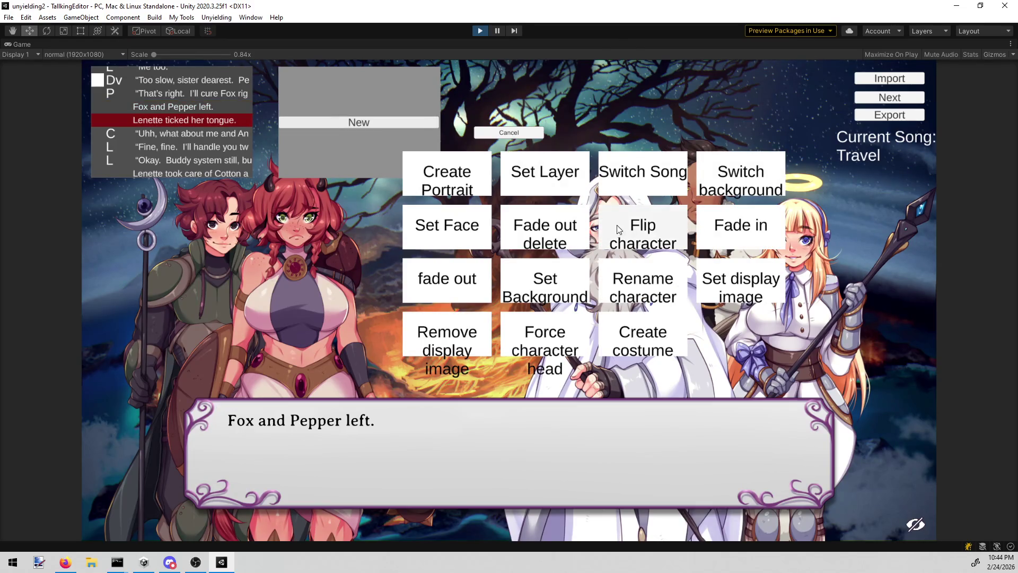
click(540, 219)
text(Pepper)
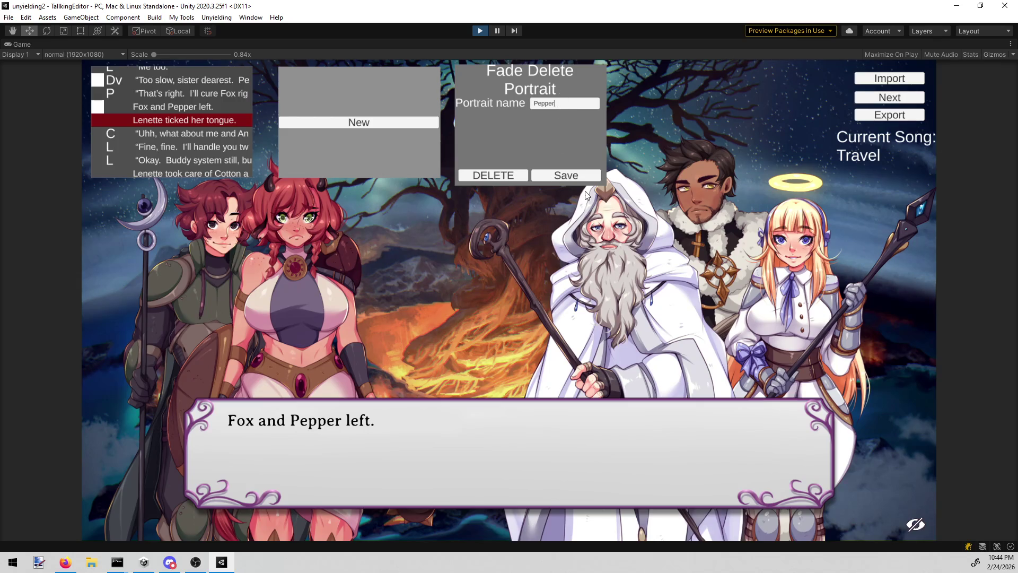
click(578, 177)
click(186, 119)
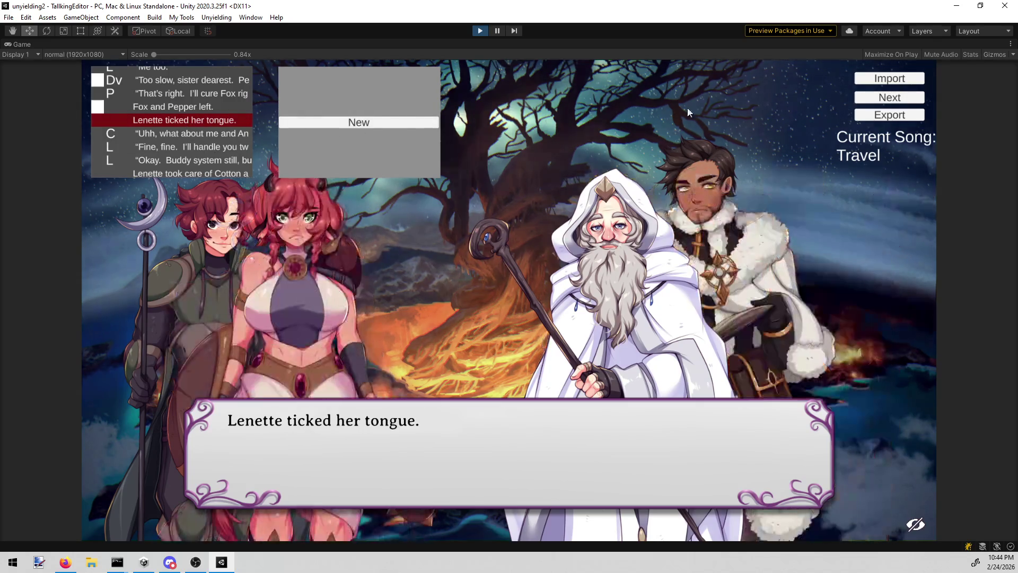
- Step ahead to the "Buddy system" line and set Lenette's expression to Default
click(885, 96)
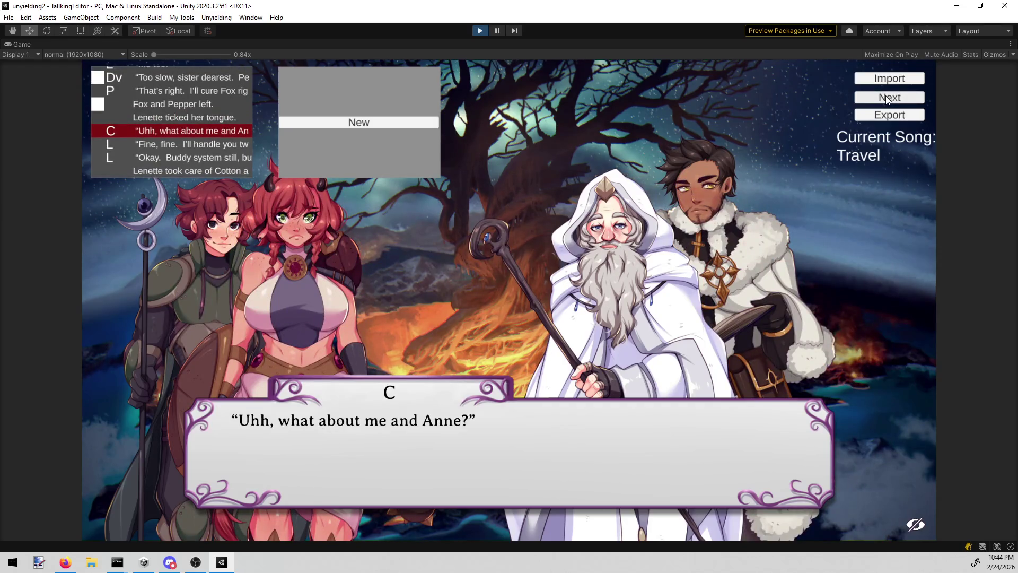
click(886, 98)
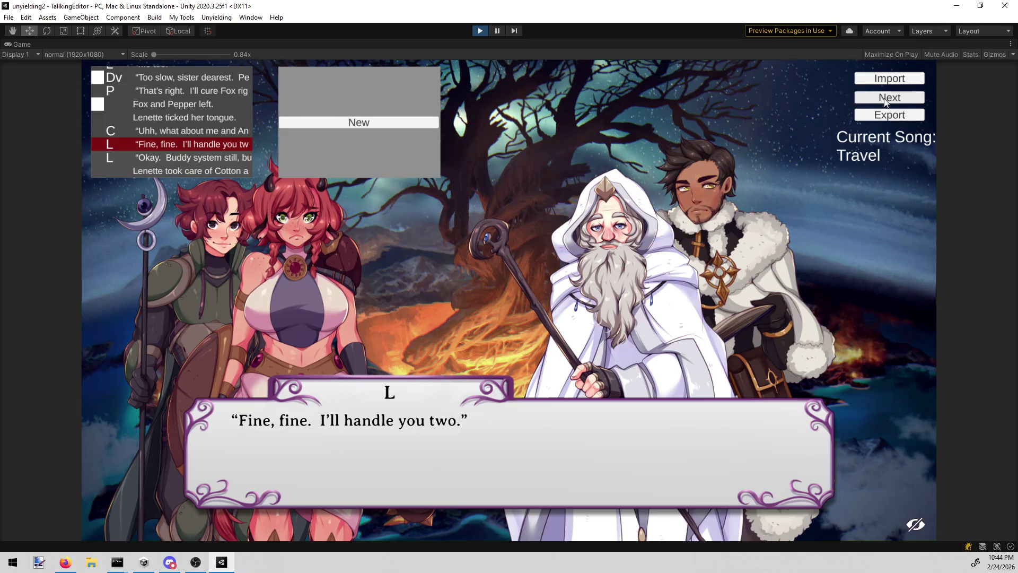
click(909, 96)
click(374, 120)
click(448, 227)
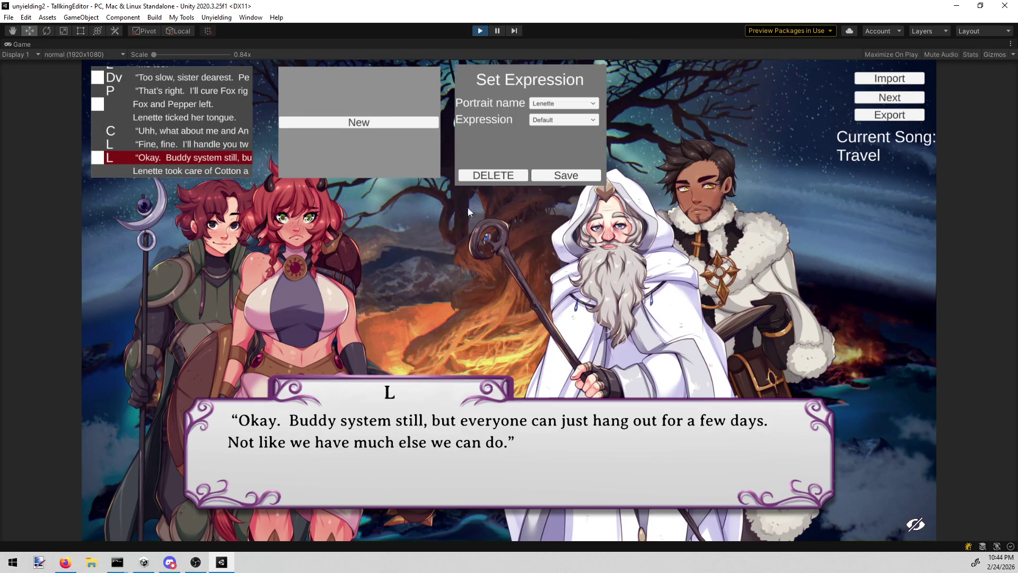
click(559, 175)
scroll(202, 120, up, 15)
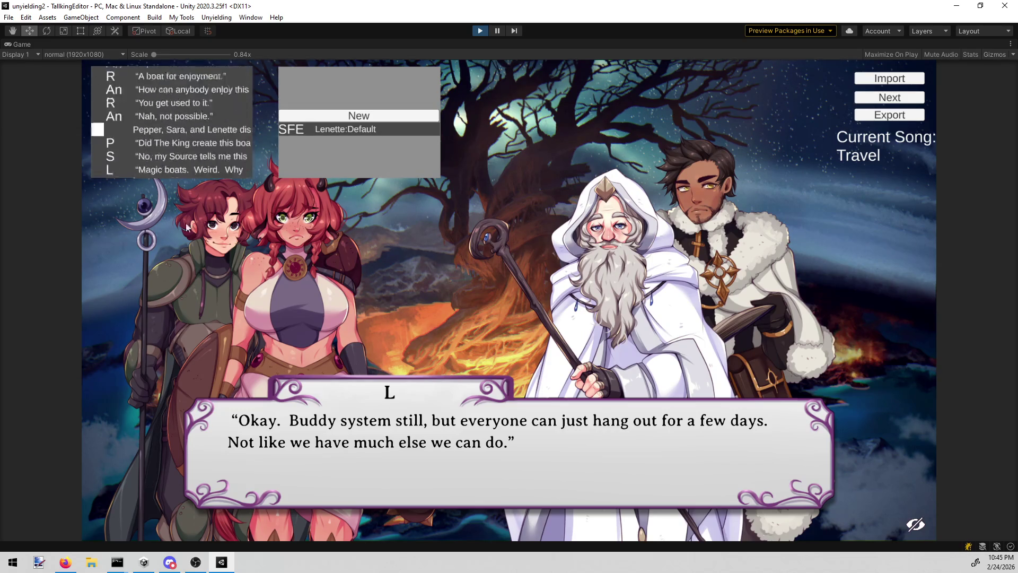
- On "The group gathered in the large hold." add a Fade Portrait In for David
scroll(196, 137, down, 15)
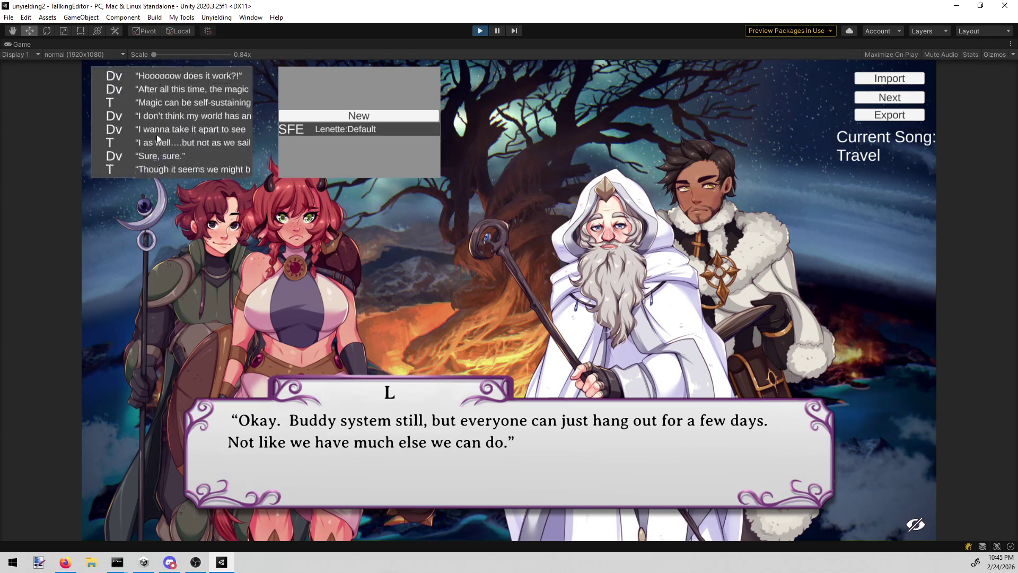
scroll(180, 137, down, 15)
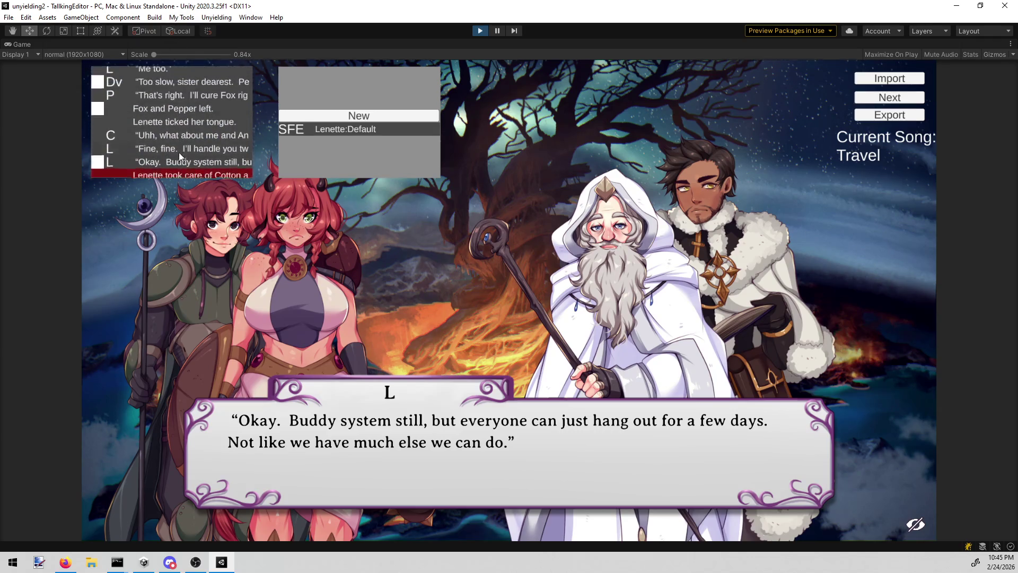
scroll(172, 139, up, 8)
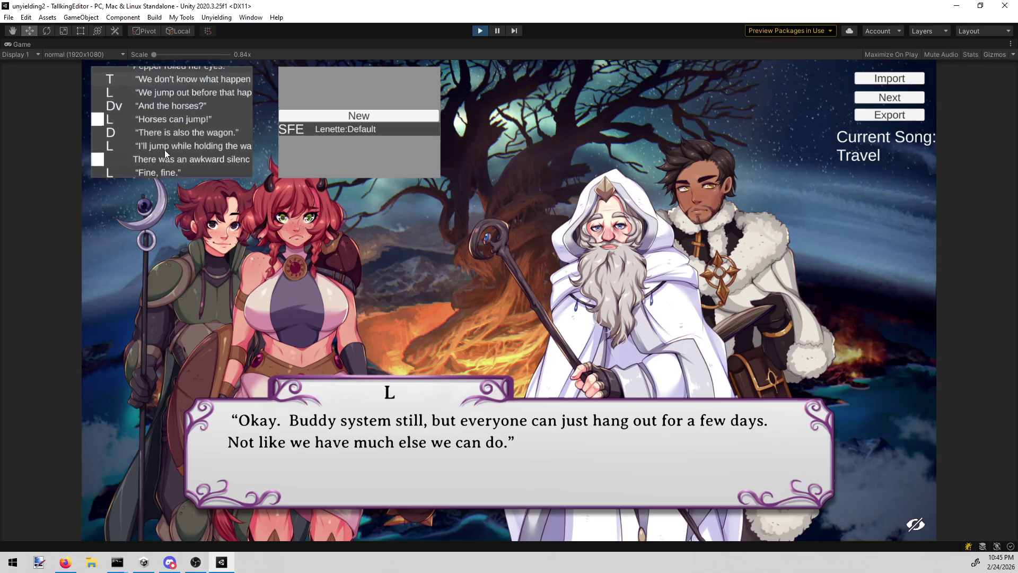
scroll(174, 159, up, 10)
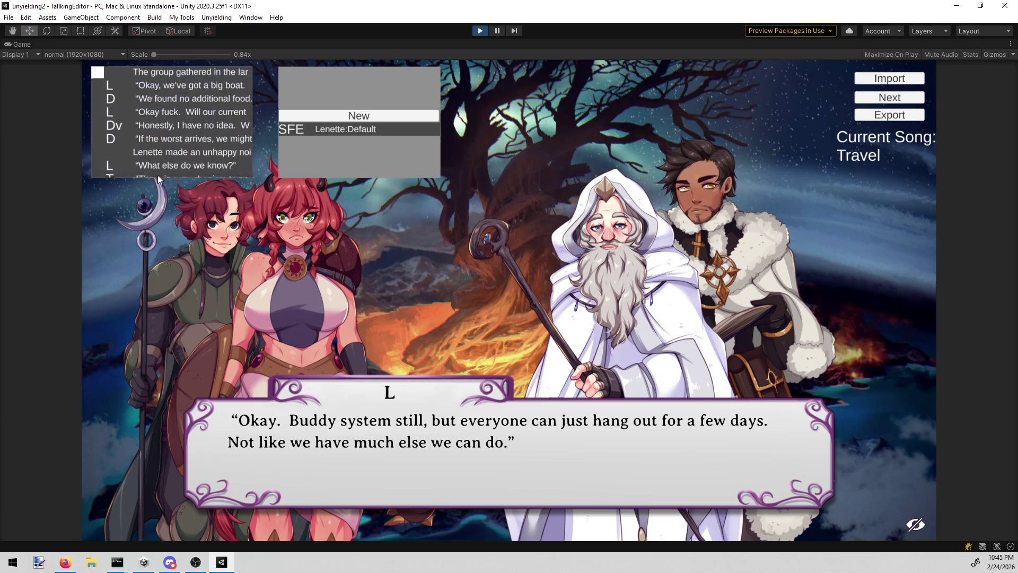
click(179, 103)
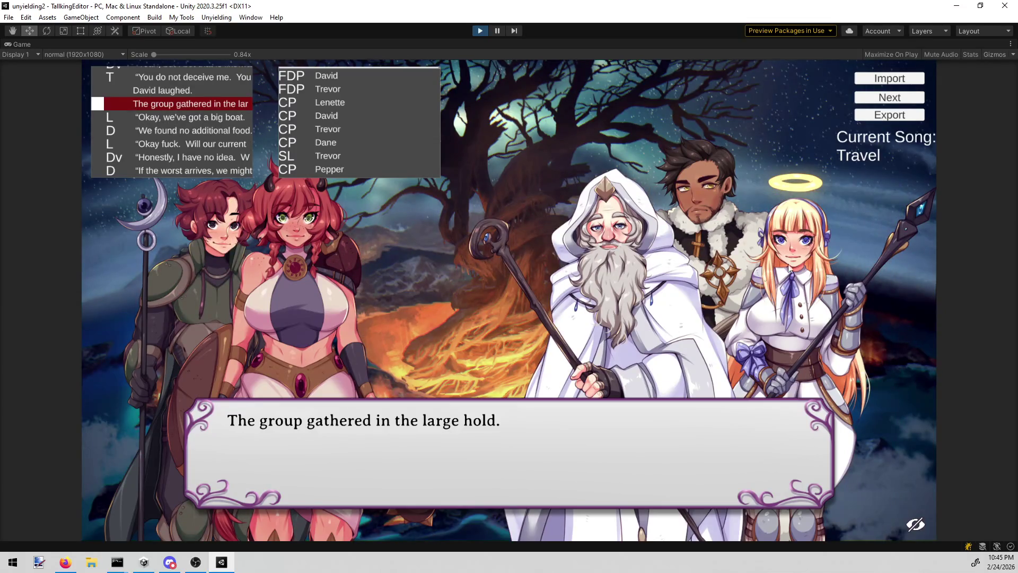
scroll(389, 124, down, 1)
scroll(349, 115, up, 2)
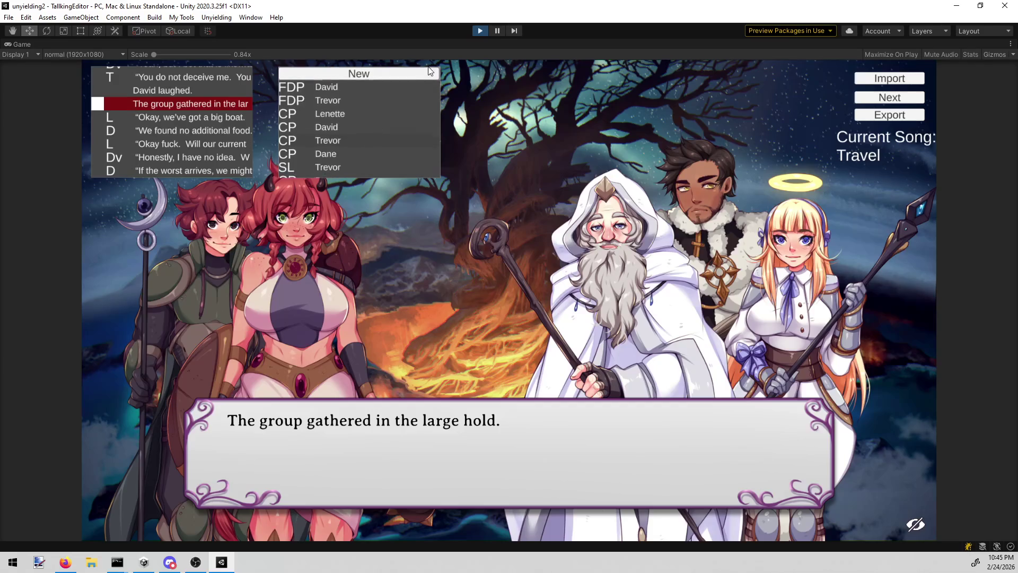
click(418, 73)
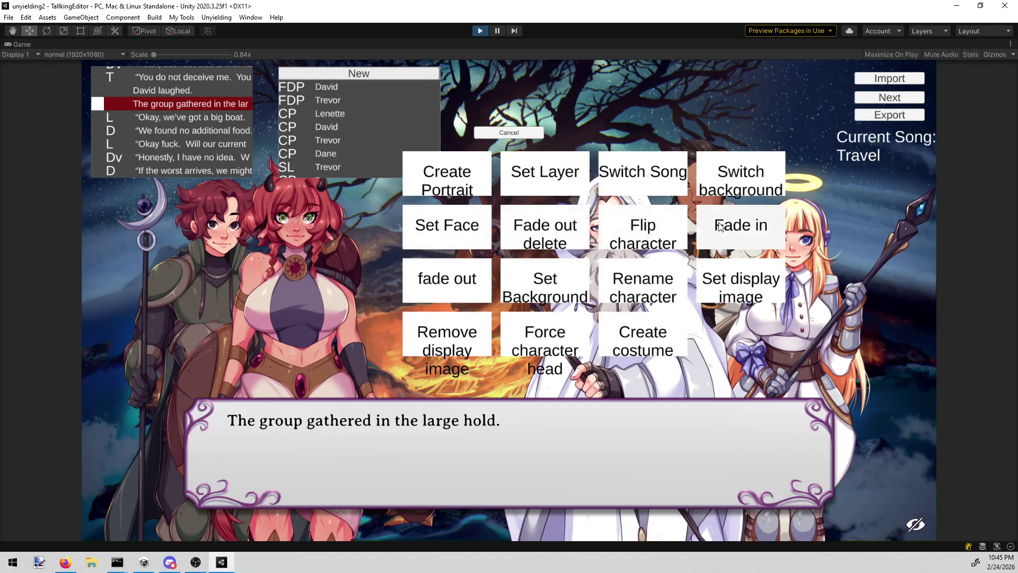
click(741, 225)
click(561, 100)
text(David)
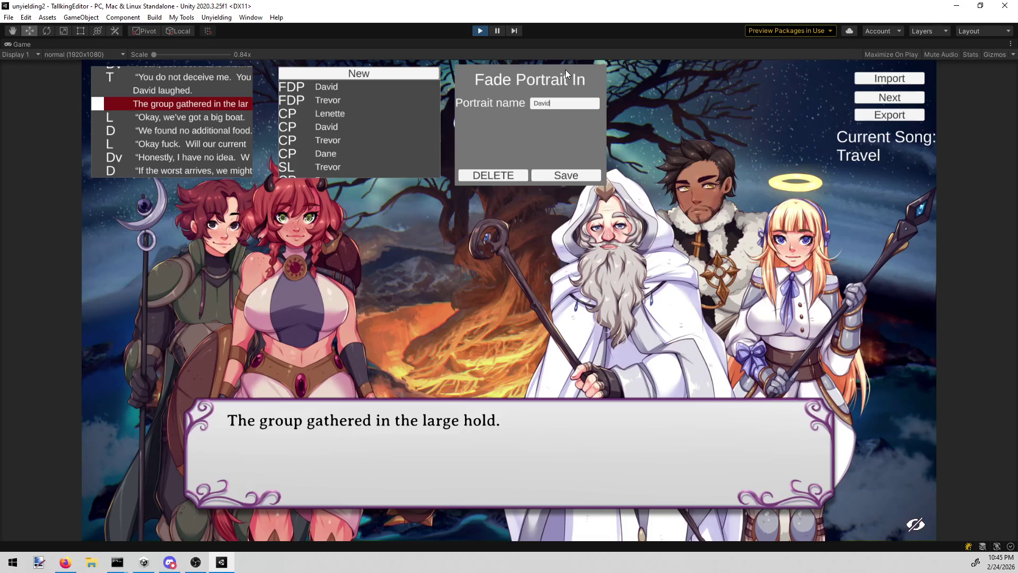
click(586, 174)
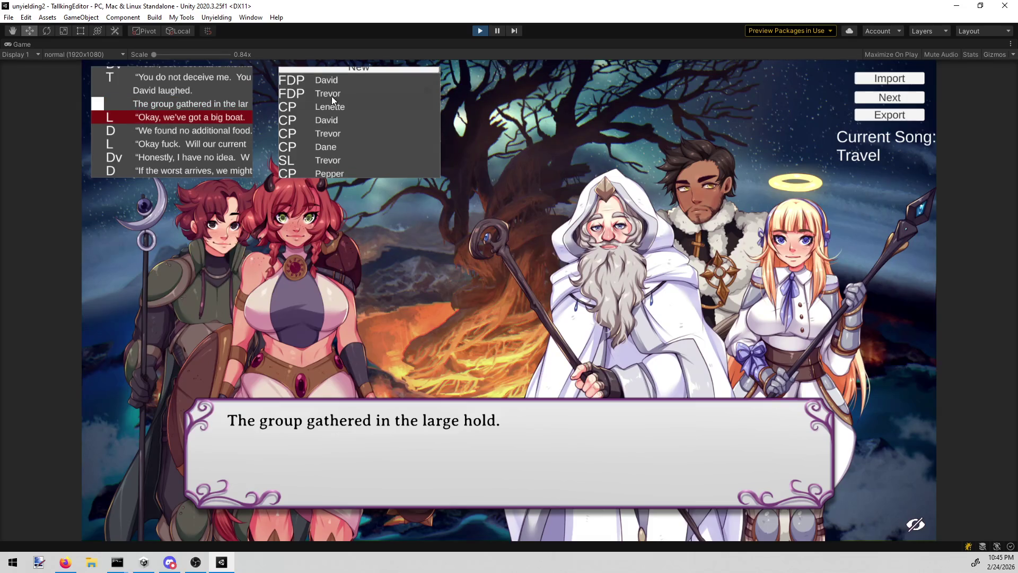
- Add Fade Portrait In commands for Lenette and Trevor on the same line
scroll(348, 91, up, 1)
click(364, 74)
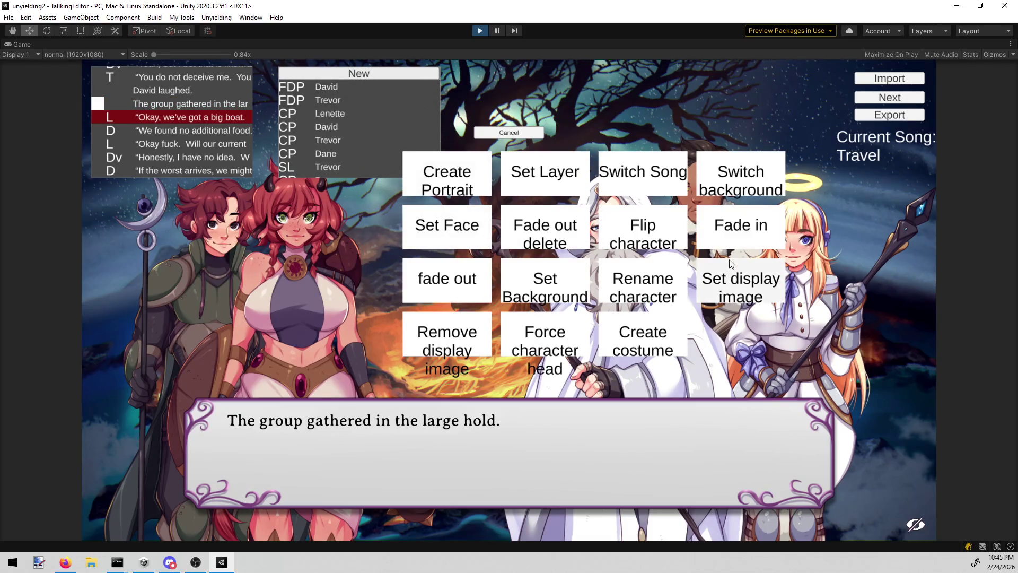
click(729, 233)
click(560, 101)
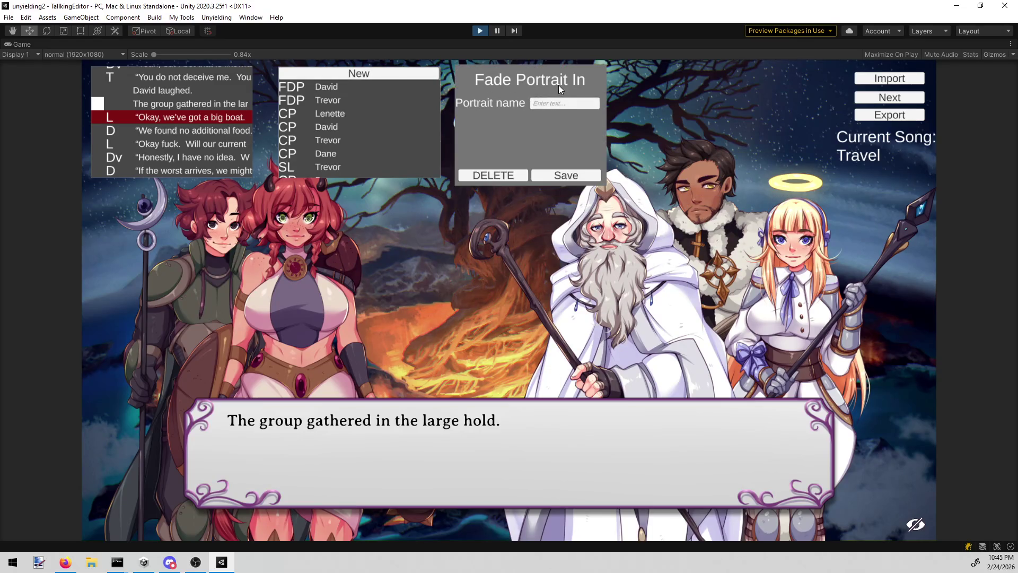
text(Lenette)
click(579, 176)
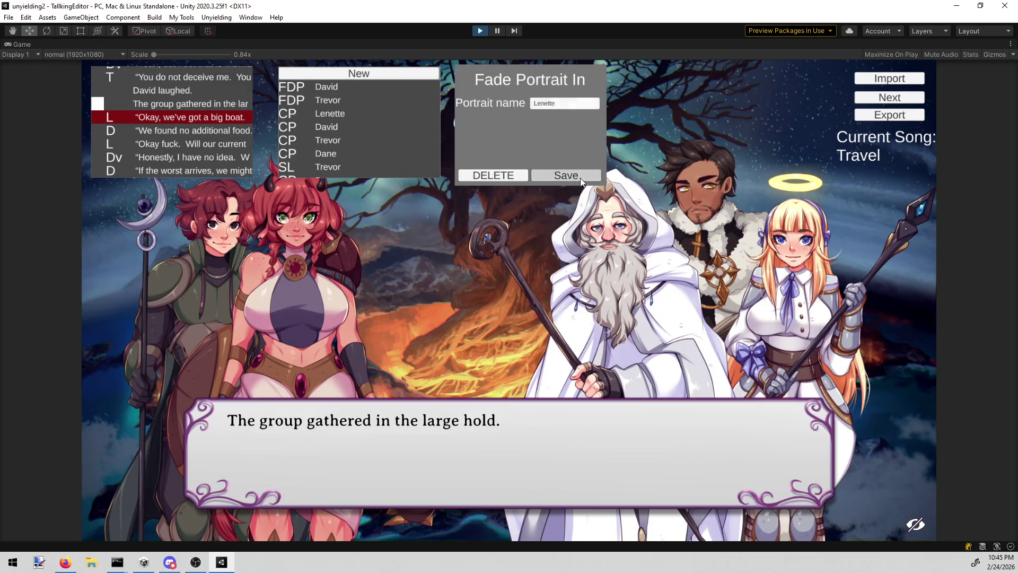
click(376, 74)
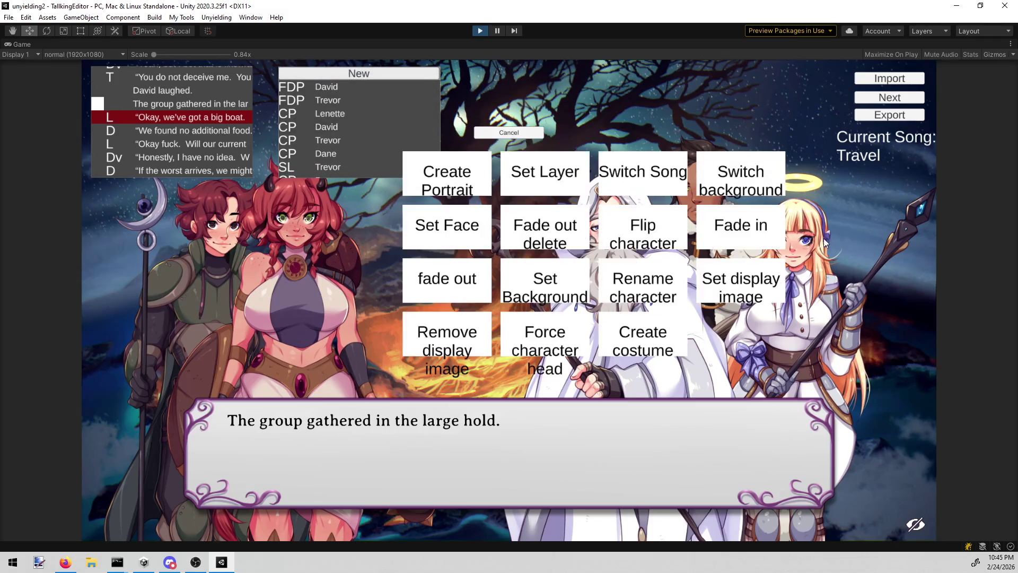
click(737, 230)
click(560, 101)
text(Treo)
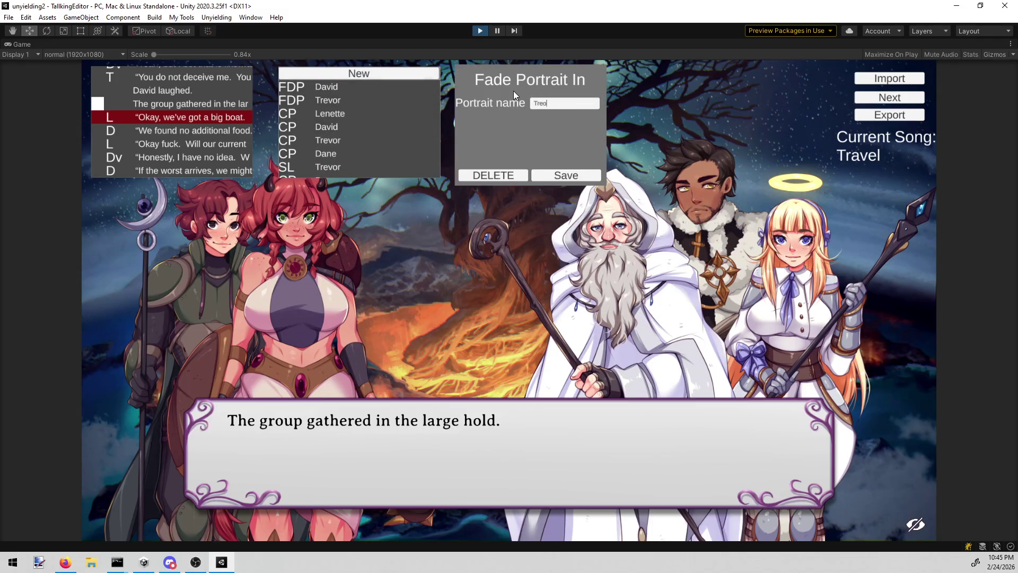
key(BackSpace)
text(vor)
click(582, 177)
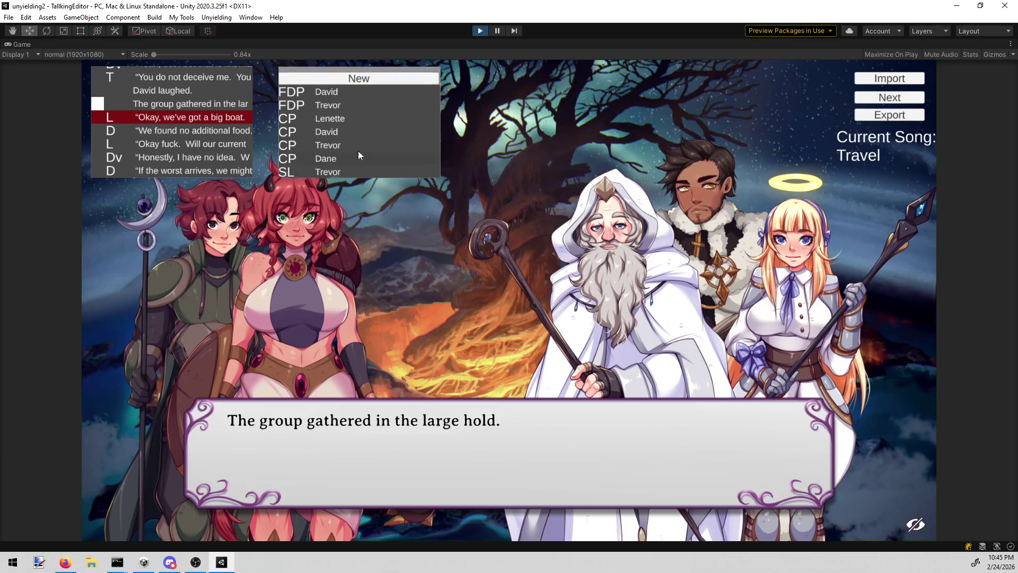
- Add Fade Portrait In commands for Dane and Pepper on the same line
click(397, 73)
click(740, 225)
click(551, 101)
text(Dane)
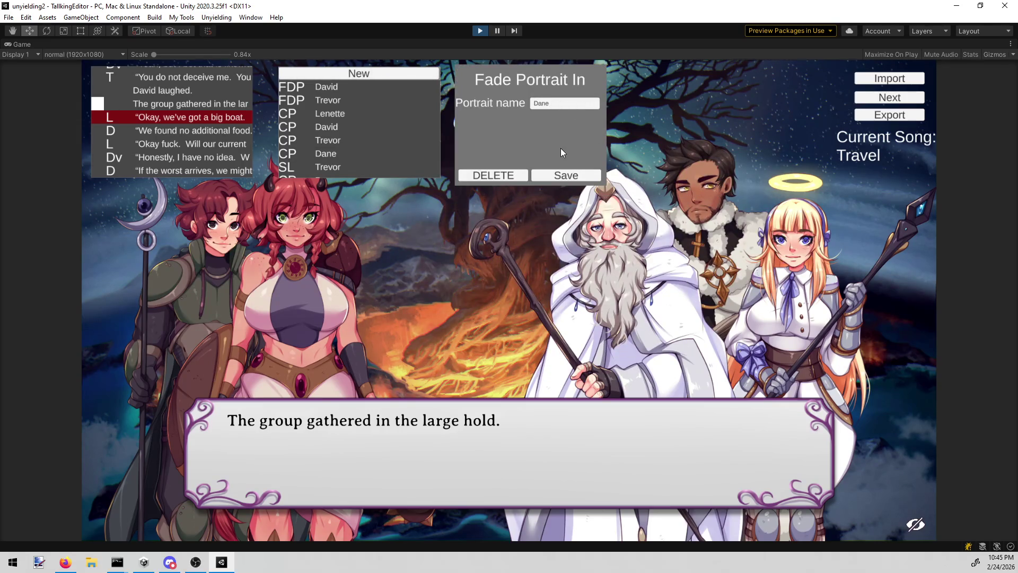
click(589, 178)
click(414, 74)
click(756, 230)
text(Pepper)
click(562, 178)
scroll(183, 132, up, 5)
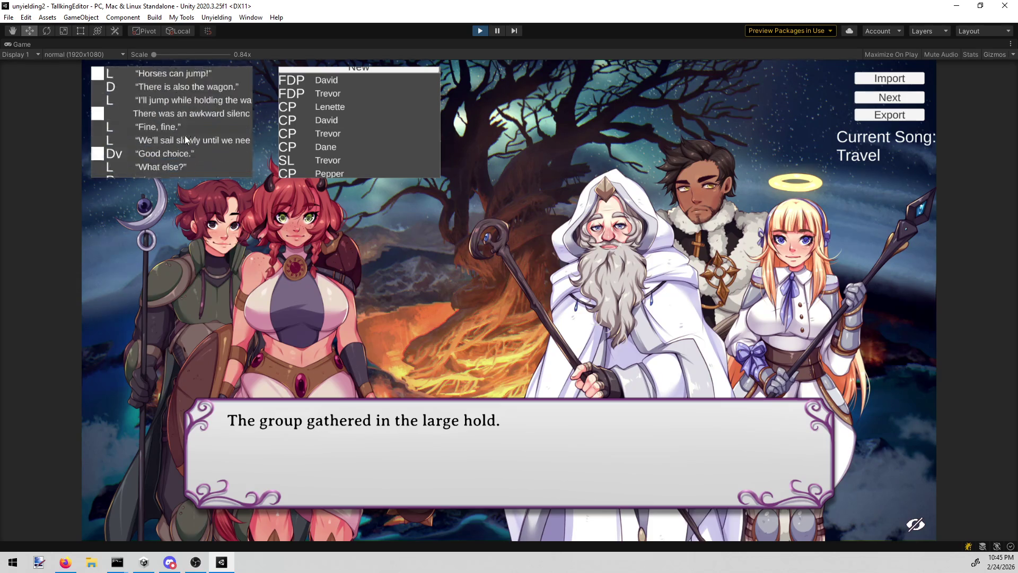
- Select "David laughed." and step the preview forward line by line to "Fine, fine."
scroll(180, 141, down, 5)
scroll(173, 146, up, 3)
click(173, 143)
click(175, 129)
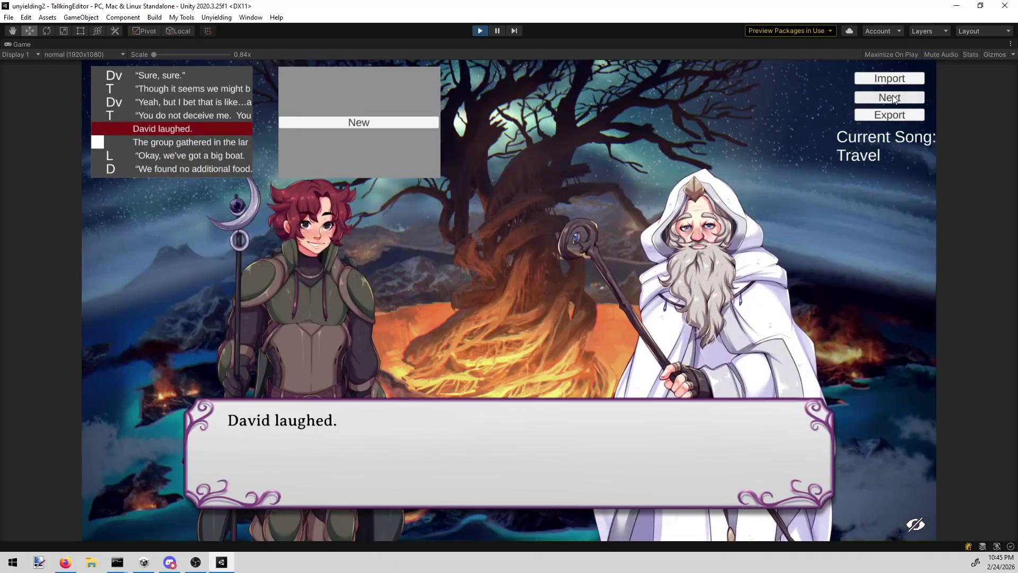
click(892, 98)
click(892, 98)
click(892, 98)
click(893, 98)
click(892, 98)
click(892, 98)
click(892, 98)
click(893, 97)
click(892, 97)
click(893, 97)
click(892, 98)
click(893, 98)
click(892, 98)
click(892, 97)
click(893, 98)
click(892, 97)
double_click(890, 98)
triple_click(889, 96)
triple_click(888, 97)
triple_click(889, 97)
double_click(887, 97)
double_click(885, 97)
double_click(883, 97)
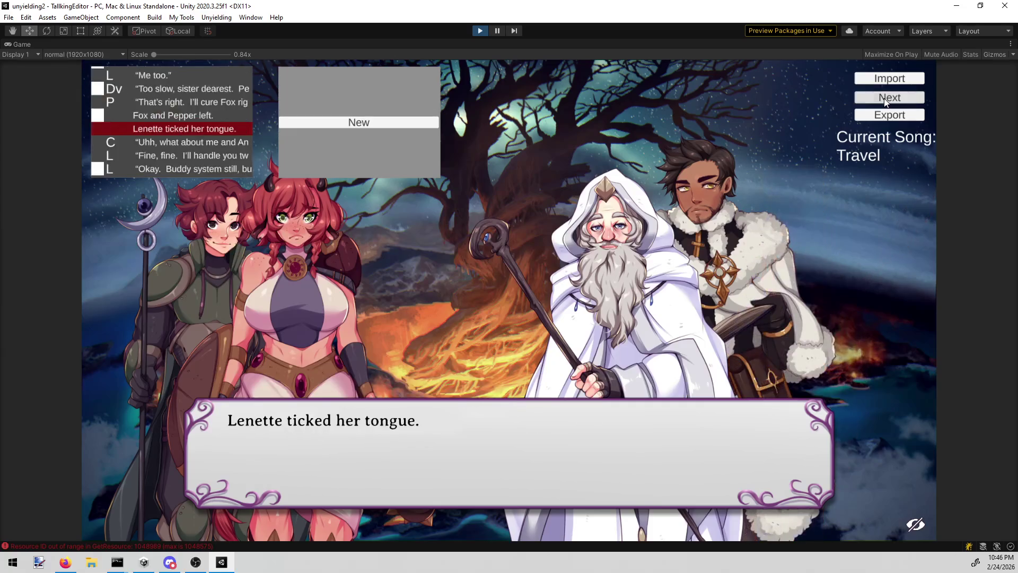
double_click(883, 98)
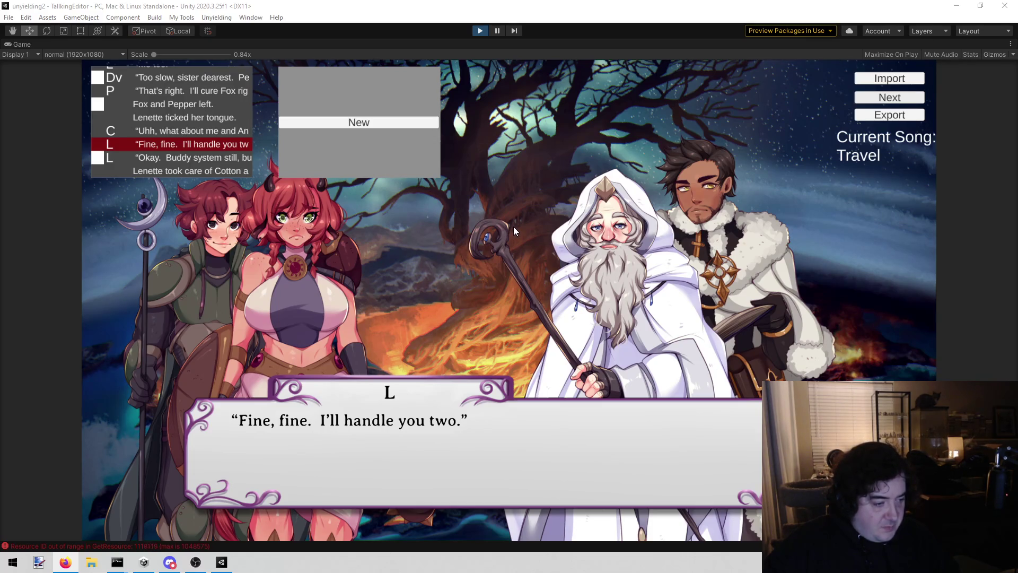
click(866, 113)
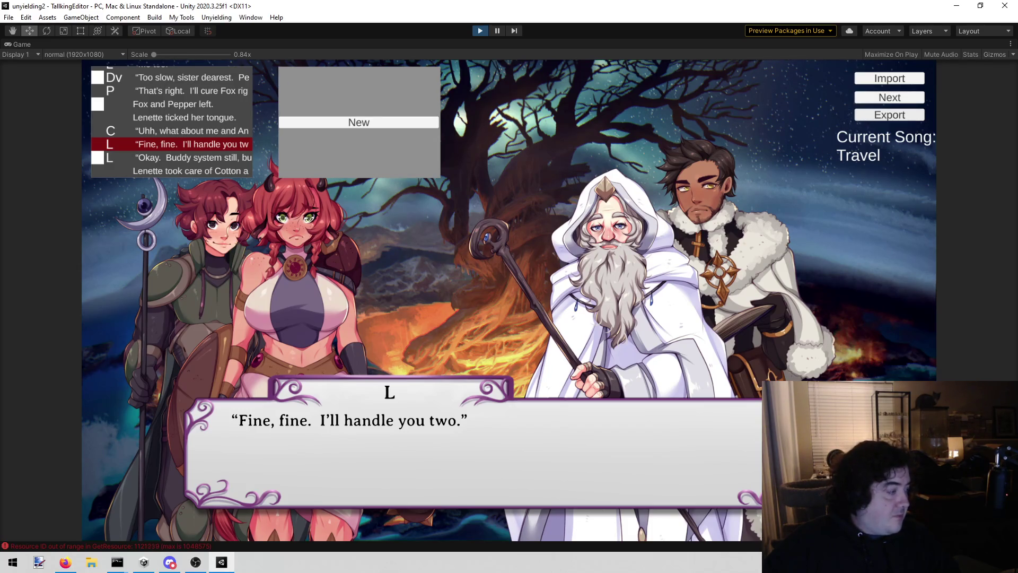
- Check Firefox, then stop the running scene preview to exit play mode
key(alt+Tab)
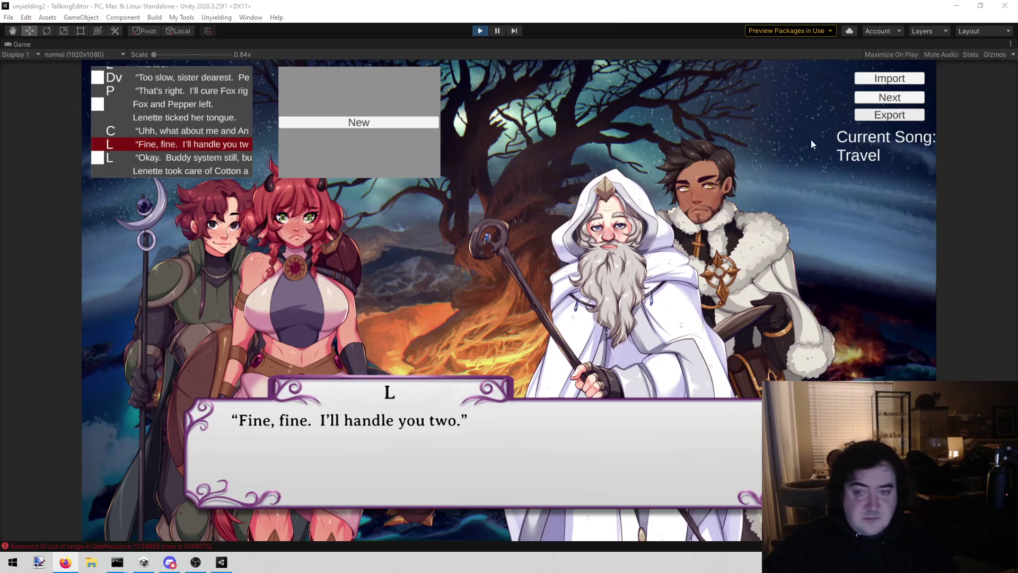
click(482, 33)
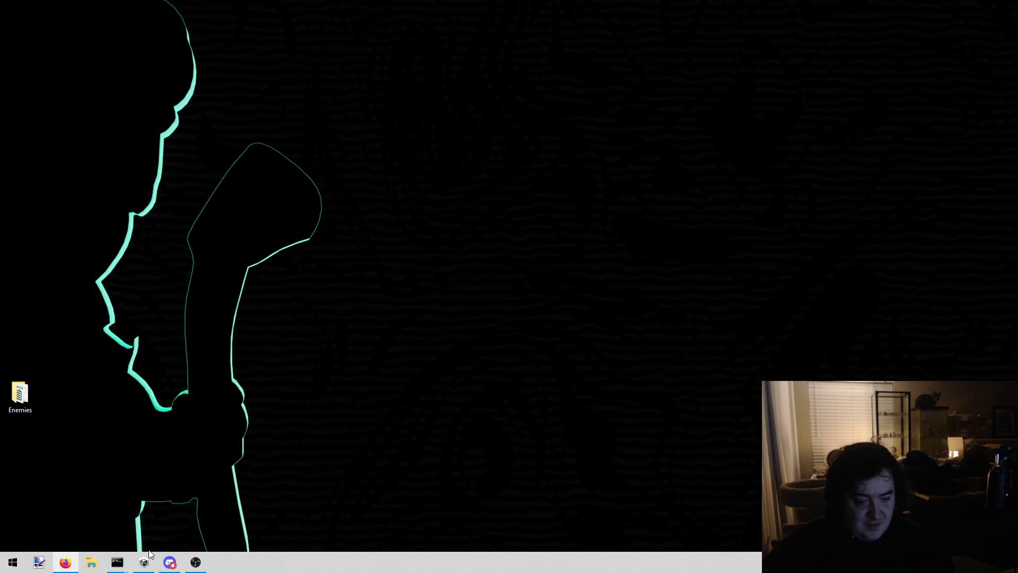
click(143, 561)
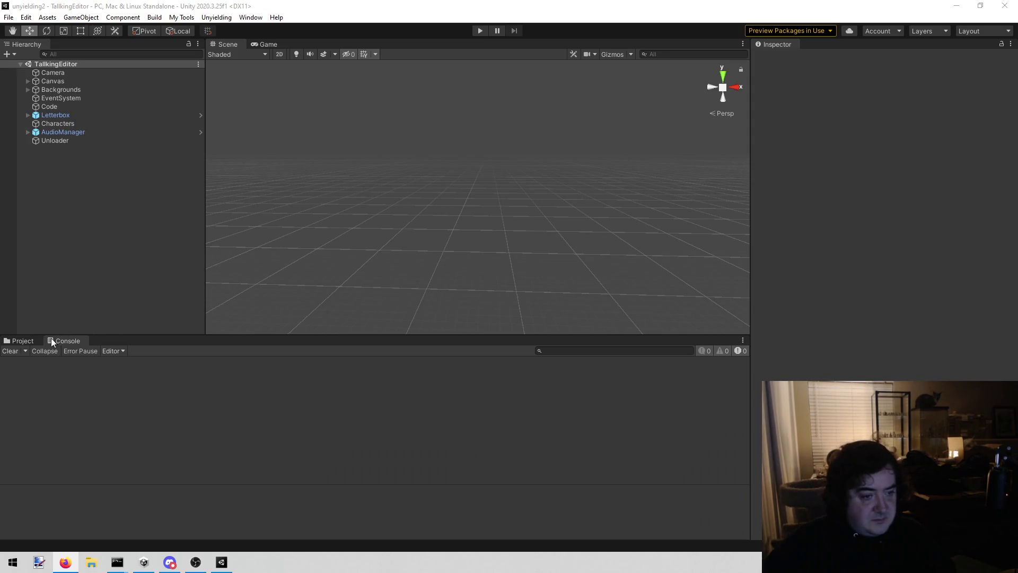
- Show the Assets/Utility folder in the Project panel
click(23, 339)
- Collapse the asset tree and use Assets > Open C# Project to launch Visual Studio
scroll(107, 422, up, 5)
scroll(107, 422, up, 10)
scroll(75, 450, down, 10)
click(12, 387)
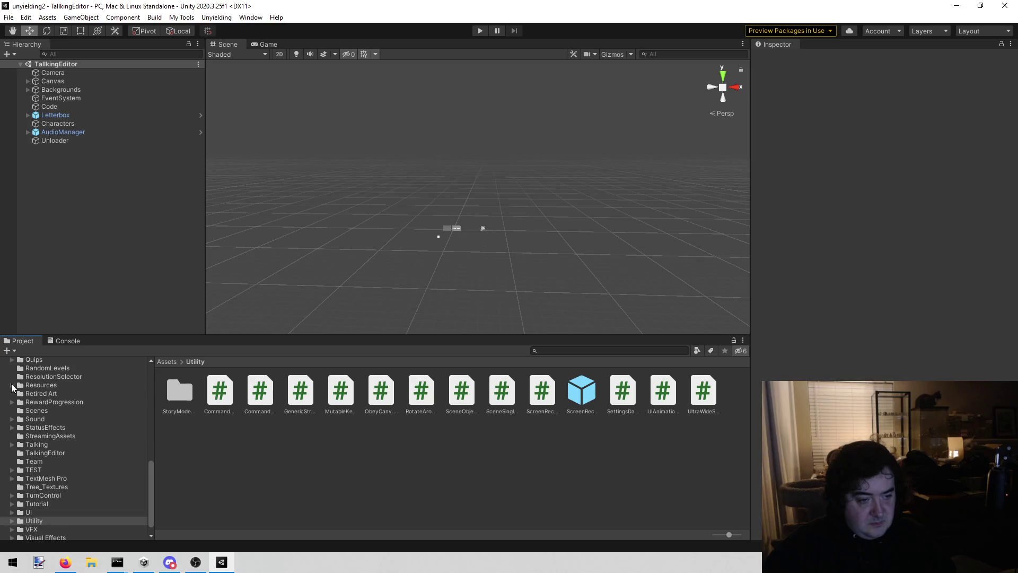
click(65, 562)
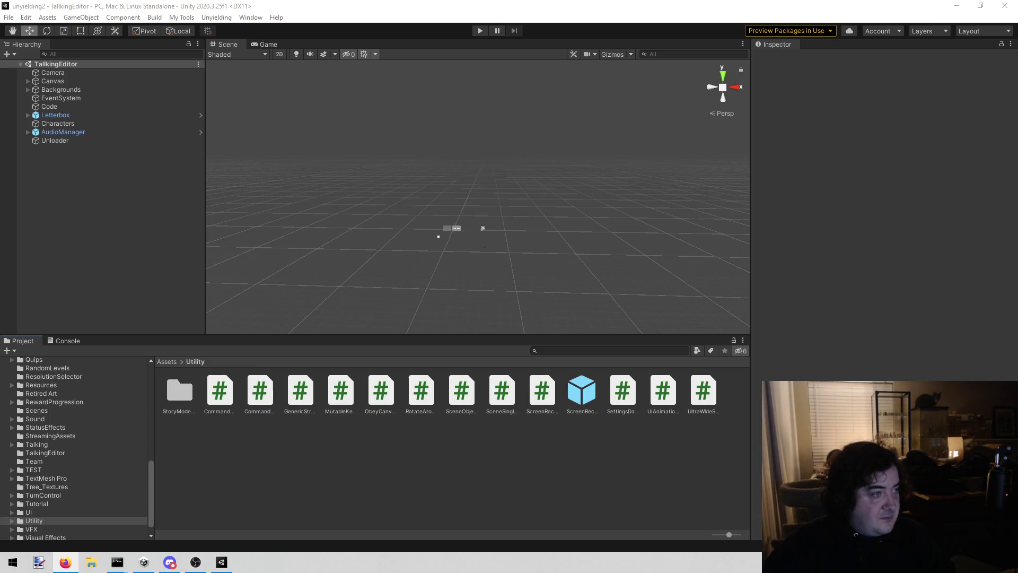
click(50, 275)
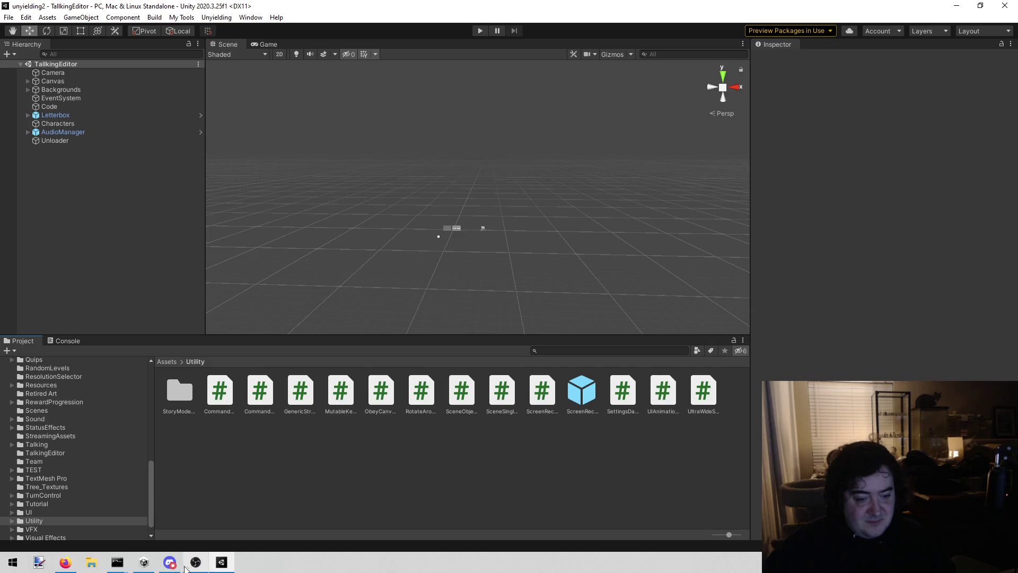
click(47, 17)
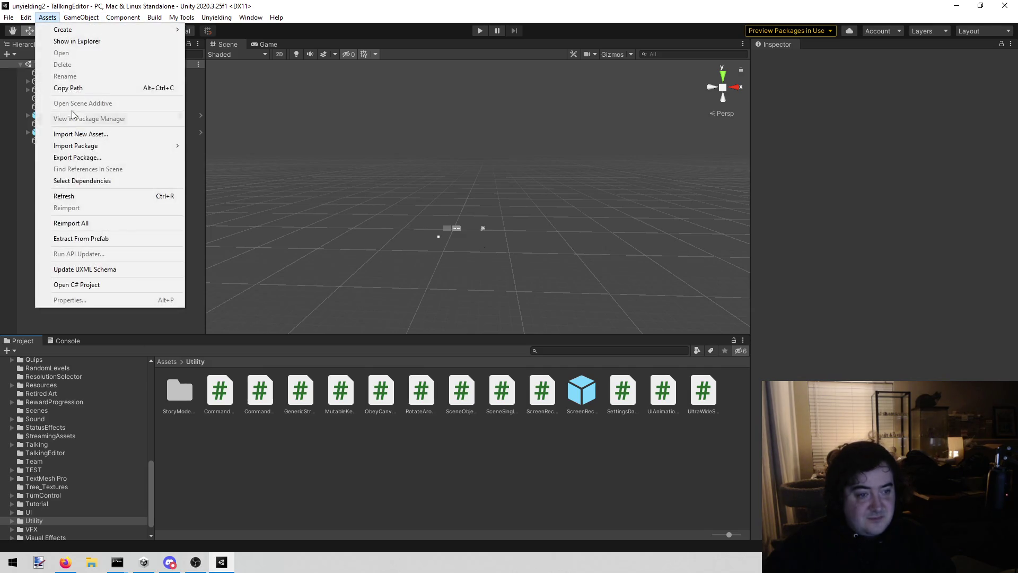
click(93, 285)
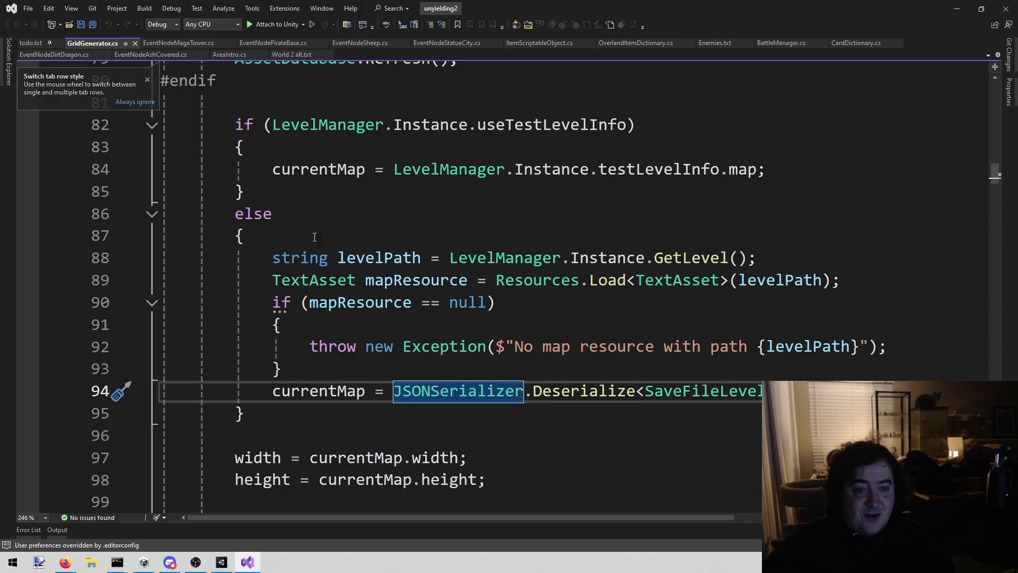
- Check the else-block braces in GridGenerator.cs and close the World 2 alt.txt tab
click(236, 238)
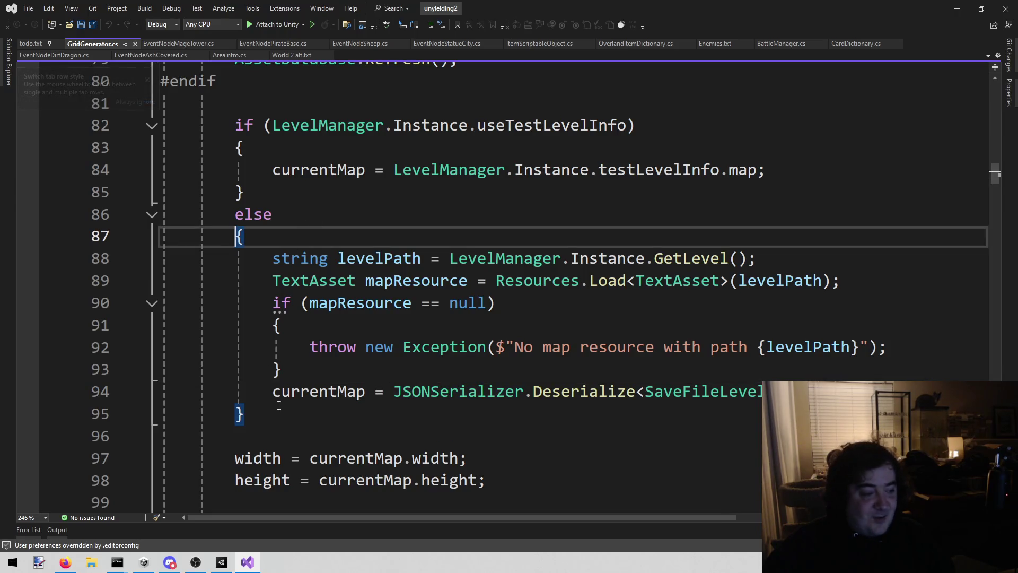
click(247, 427)
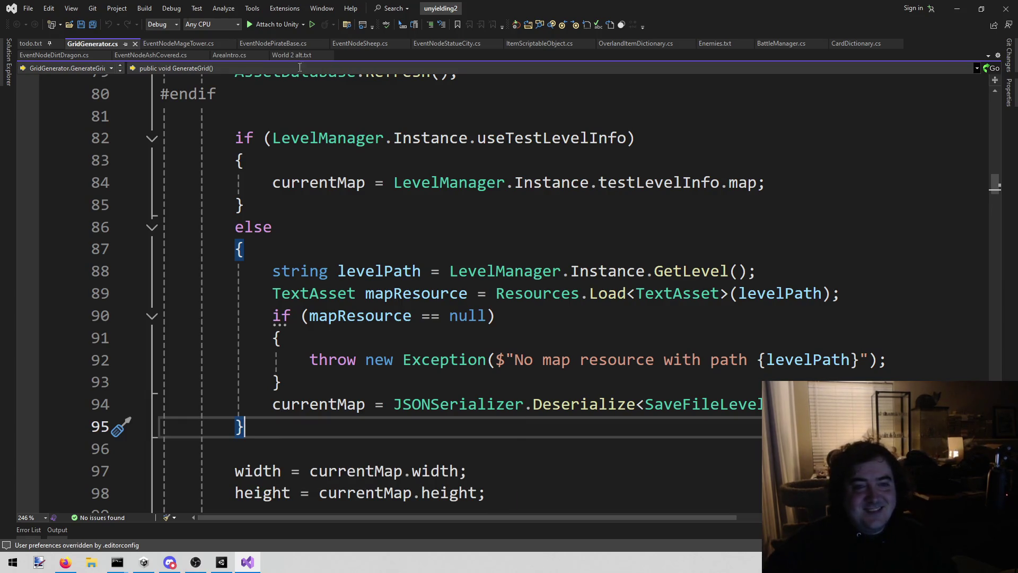
click(291, 53)
scroll(291, 265, down, 1)
middle_click(291, 53)
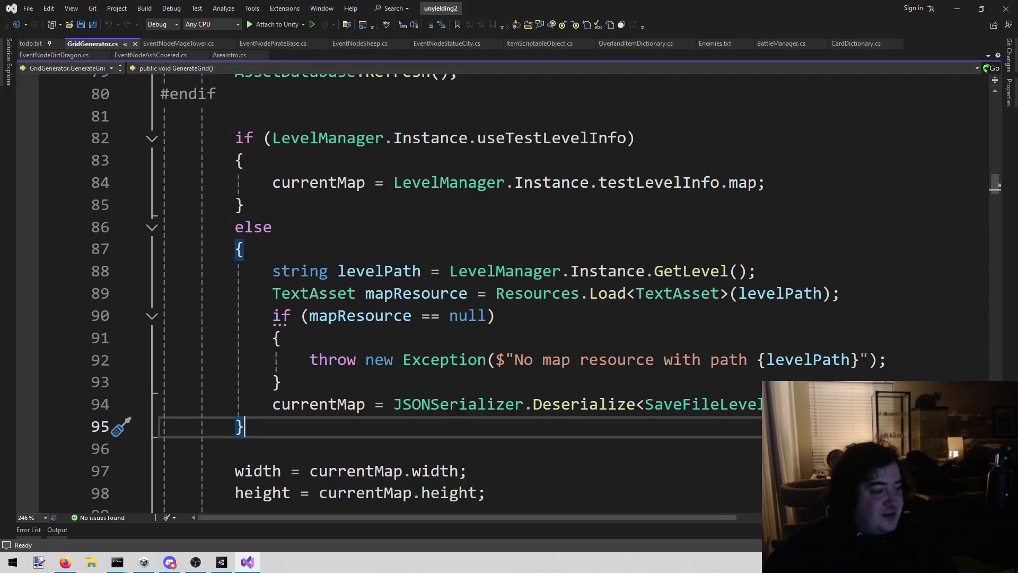
key(alt+Tab)
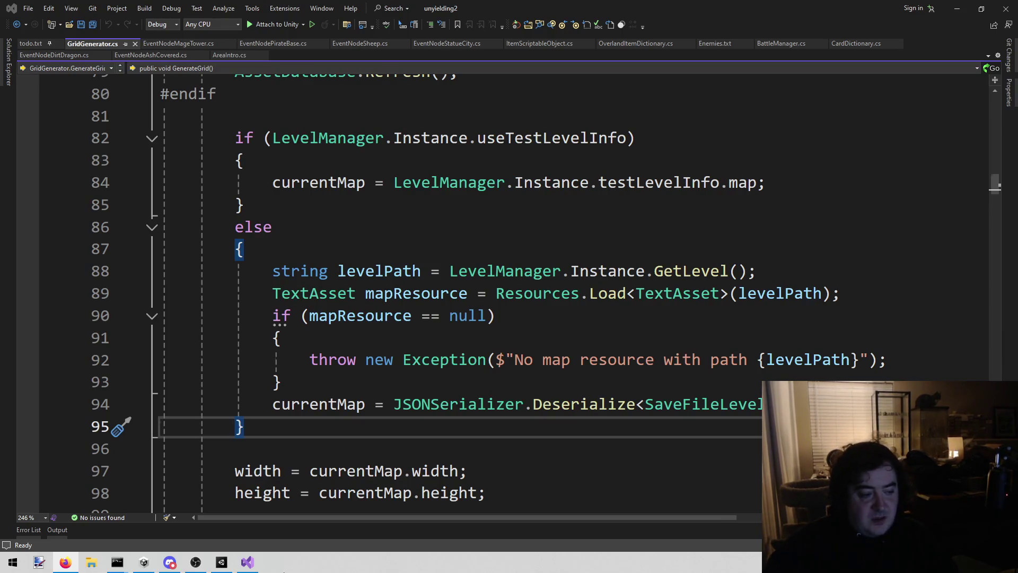
click(248, 562)
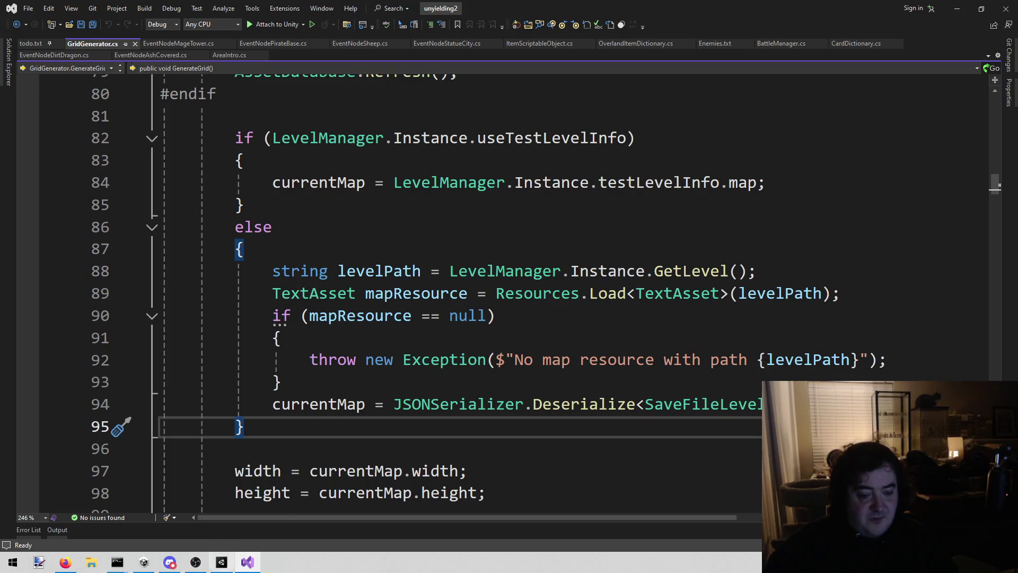
- Navigate the Project window to the Assets/Talking/Book 5 folder
click(144, 562)
scroll(120, 438, down, 1)
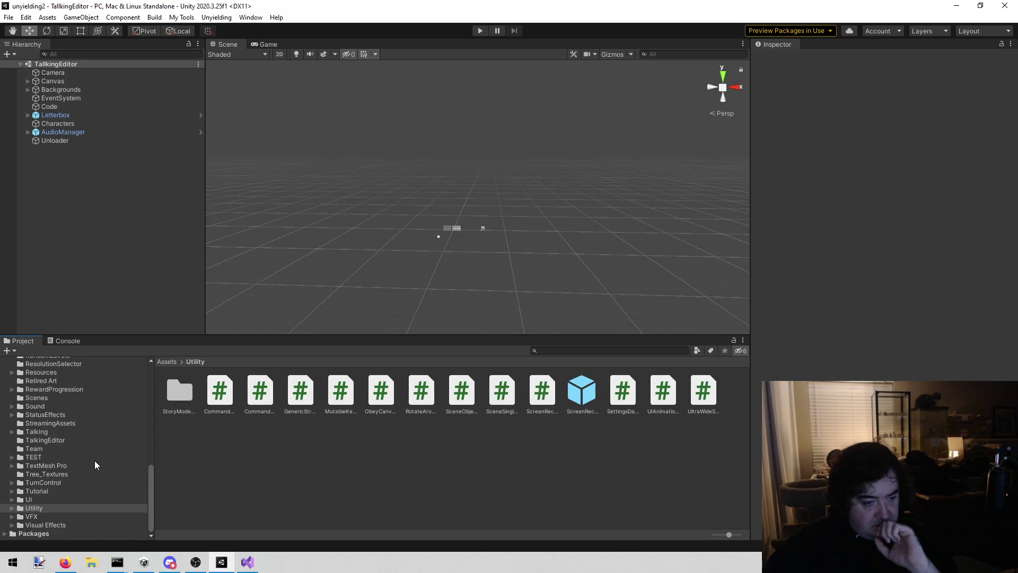
scroll(103, 427, up, 2)
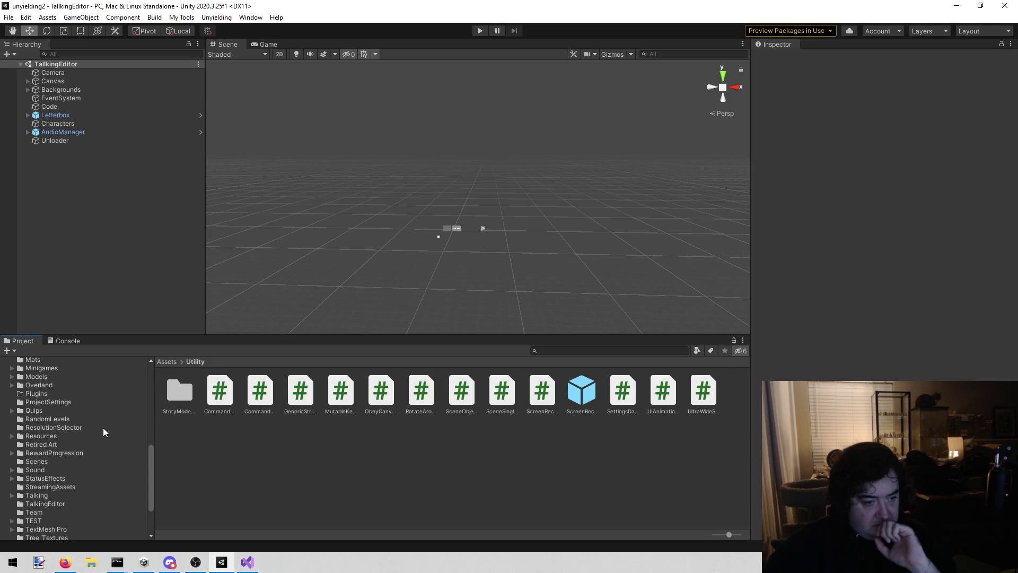
scroll(103, 427, down, 2)
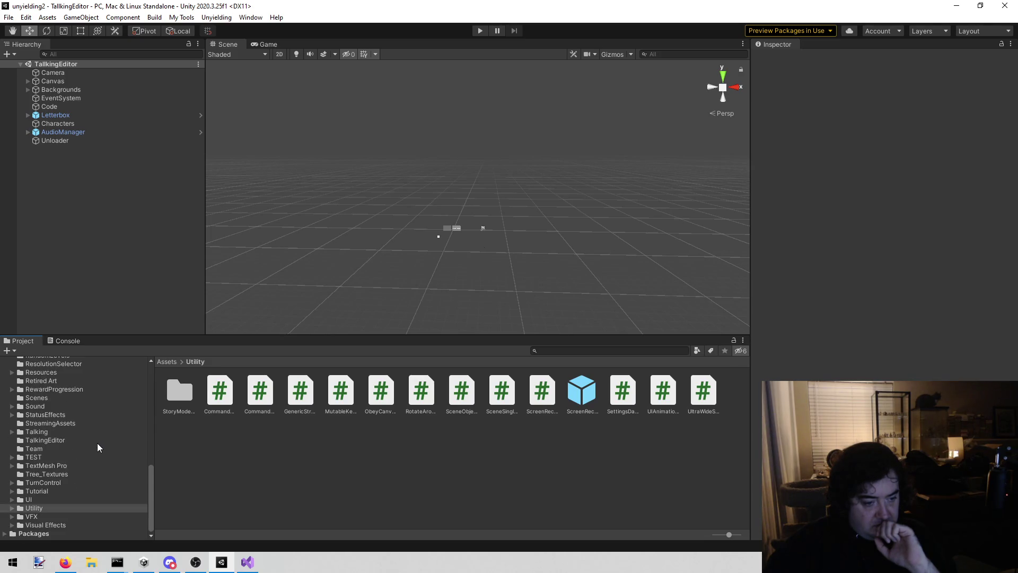
click(82, 440)
click(98, 429)
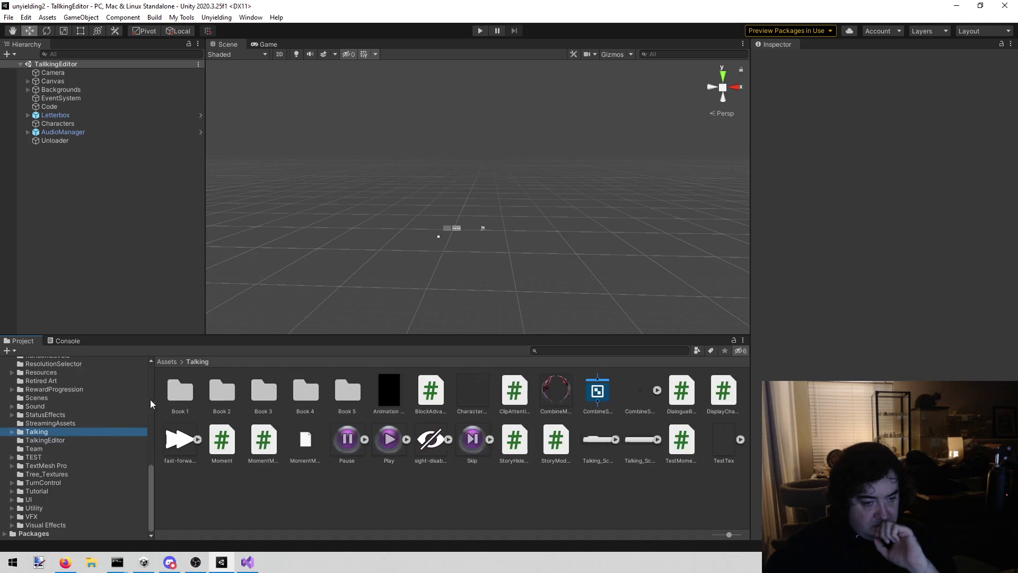
double_click(347, 393)
- Duplicate the Walls script, rename the copy SailingEast, and open it in Visual Studio
scroll(345, 393, down, 1)
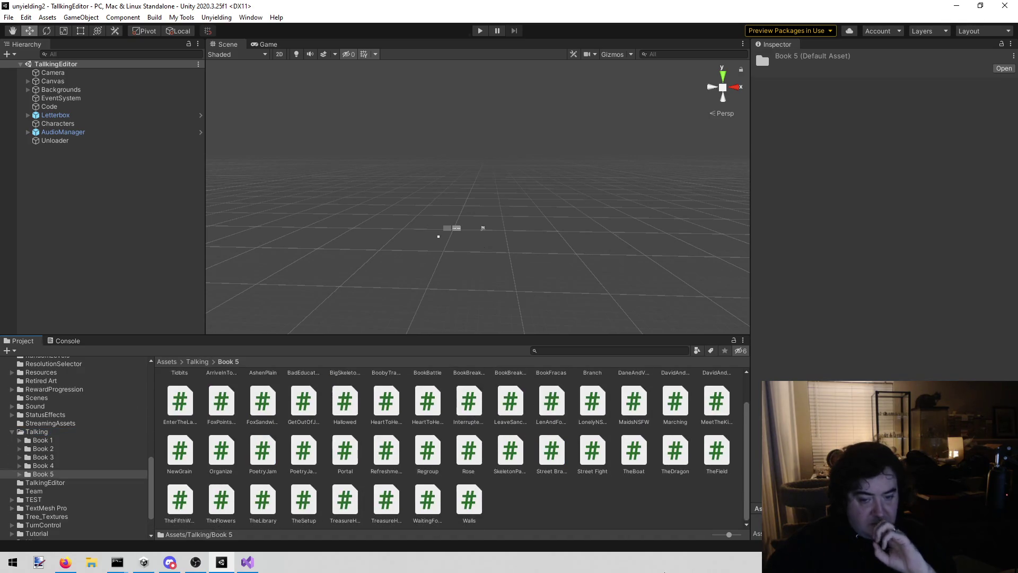
click(575, 493)
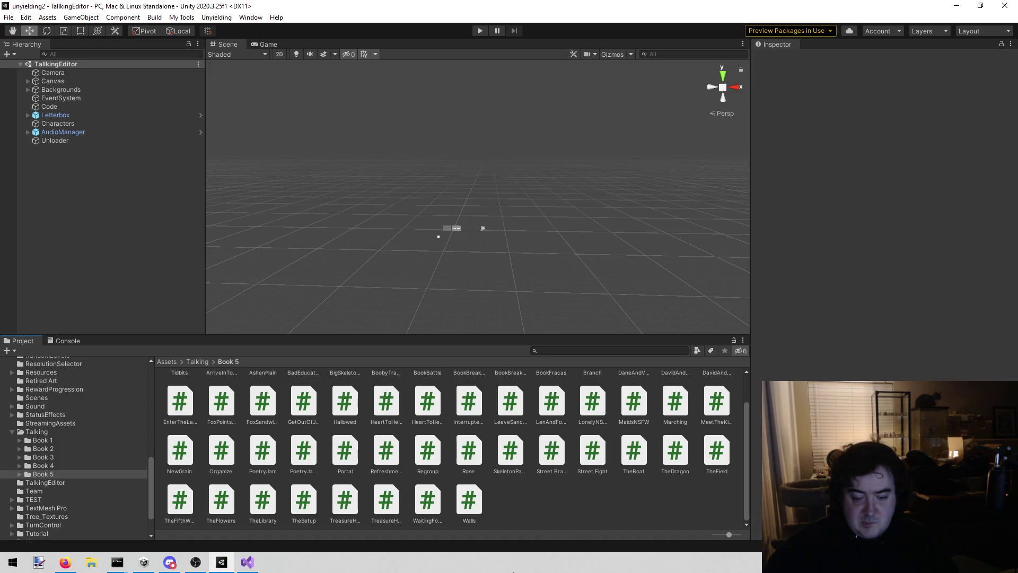
click(469, 501)
key(ctrl+d)
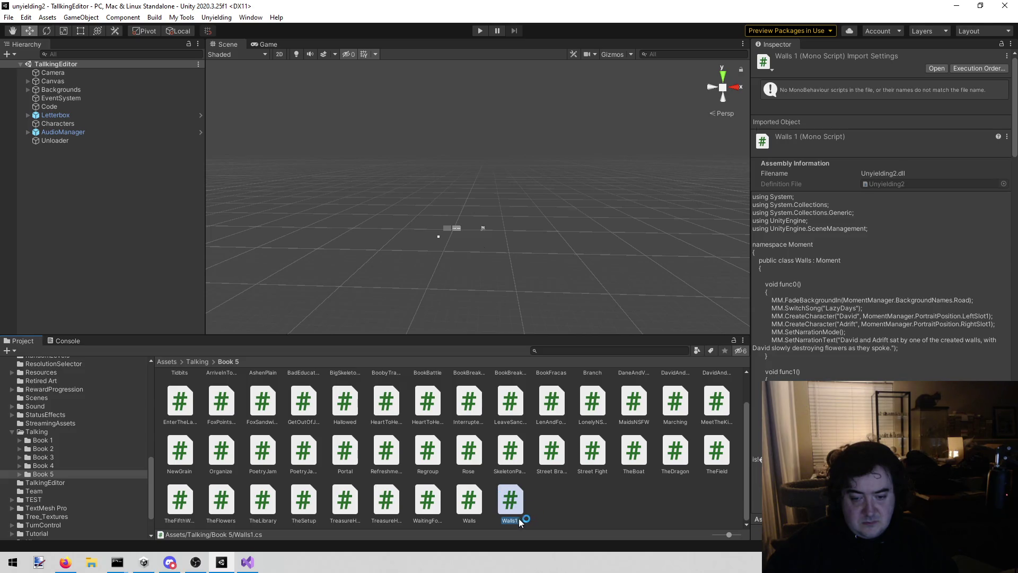
click(516, 522)
text(SailingEast)
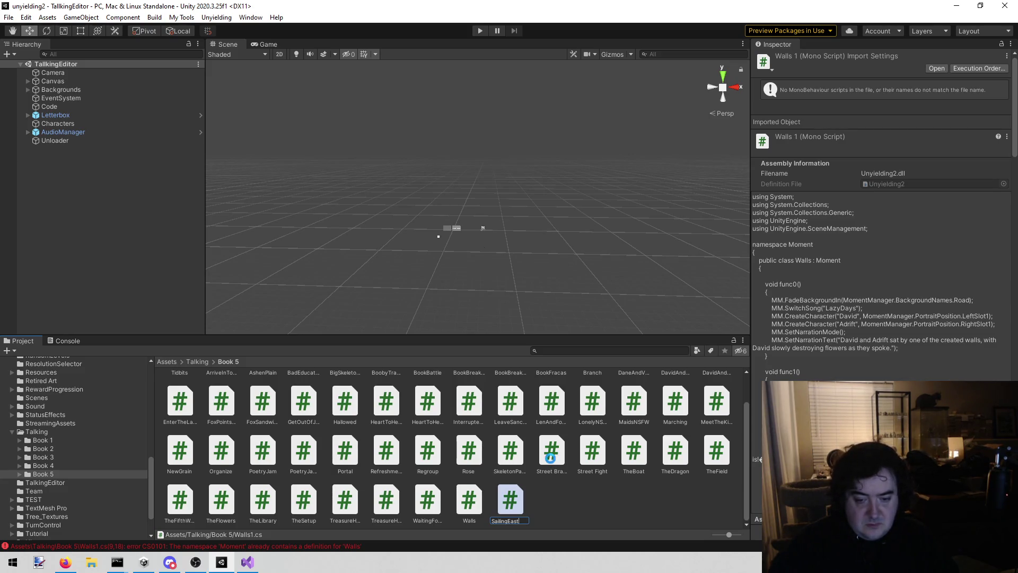
key(Return)
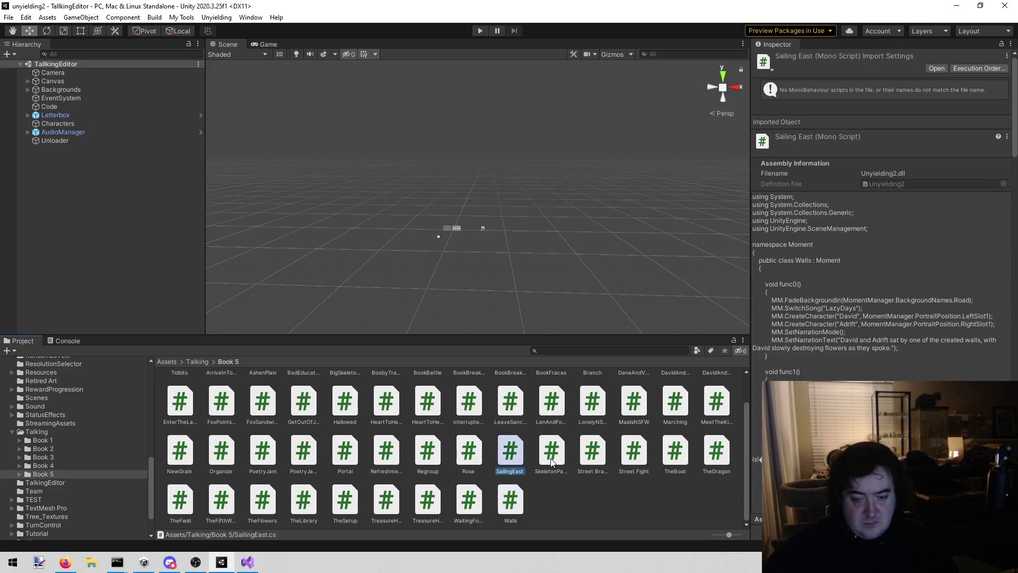
double_click(504, 457)
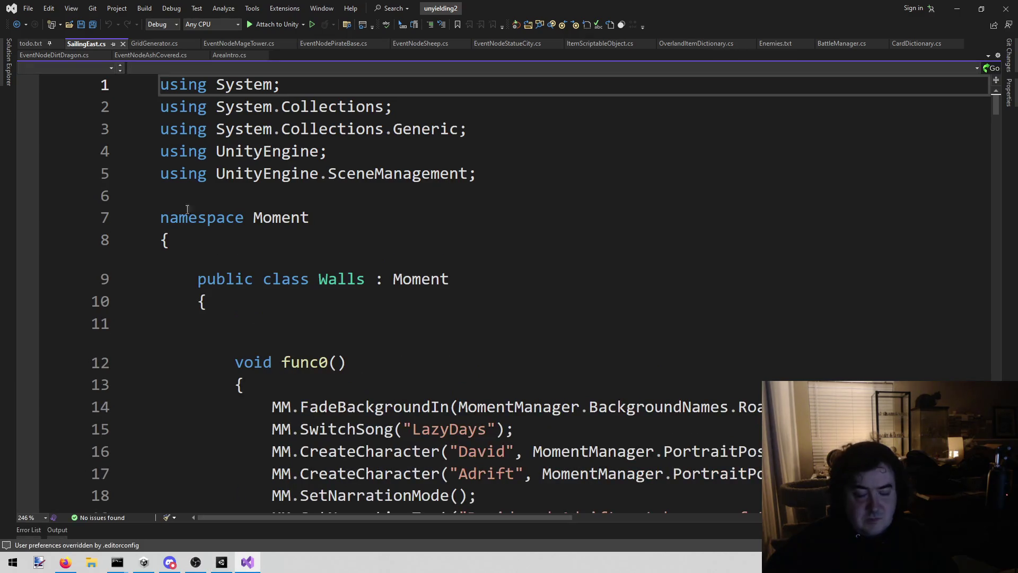
- Rename class Walls to SailingEast on line 9 and save SailingEast.cs
double_click(329, 277)
text(SailingEast)
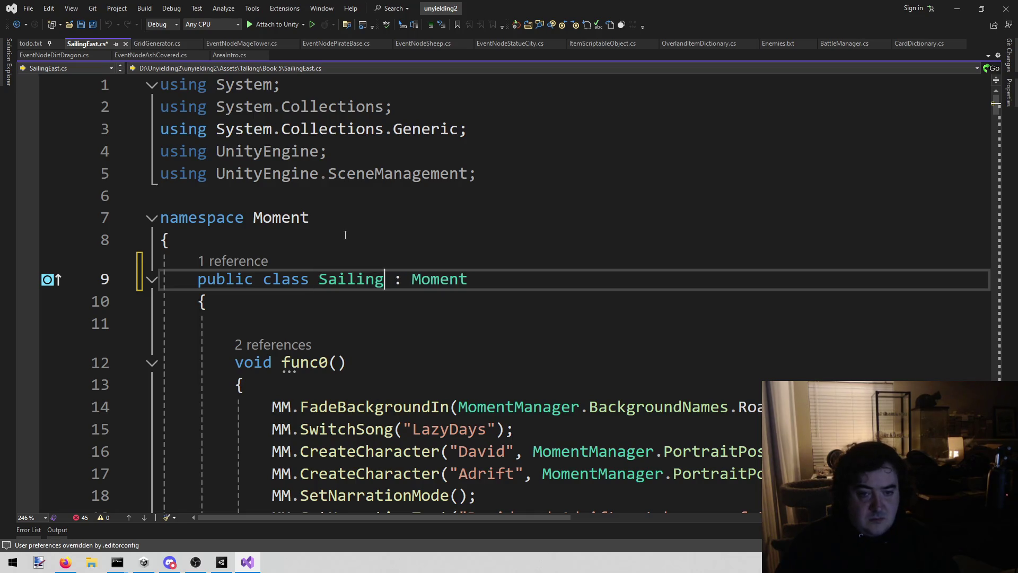
scroll(347, 235, down, 3)
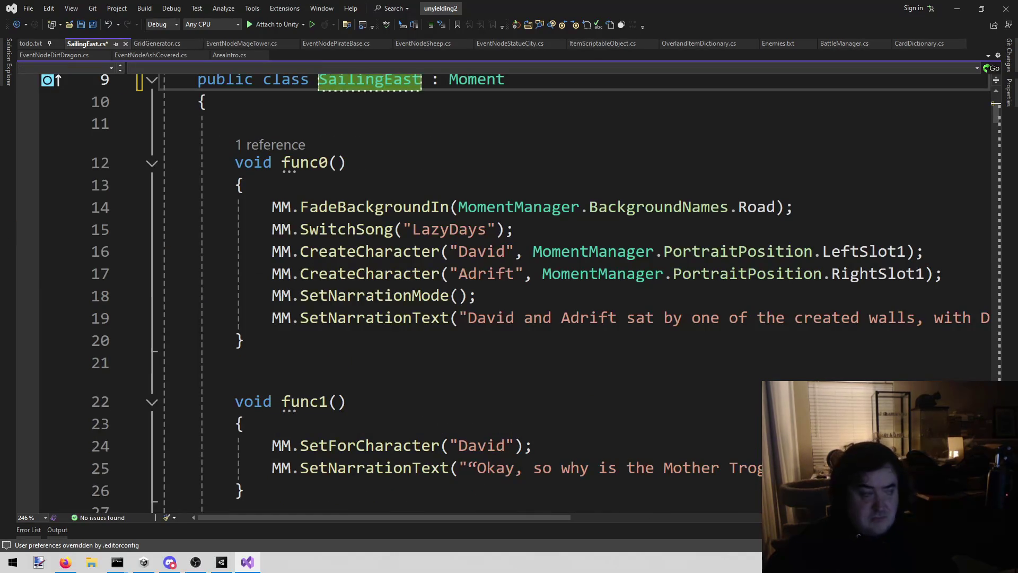
key(alt+Tab)
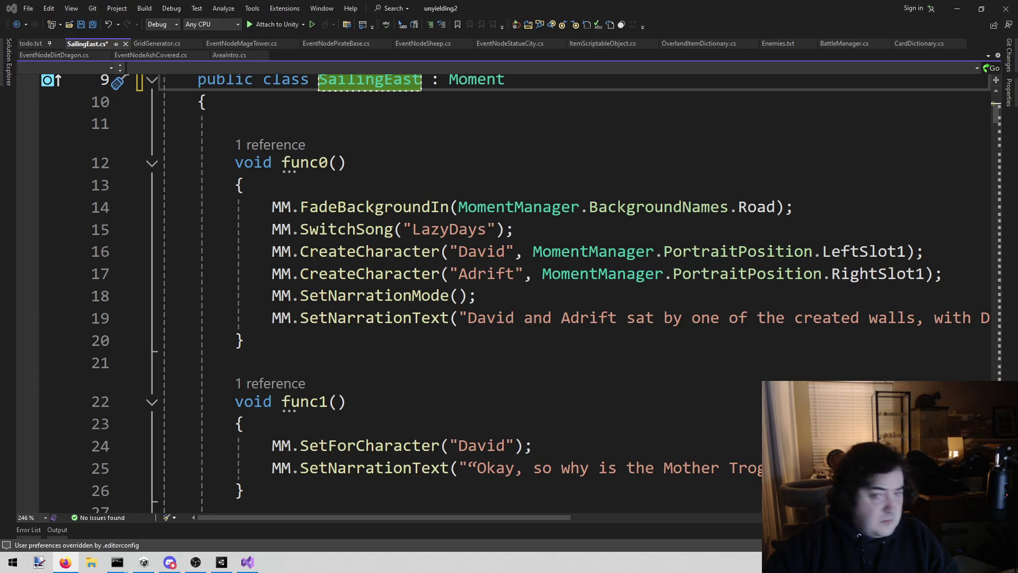
click(504, 207)
key(ctrl+s)
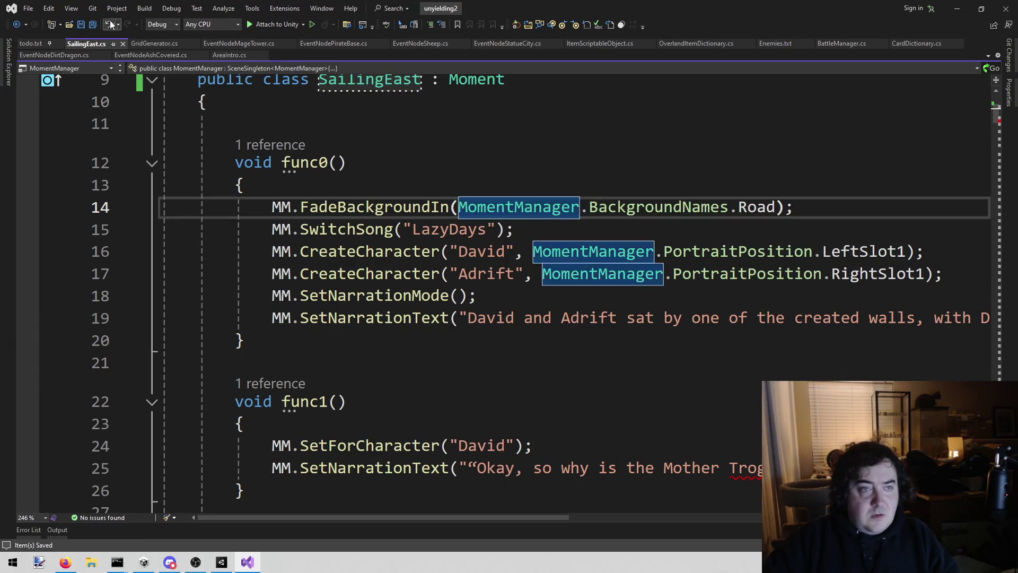
click(28, 9)
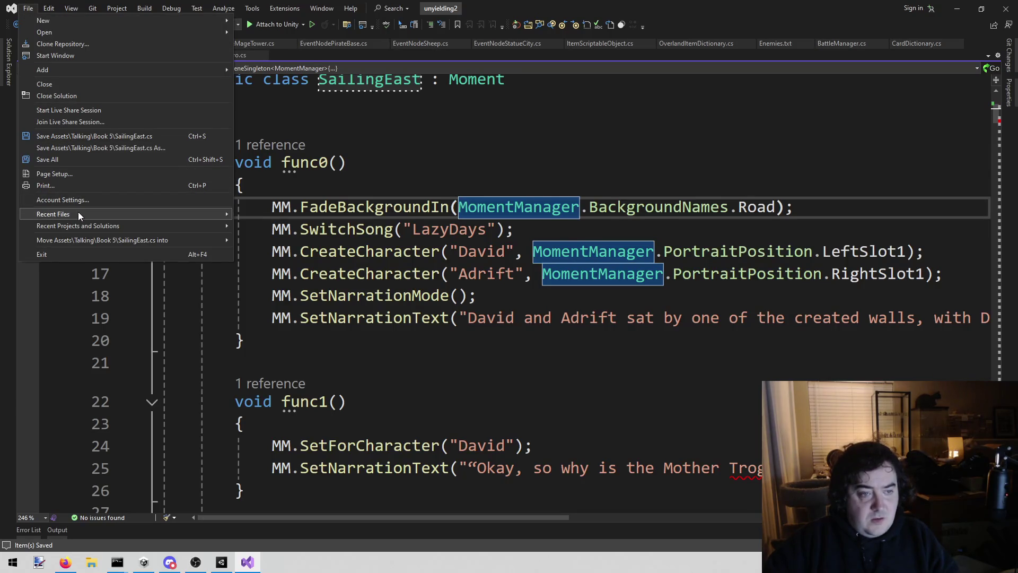
- Open the recent UY2SceneEditor.sln solution and start it in debug mode
mouse_move(80, 213)
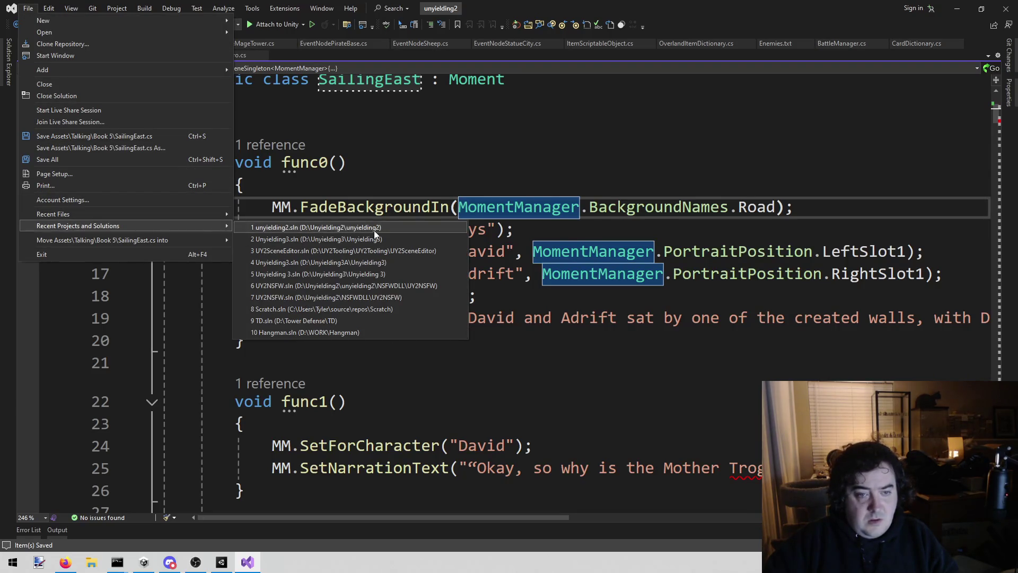
click(363, 250)
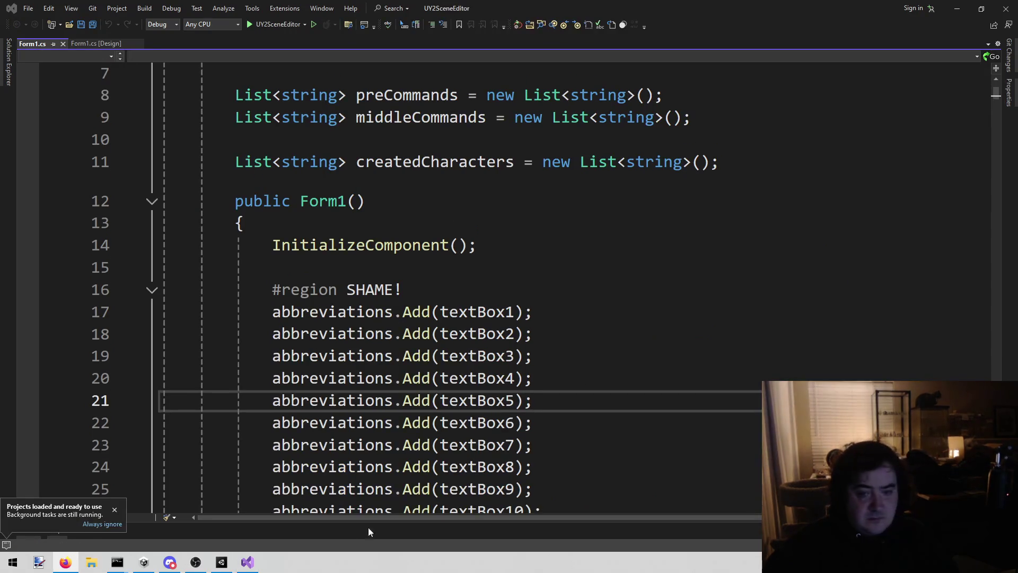
click(288, 26)
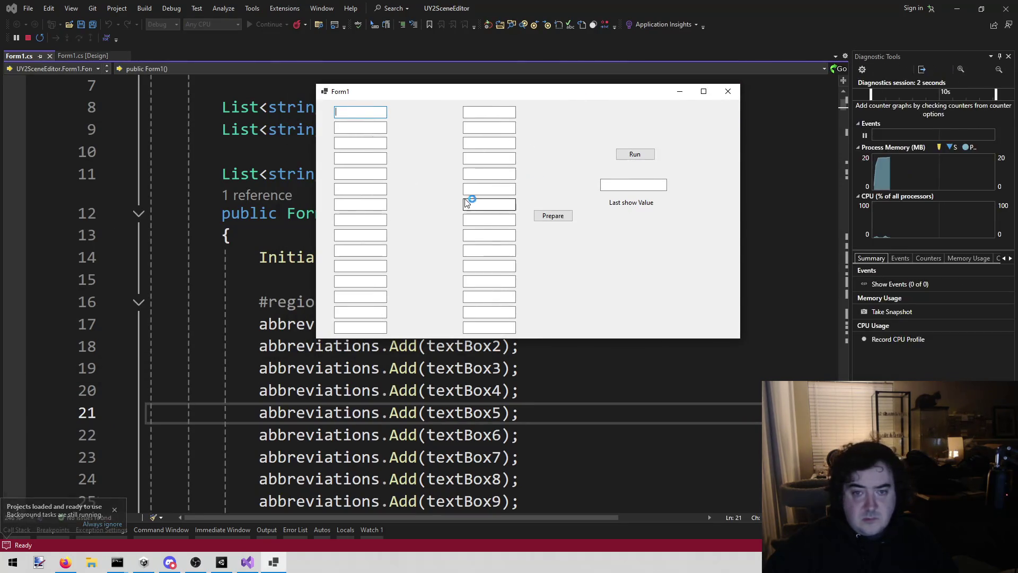
- In Form1, load the character names and abbreviations, then run the scene code generator
click(553, 216)
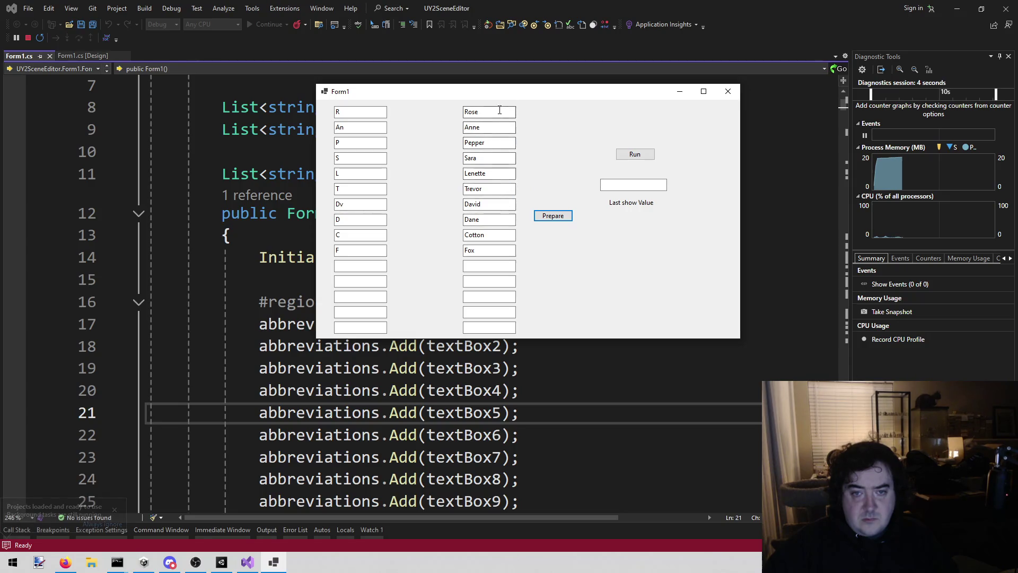
click(635, 154)
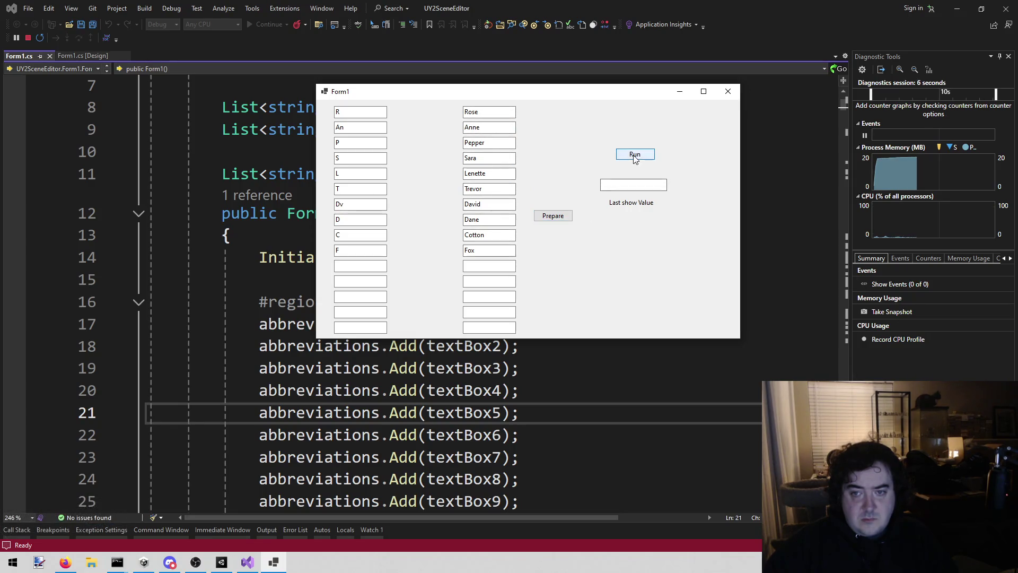
click(222, 152)
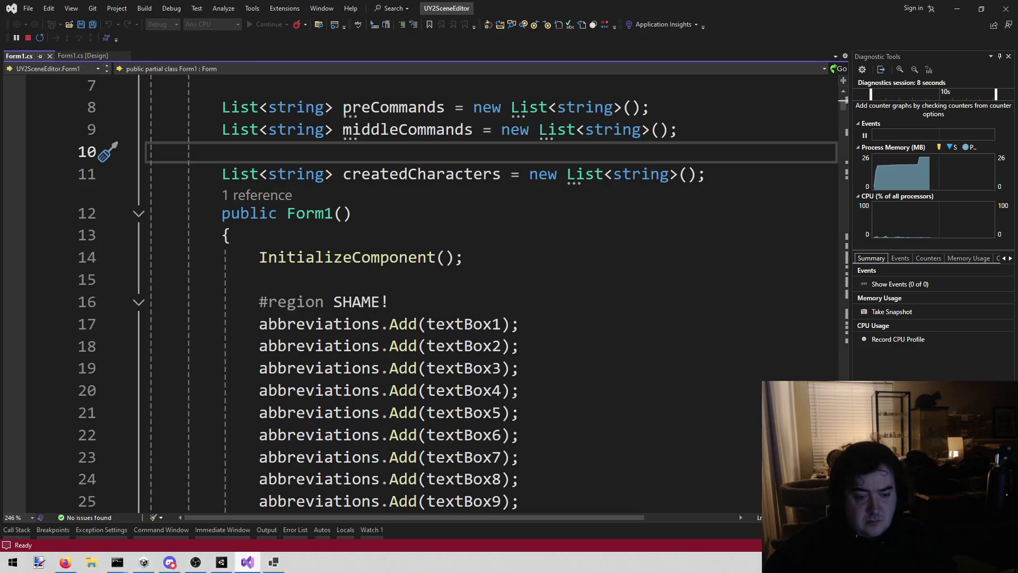
click(249, 562)
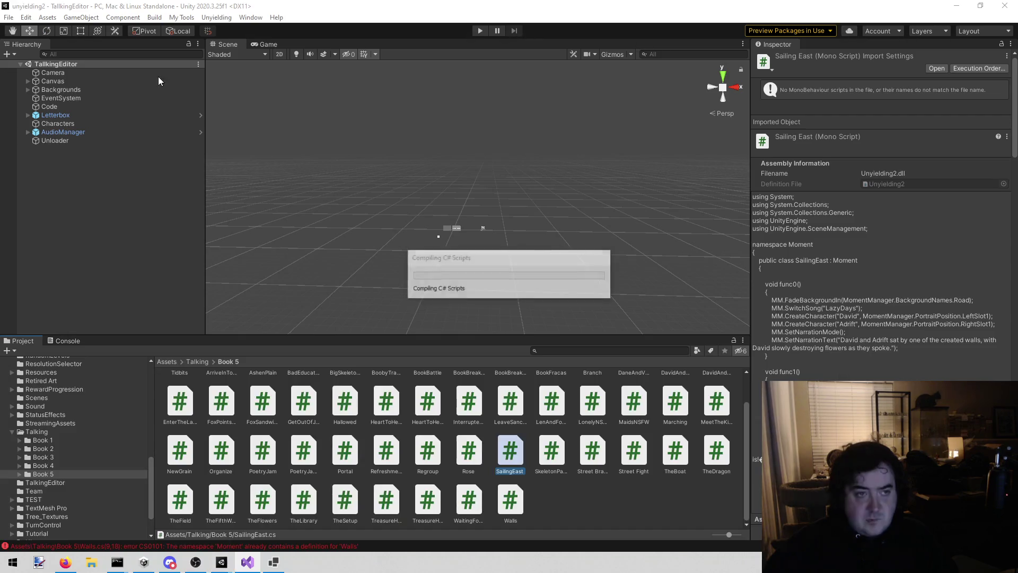
- Open the C# project from Unity's Assets menu and stop the running UY2SceneEditor tool
click(47, 18)
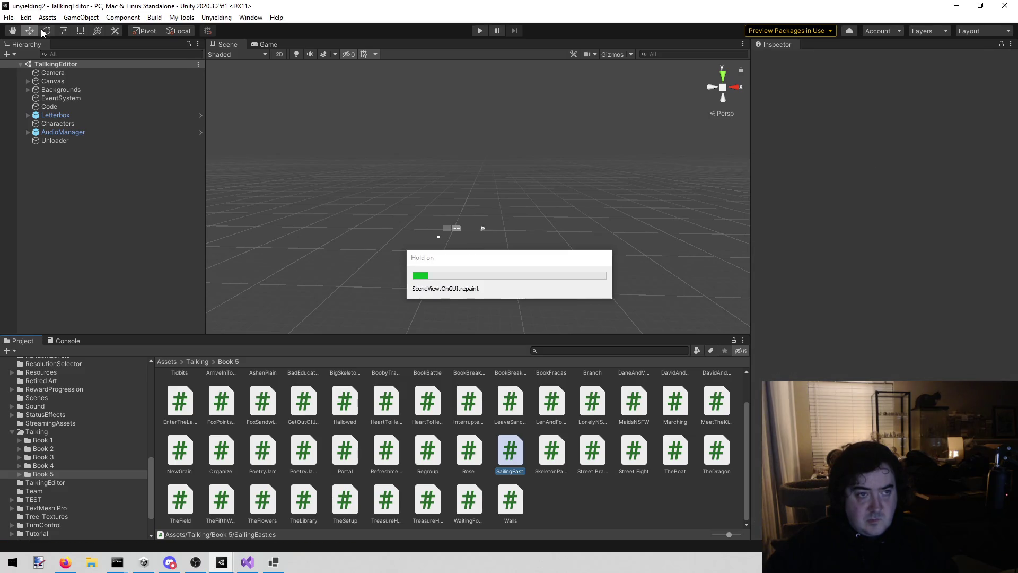
mouse_move(47, 32)
click(80, 285)
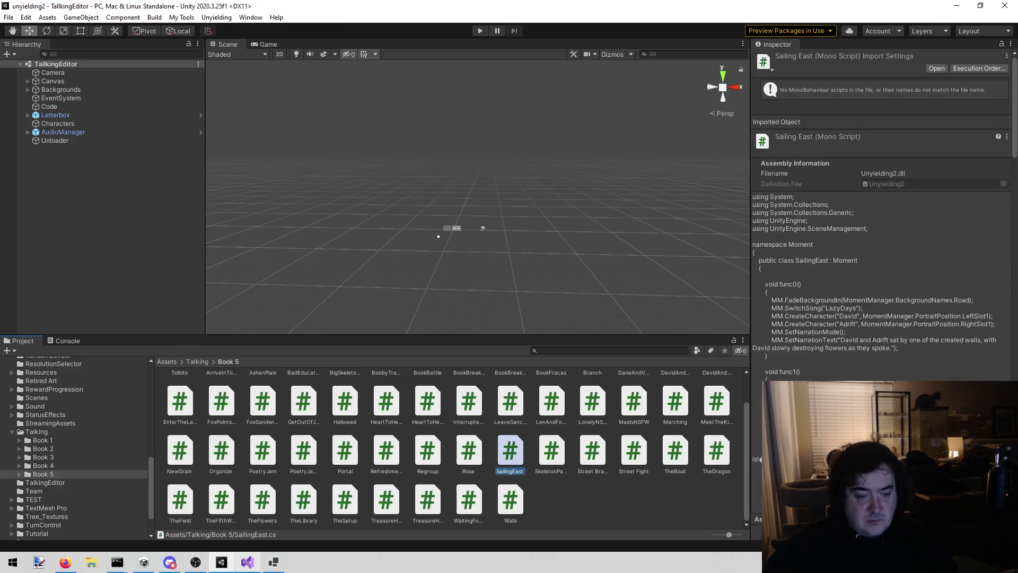
mouse_move(273, 566)
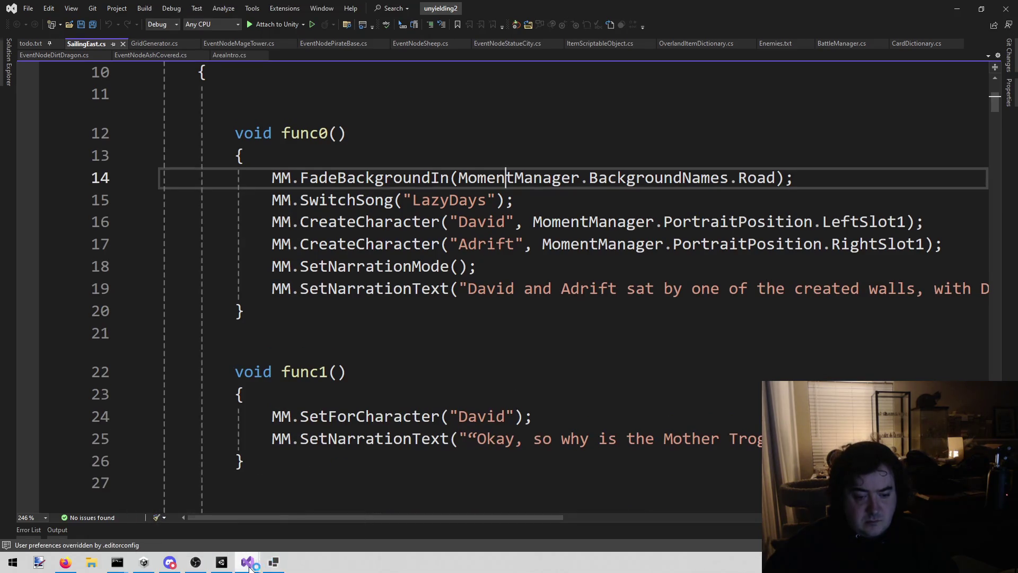
click(228, 522)
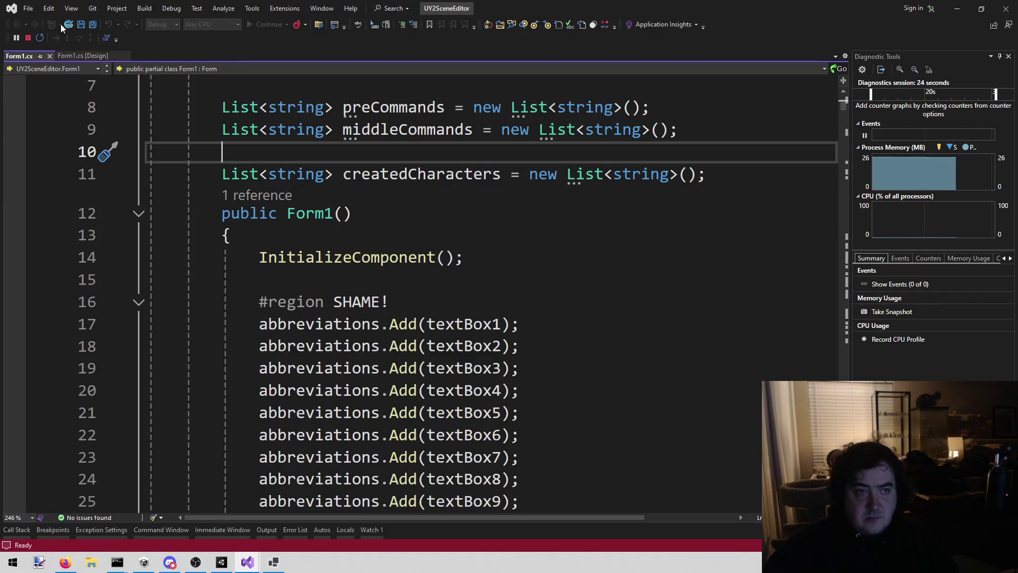
click(29, 38)
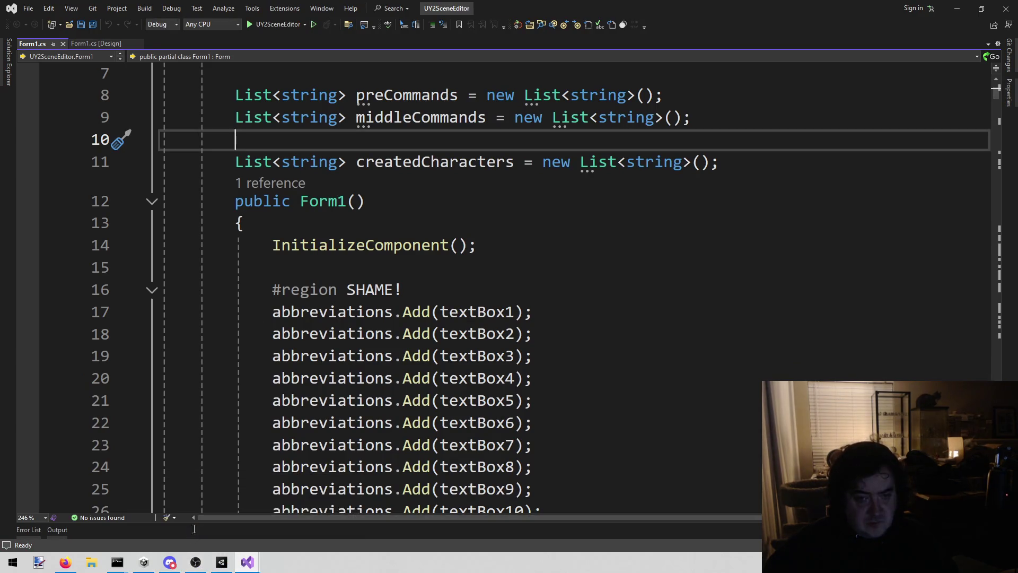
- Return to SailingEast.cs and place the cursor where the old scene functions begin
mouse_move(271, 560)
click(297, 509)
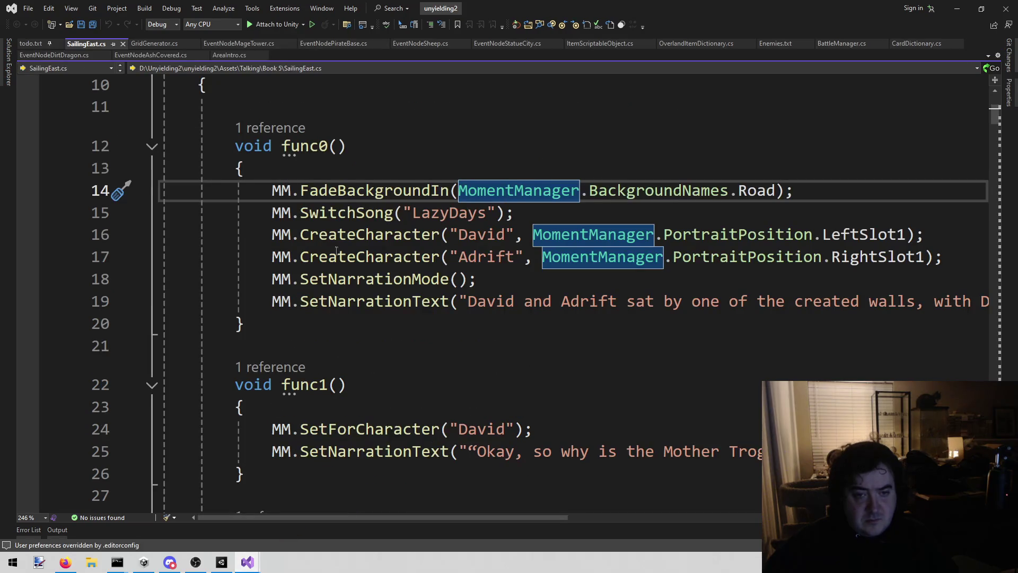
click(238, 106)
scroll(304, 196, up, 2)
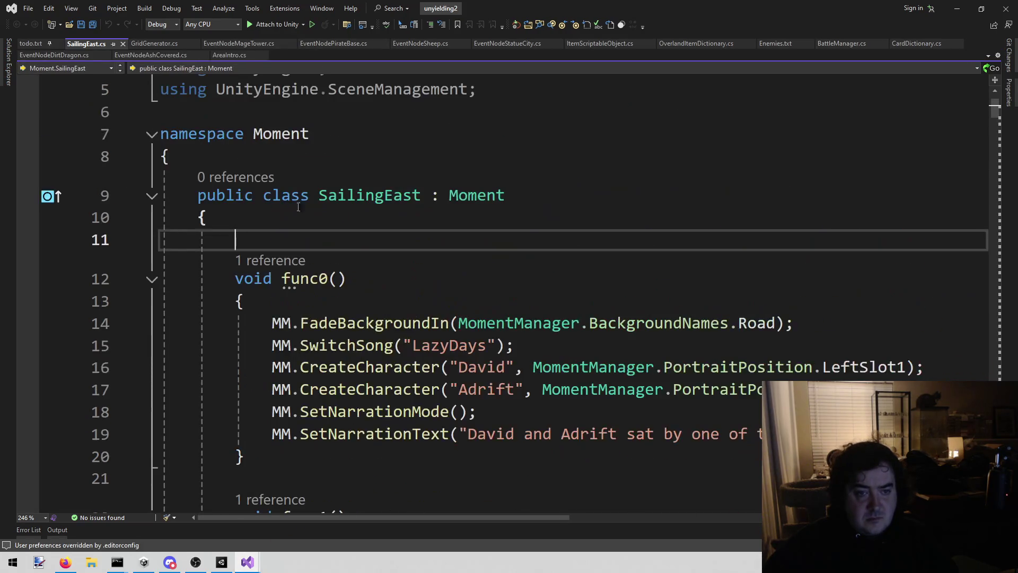
click(239, 279)
- Replace SailingEast's old scene functions with the pasted generated dialogue code
key(ctrl+shift+End)
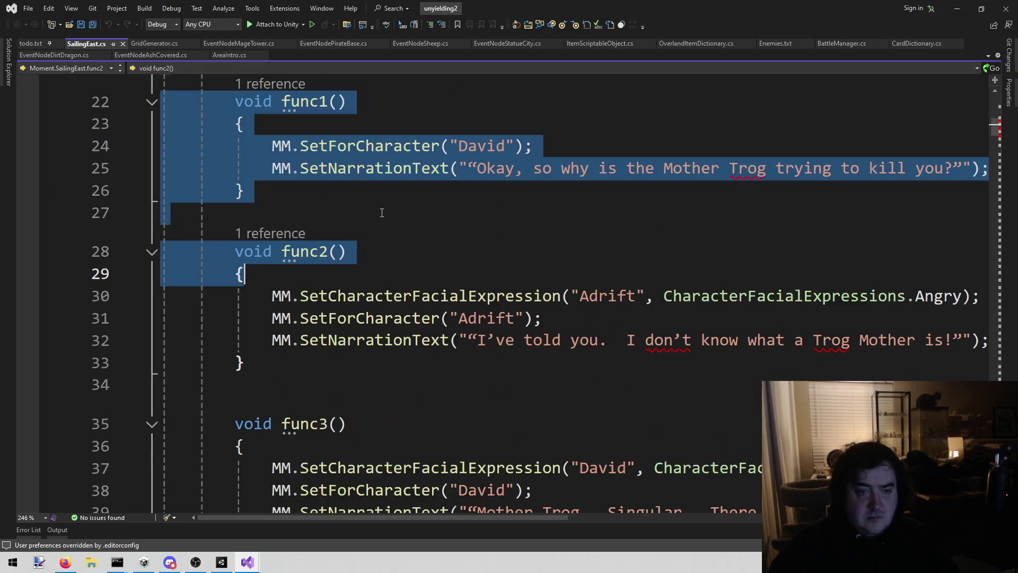
key(shift+Up)
key(shift+Up)
key(shift+Up)
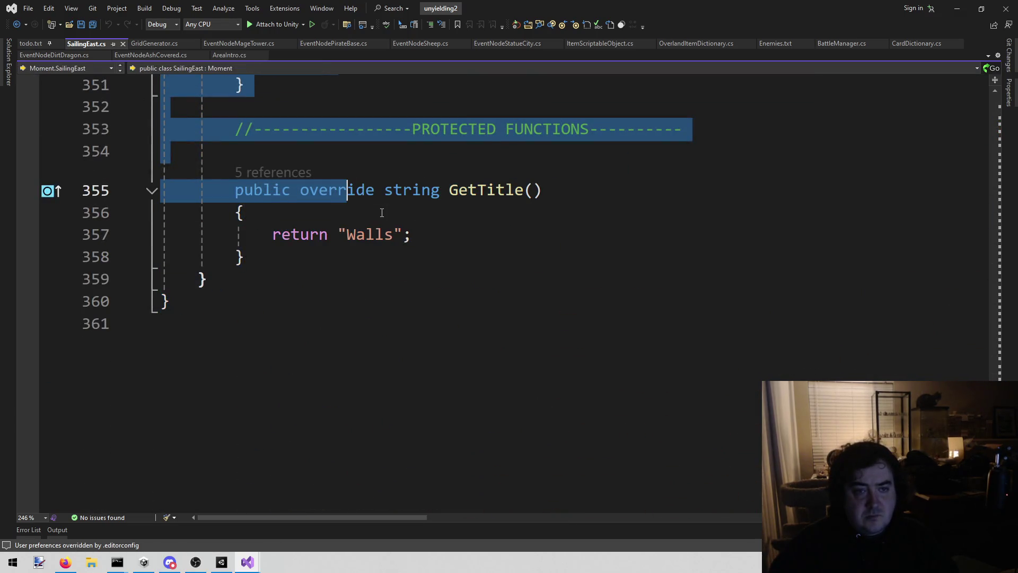
key(shift+End)
key(Delete)
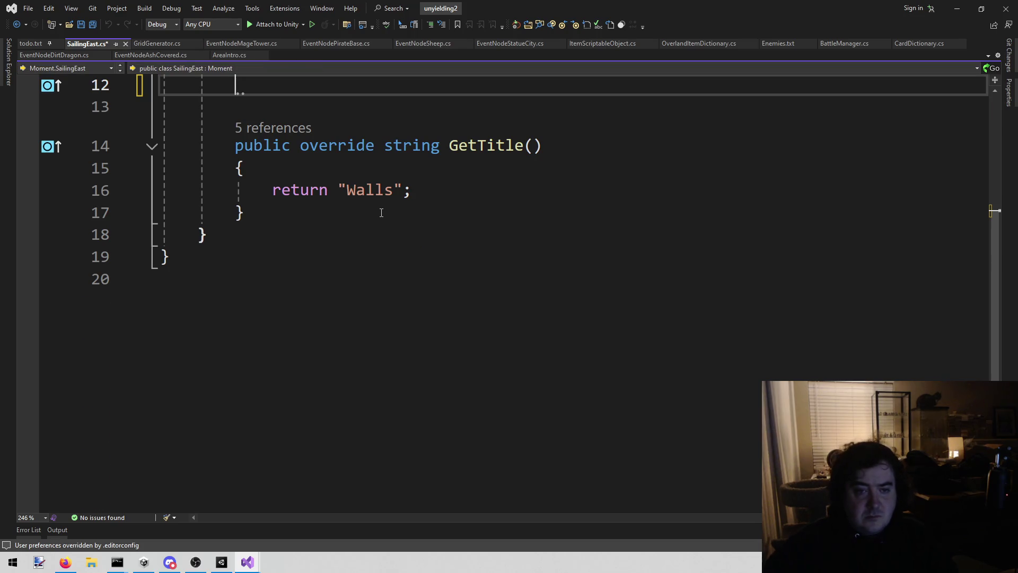
key(ctrl+v)
scroll(408, 296, down, 7)
scroll(398, 319, up, 3)
- Change GetTitle's title from 'Walls' to 'Sailing East' and save the script
click(374, 354)
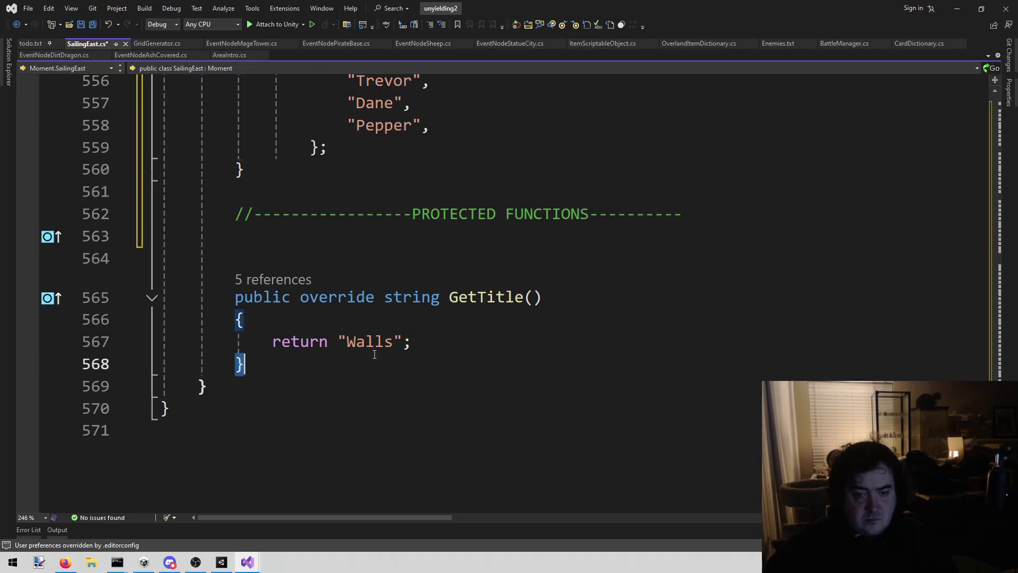
double_click(371, 342)
text(Sailing east)
key(BackSpace)
key(ctrl+s)
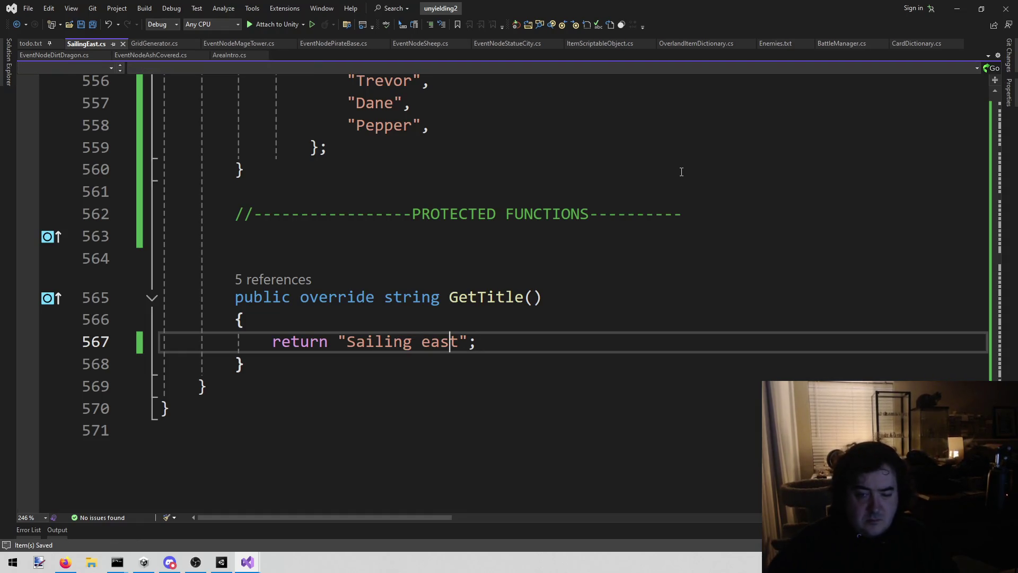
key(BackSpace)
text(E)
key(ctrl+s)
- Scroll back to the top of the SailingEast class and bring up Open File in Solution
scroll(658, 269, up, 20)
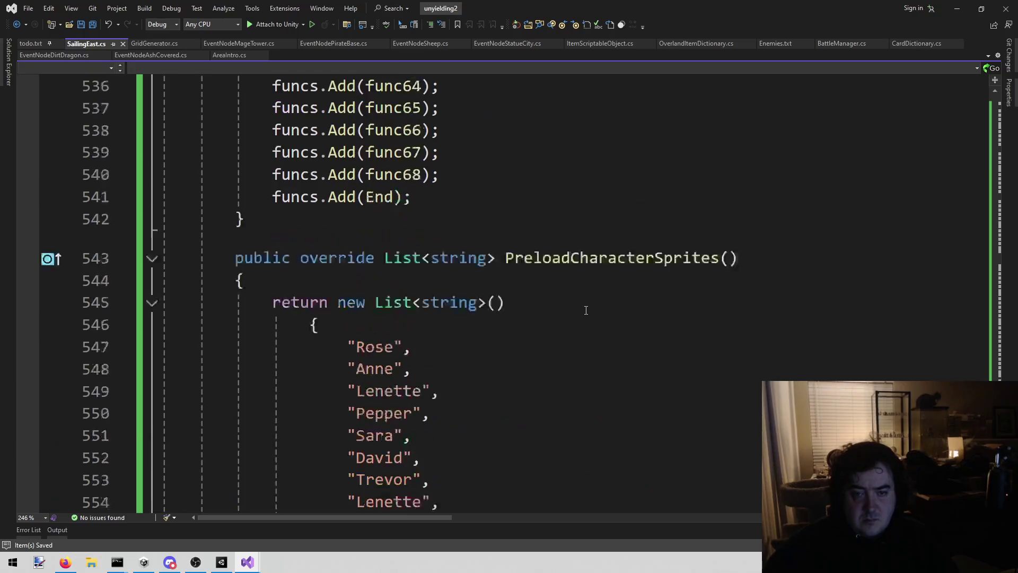
scroll(530, 287, up, 20)
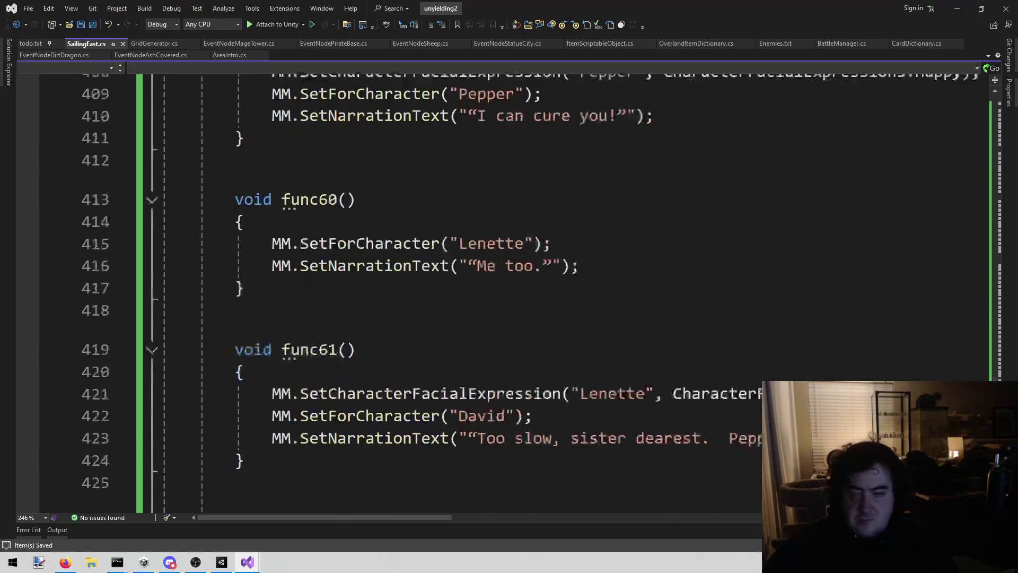
scroll(965, 78, up, 20)
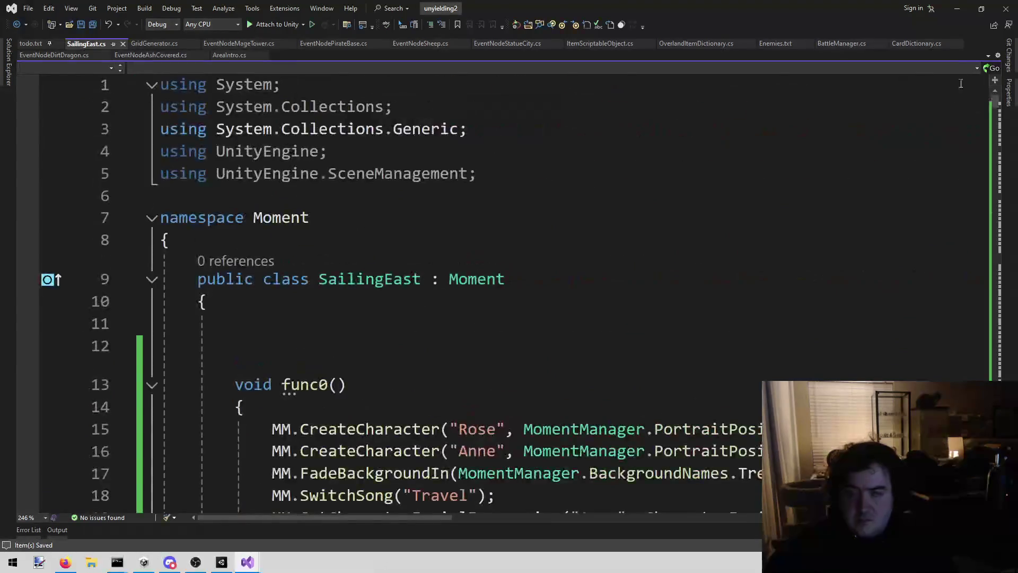
click(665, 285)
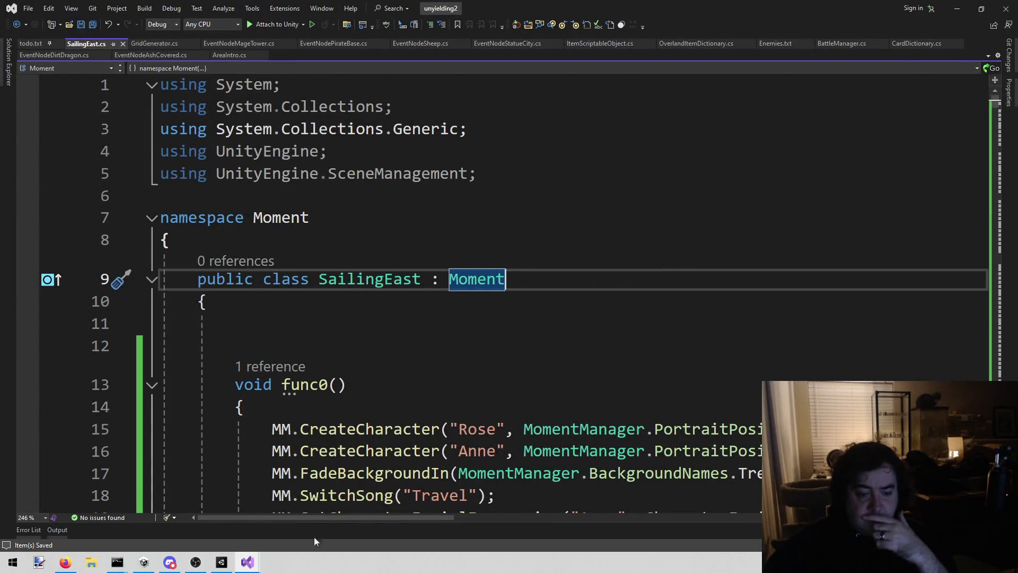
mouse_move(254, 565)
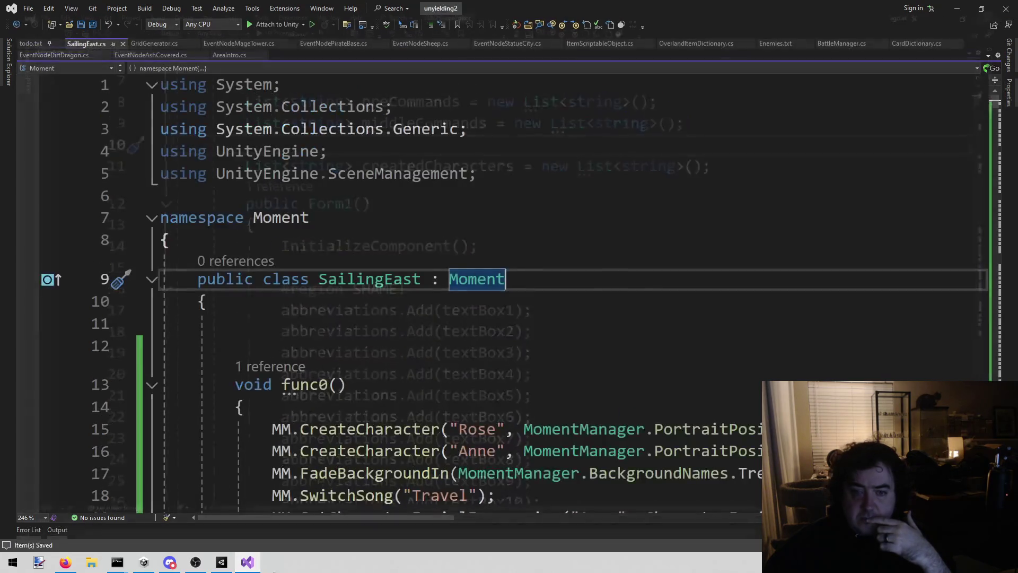
click(387, 348)
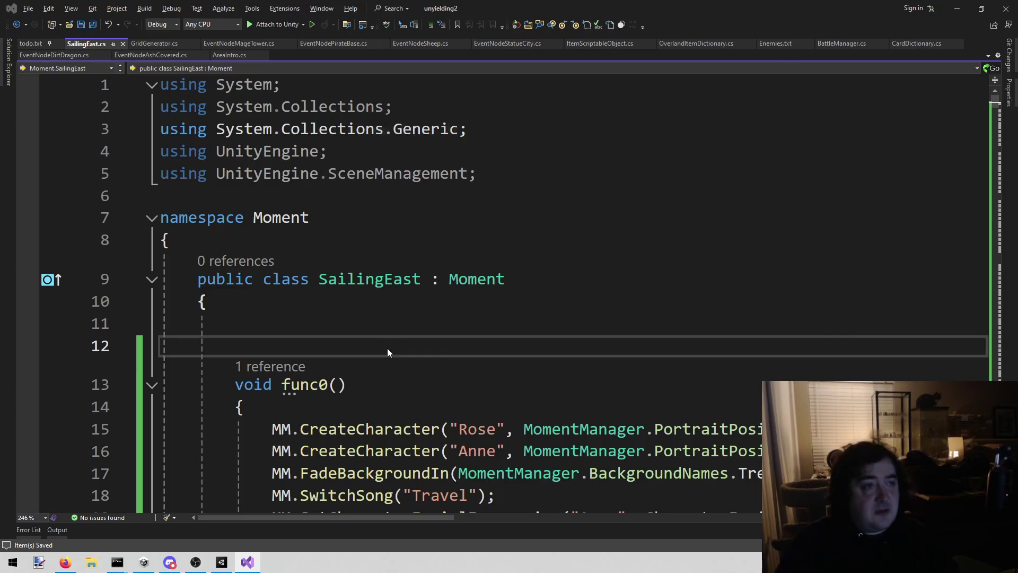
key(alt+shift+o)
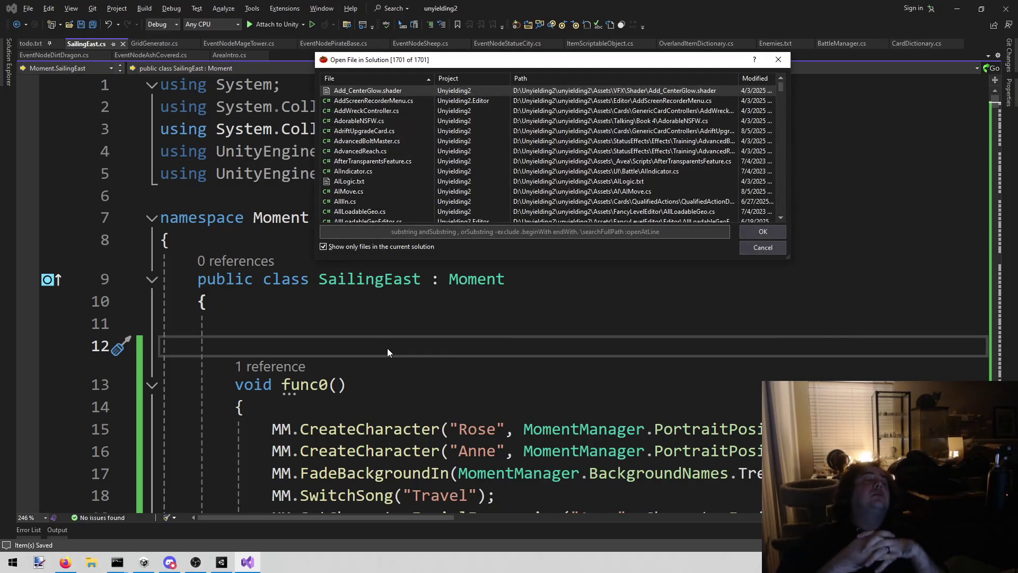
- Find and open Book5.cs through the solution file finder
text(book)
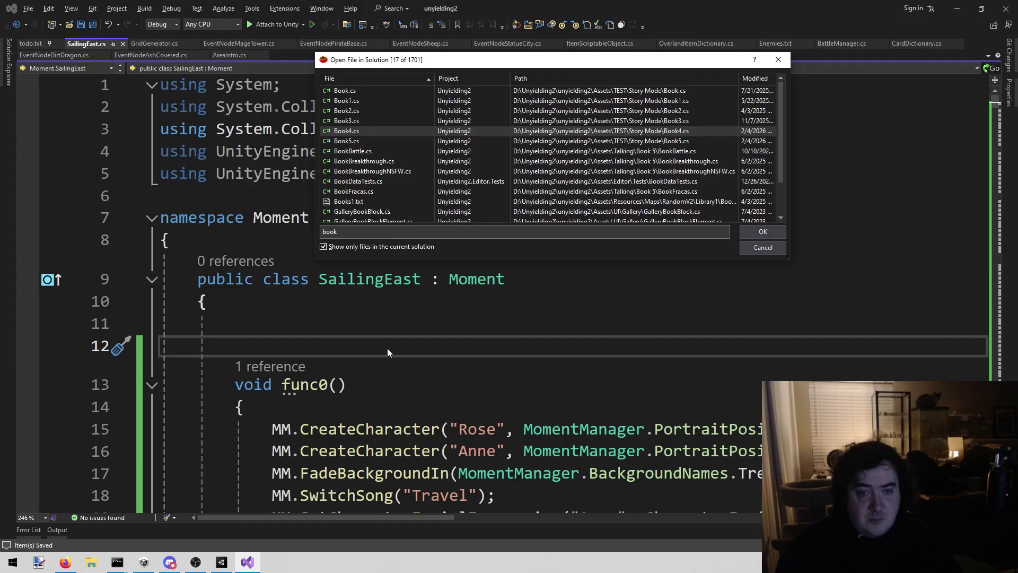
key(Down)
key(Return)
scroll(455, 362, down, 15)
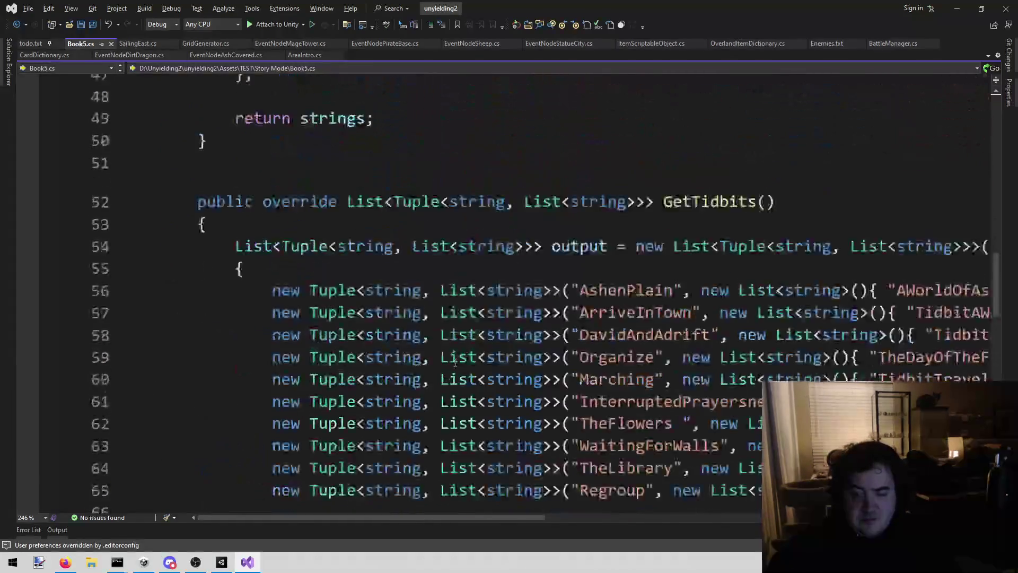
scroll(472, 339, up, 4)
- Duplicate the TheBoat entry, rename the copy to 'SailingEast', and save Book5.cs
click(634, 246)
key(shift+Home)
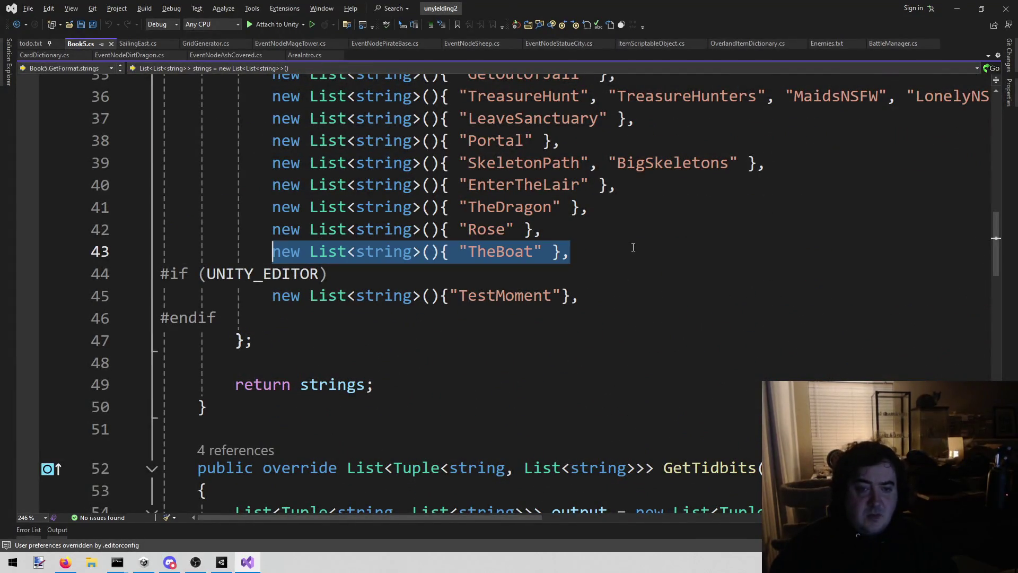
key(ctrl+c)
key(End)
key(Return)
key(ctrl+v)
key(Left)
key(Left)
key(Left)
key(ctrl+shift+Left)
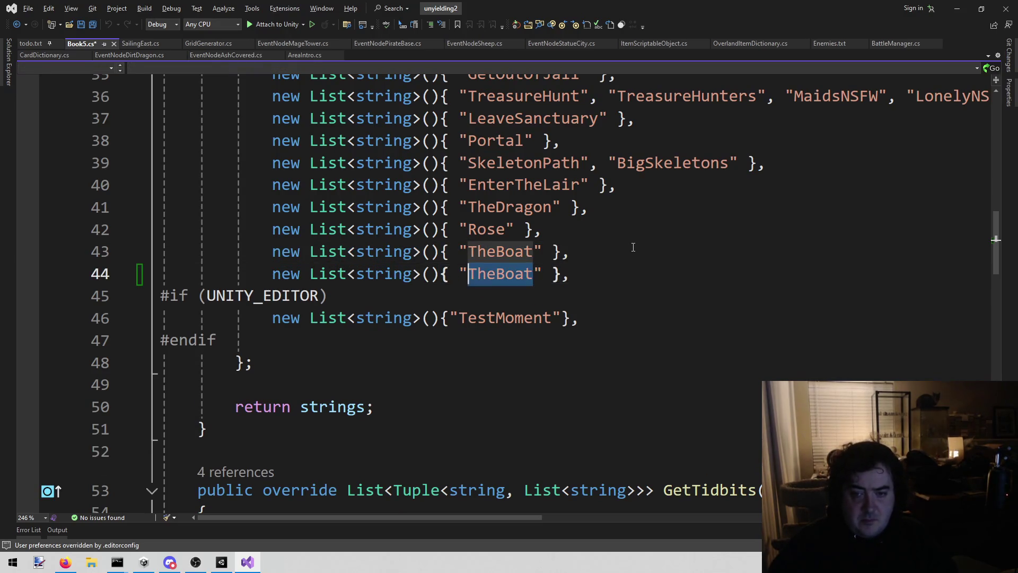
text(SailingEast)
key(ctrl+s)
click(714, 208)
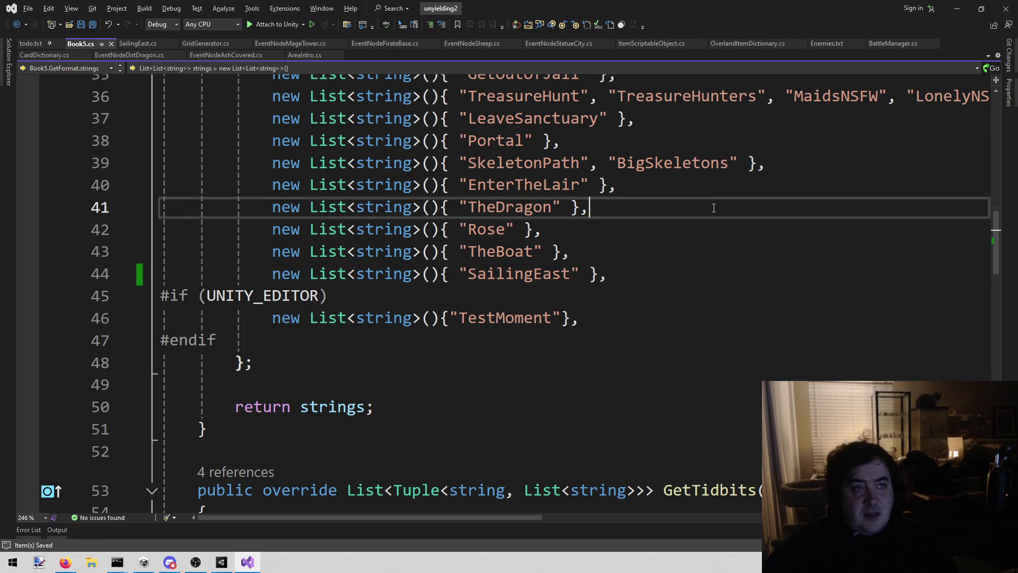
click(229, 565)
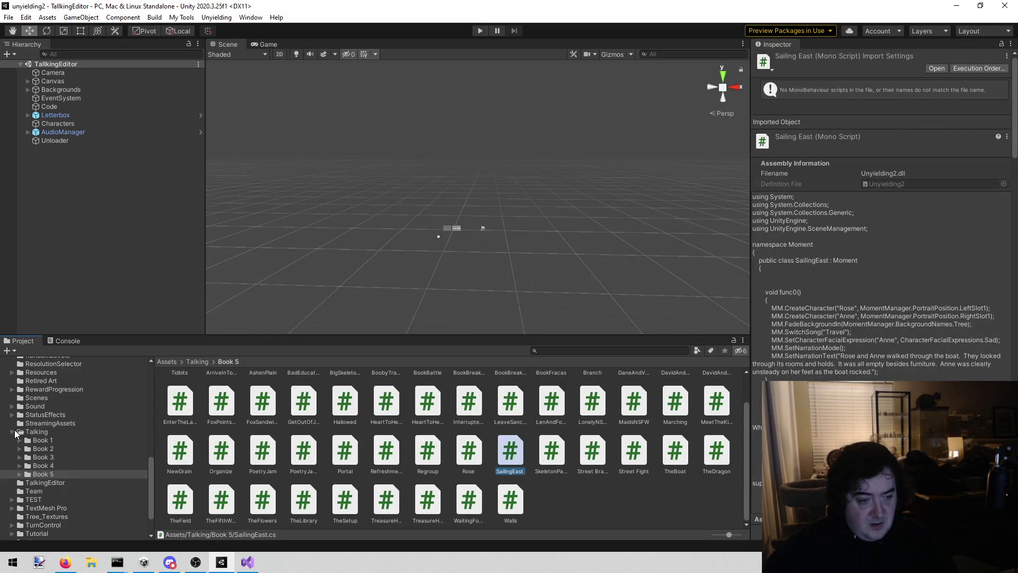
- Collapse the Talking folder and open the BGTest scene from the Unyielding menu
click(12, 432)
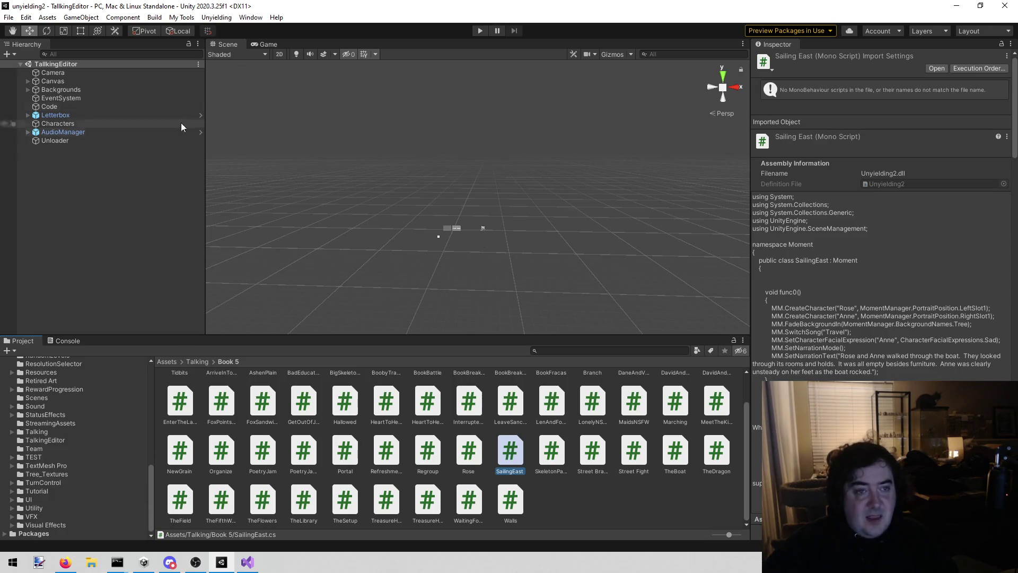
click(160, 18)
mouse_move(179, 15)
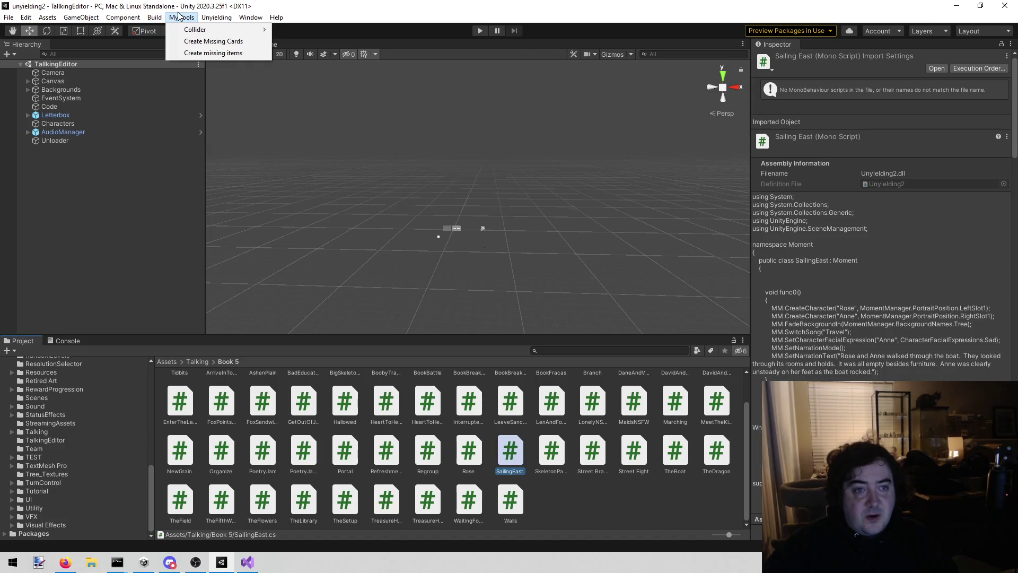
mouse_move(223, 17)
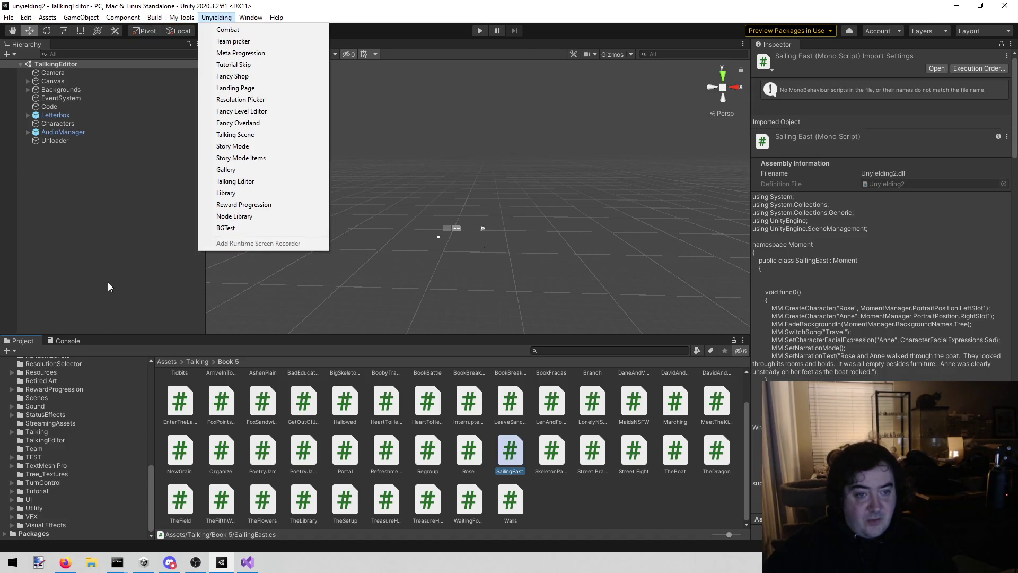
click(249, 228)
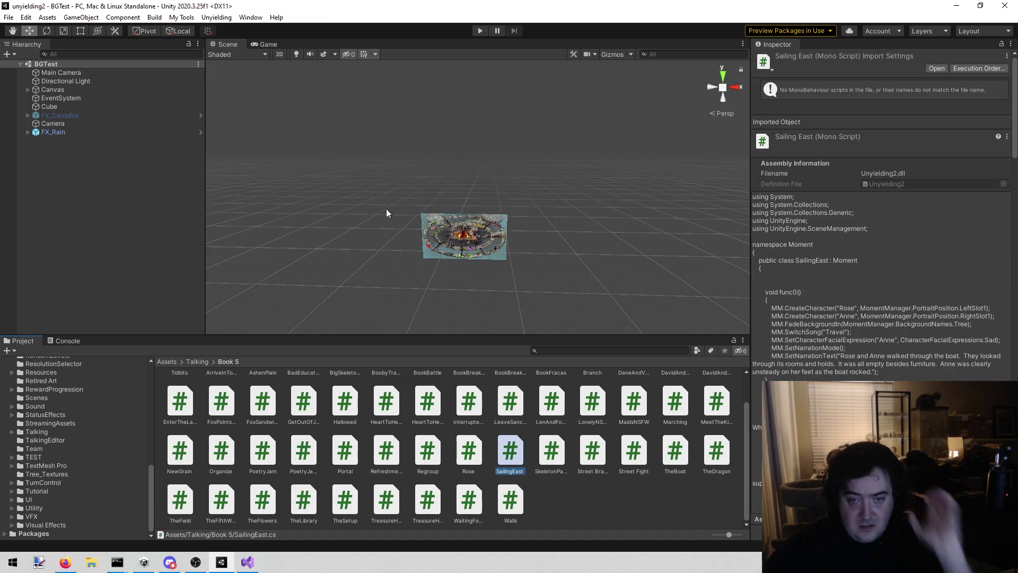
- Zoom and orbit the Scene view in on the BGTest campfire world-map artwork
scroll(472, 239, up, 5)
mouse_move(473, 241)
mouse_down()
mouse_move(446, 286)
mouse_move(442, 328)
mouse_move(476, 280)
mouse_move(491, 211)
mouse_move(405, 249)
mouse_up()
scroll(442, 328, up, 10)
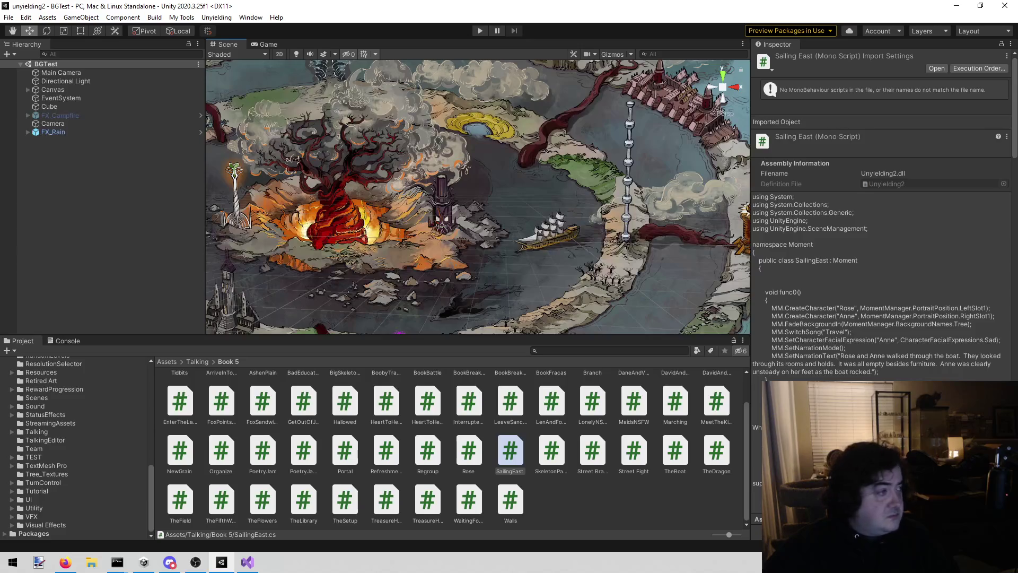
key(alt+Tab)
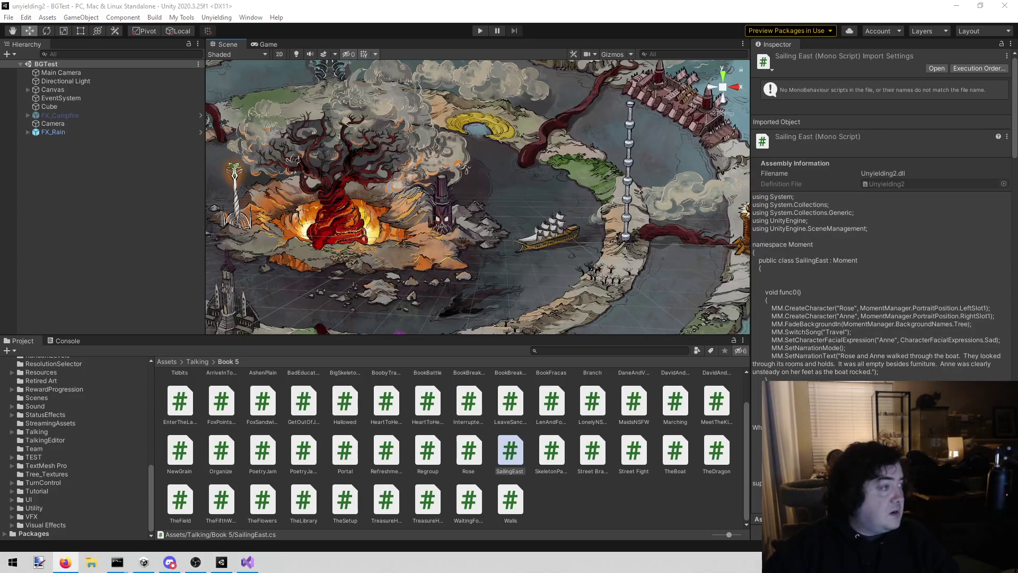
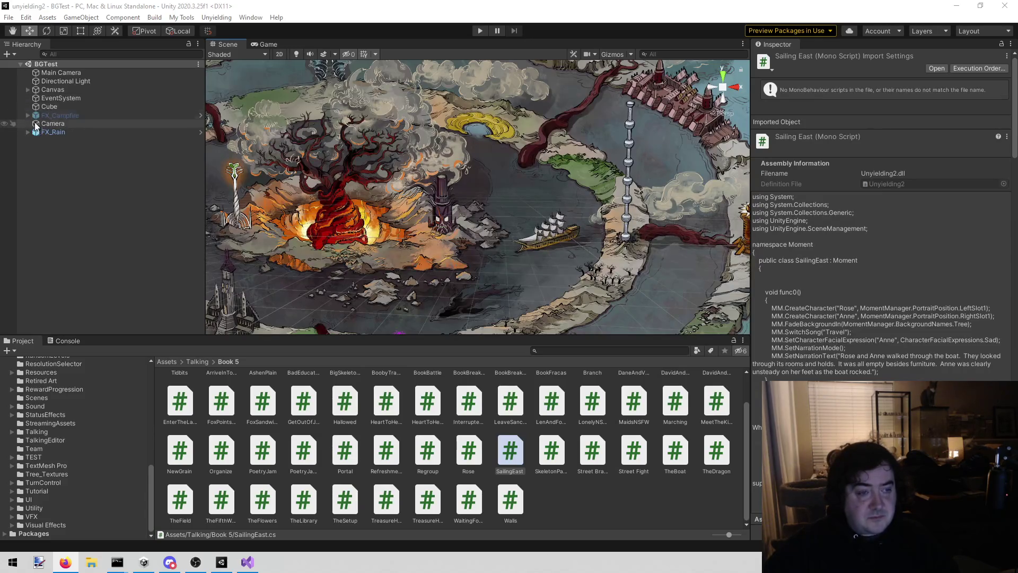
- Expand Canvas and World4, select World4, and switch the Scene view to 2D
click(27, 89)
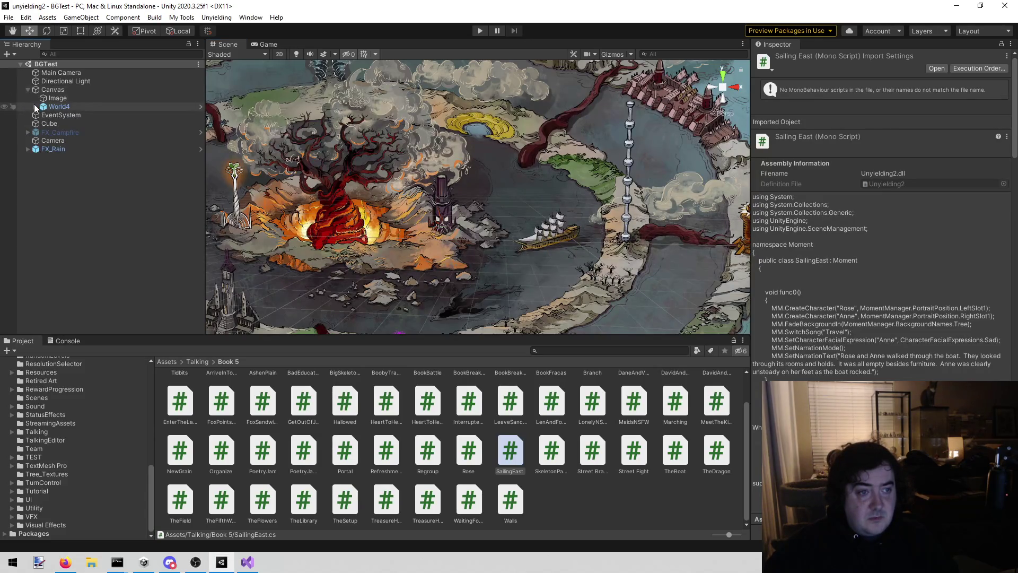
click(35, 106)
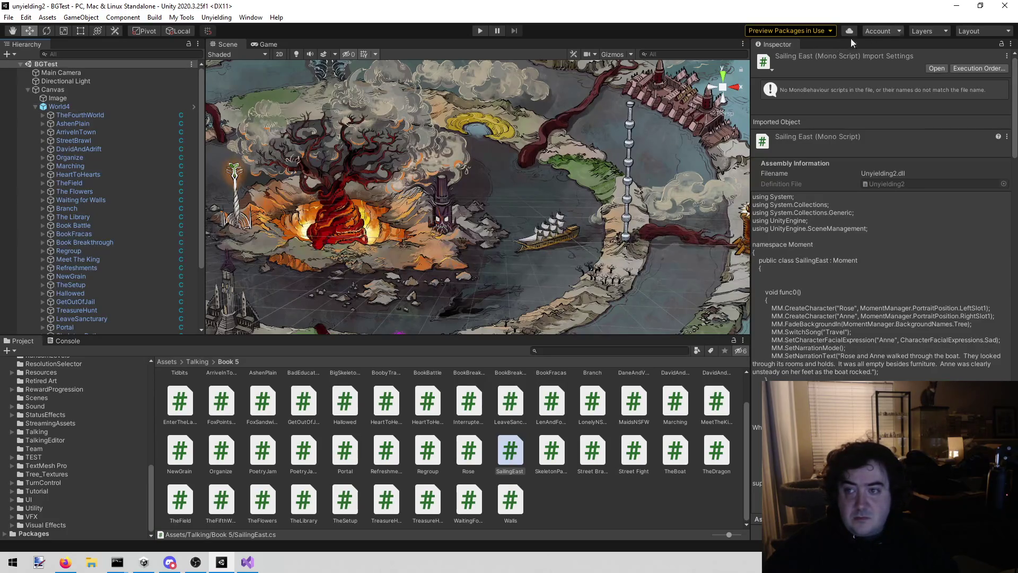
click(59, 106)
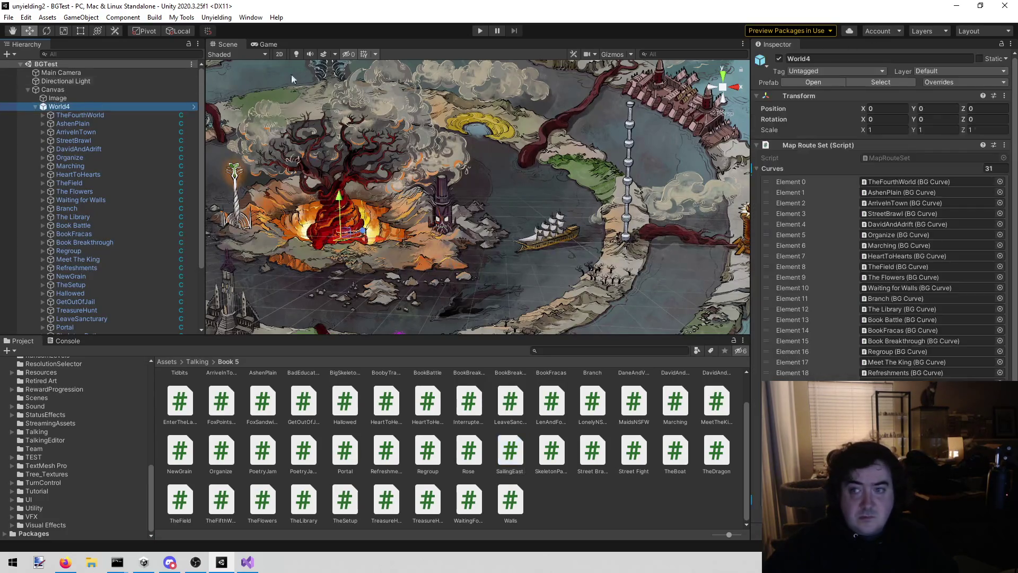
mouse_move(480, 207)
mouse_down()
mouse_move(517, 234)
mouse_move(500, 221)
mouse_move(425, 257)
mouse_move(371, 210)
mouse_up()
click(279, 54)
- Inspect the TheField route curve, then select the TheBoat route curve
scroll(505, 203, up, 10)
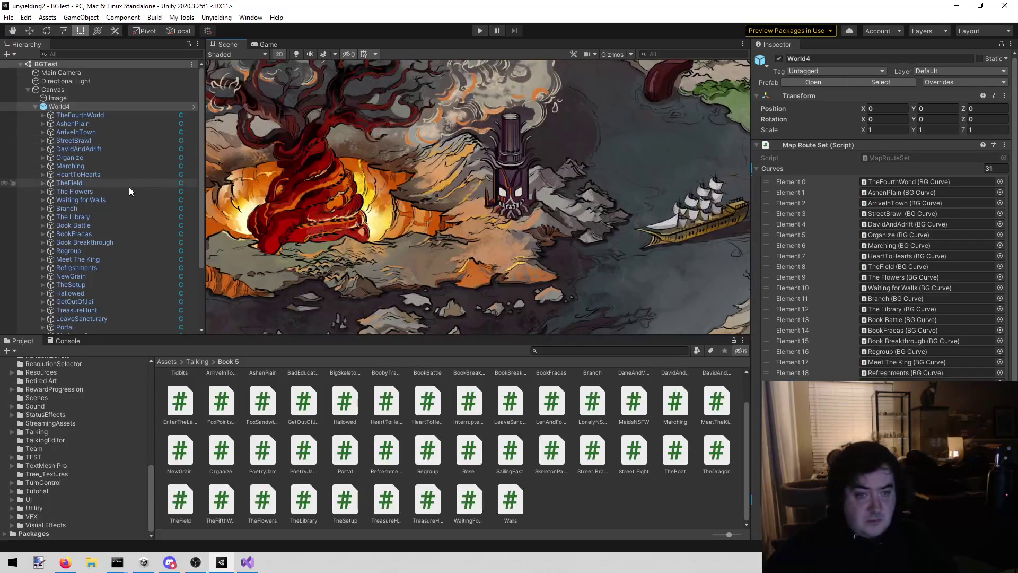
click(129, 186)
scroll(130, 187, down, 3)
click(113, 287)
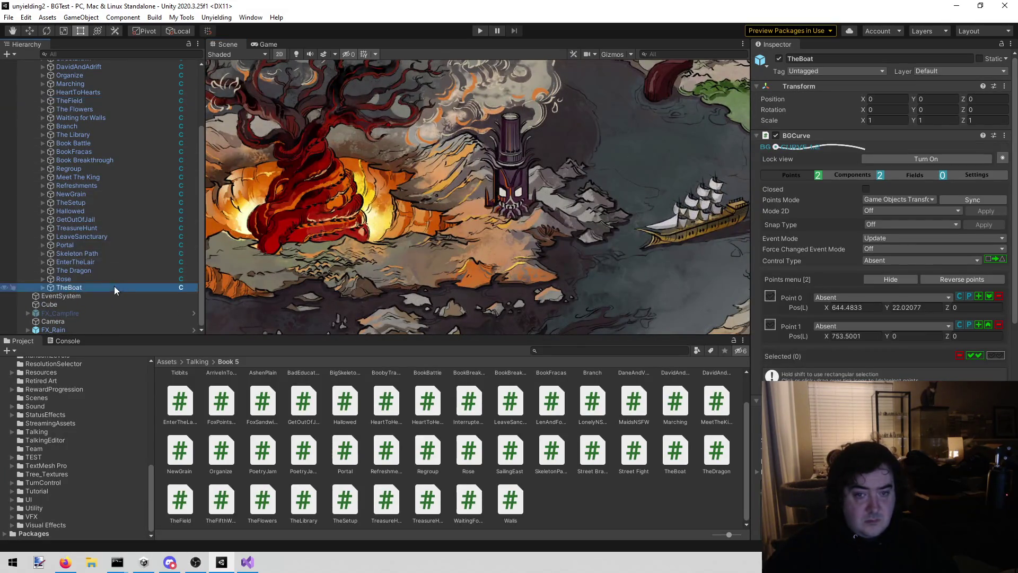
- Expand TheBoat and frame its points TheBoat[0] and TheBoat[1] in the scene
scroll(466, 195, down, 10)
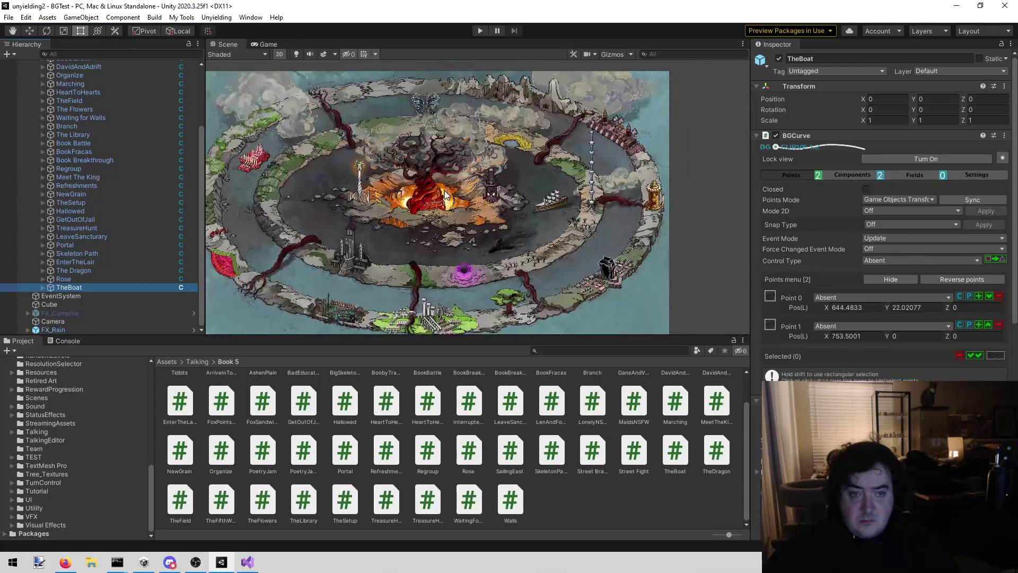
key(w)
scroll(463, 196, up, 5)
scroll(464, 196, up, 3)
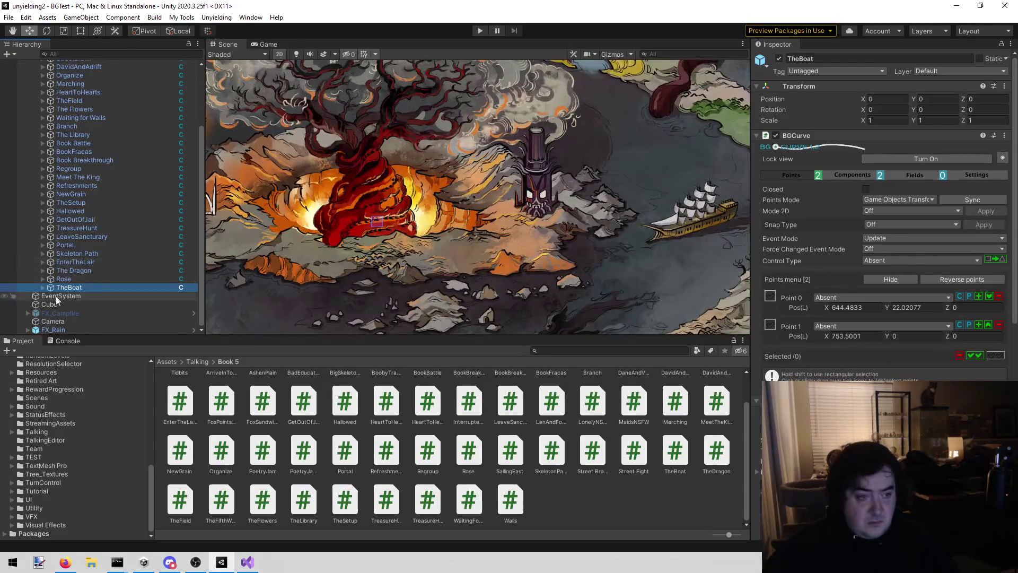
click(43, 286)
click(101, 295)
key(f)
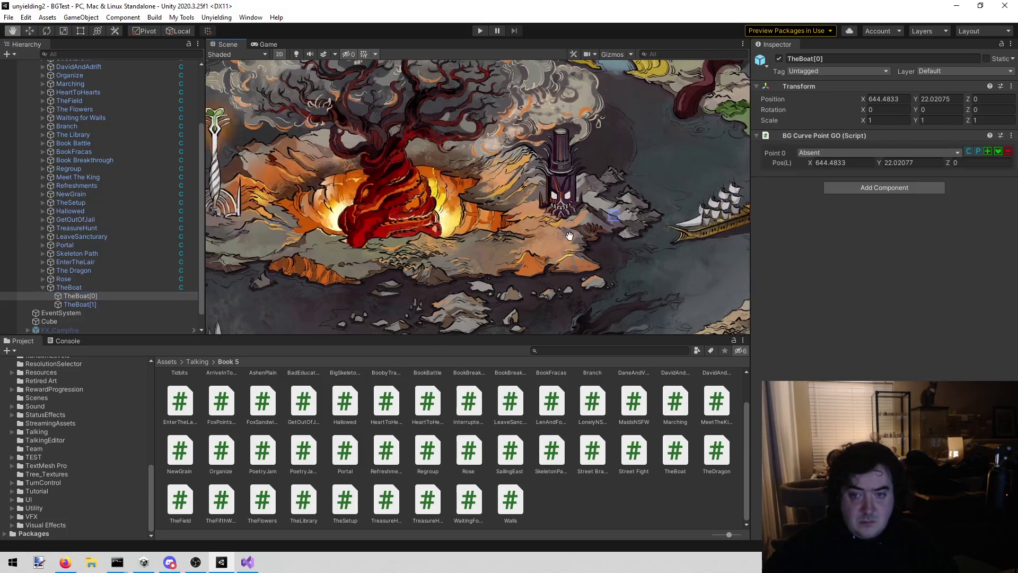
click(98, 303)
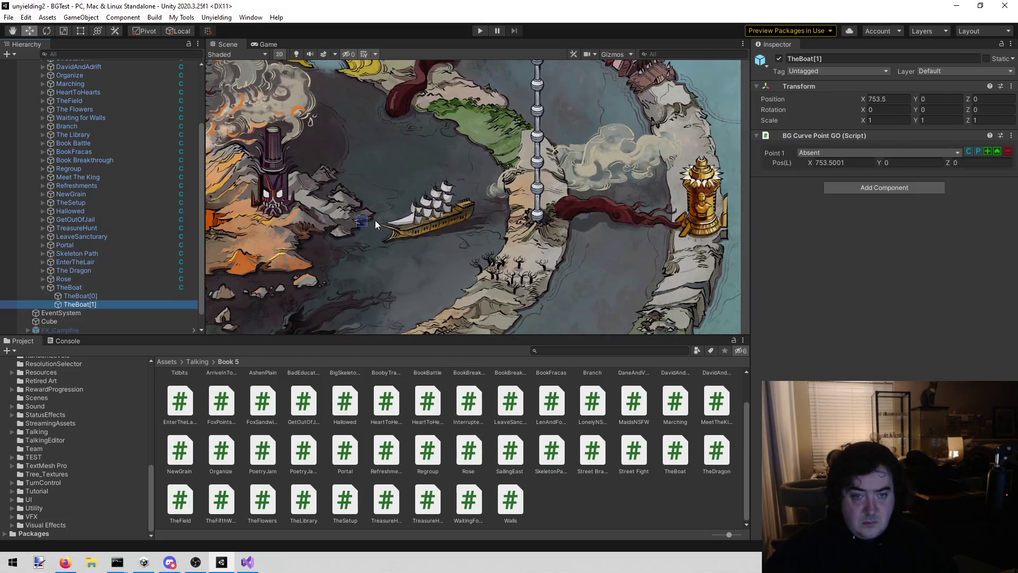
key(f)
- Compare the positions: Point 0 at X 644.4833, Y 22.02077 and Point 1 at X 753.5001, Y 0
scroll(430, 227, up, 2)
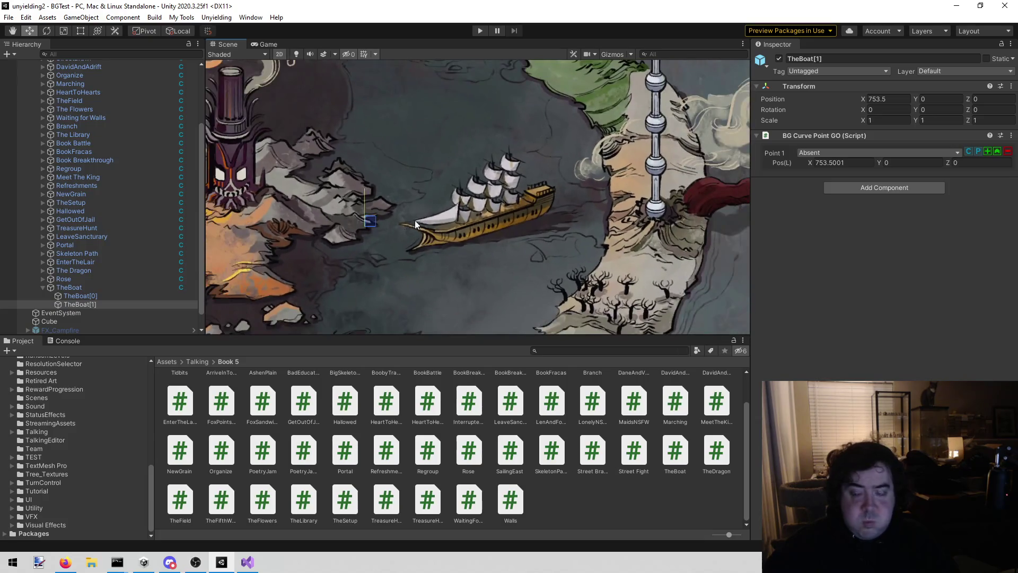
click(134, 286)
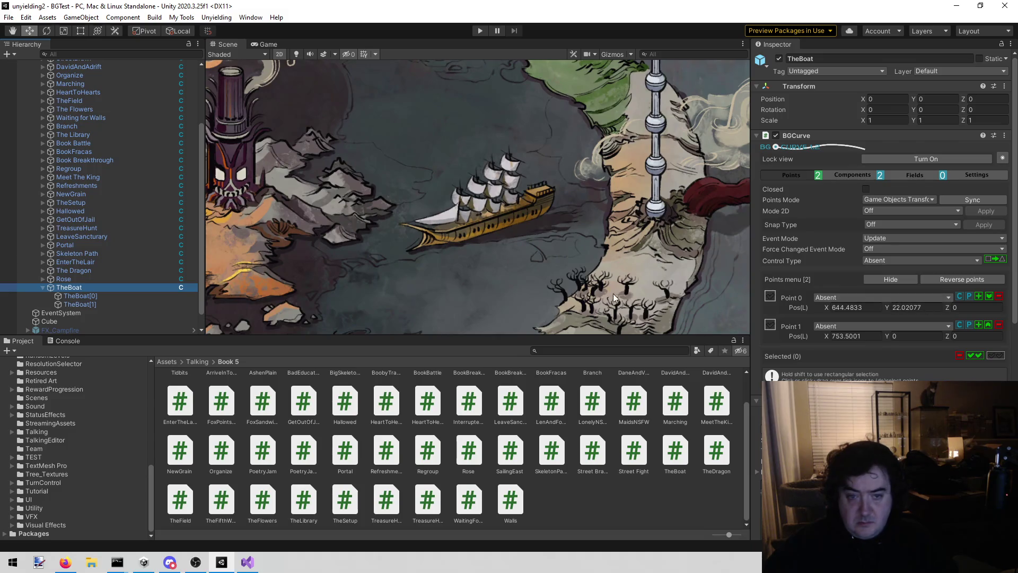
scroll(492, 256, down, 5)
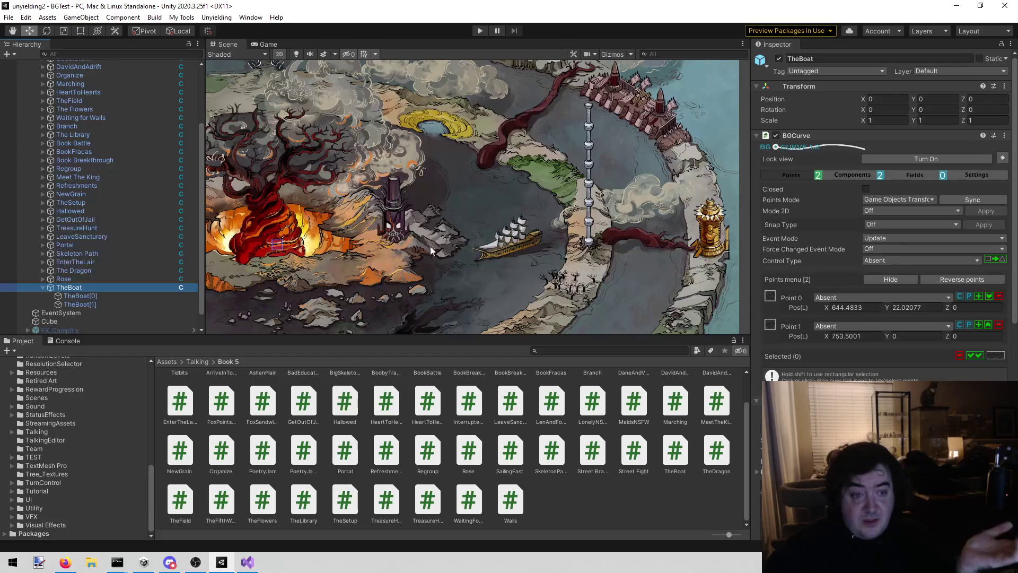
click(136, 295)
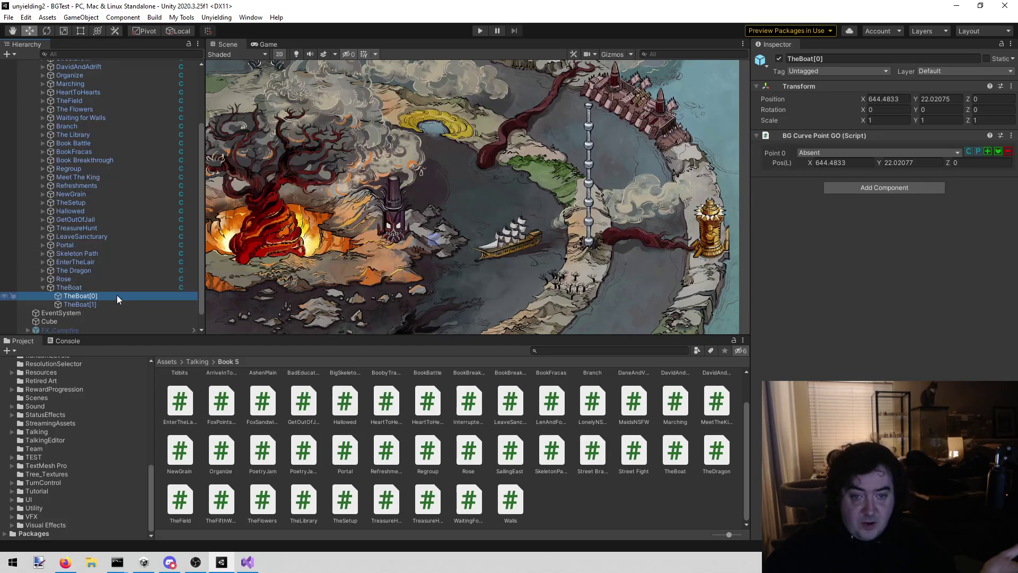
click(90, 305)
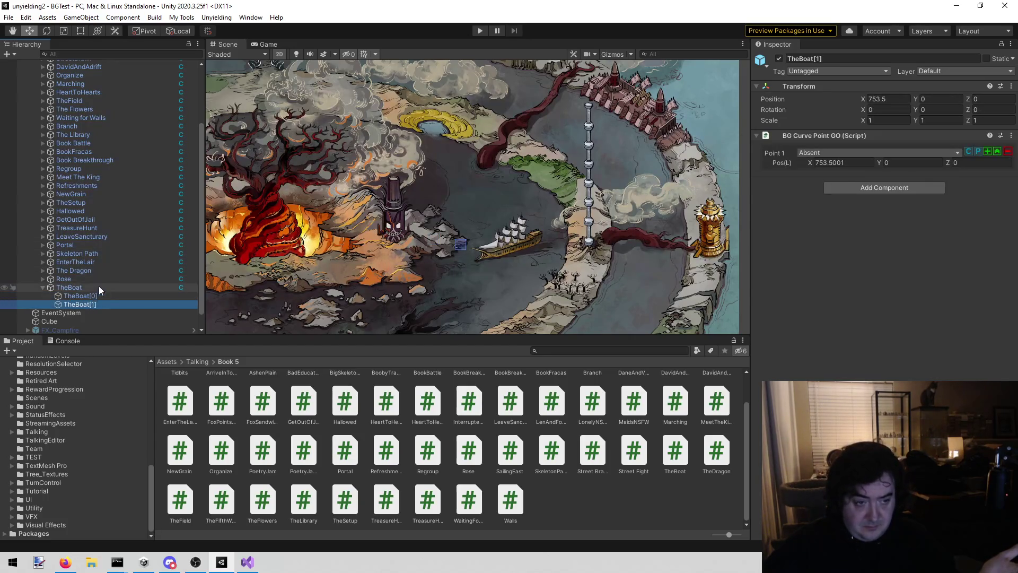
click(99, 287)
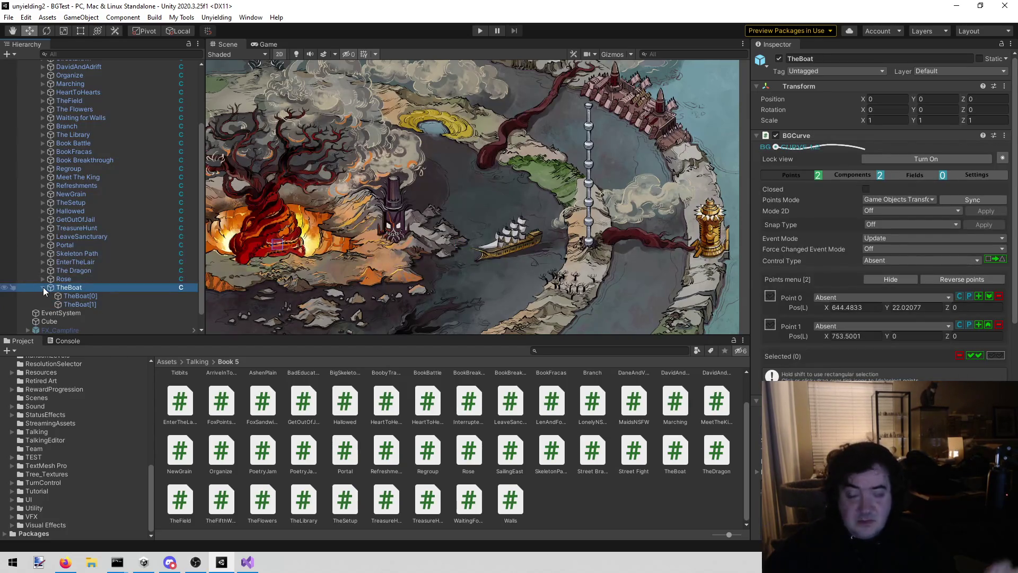
click(43, 288)
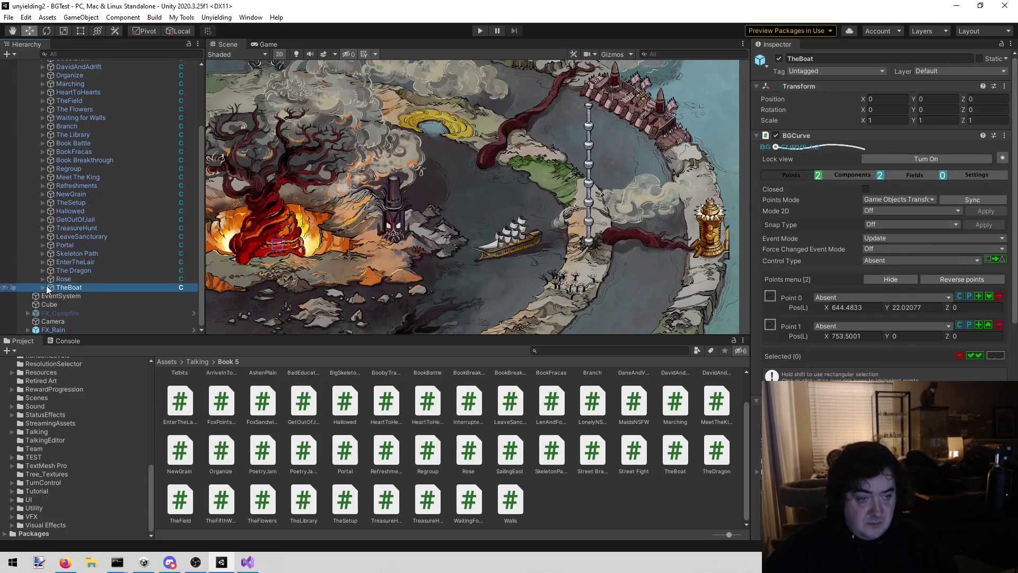
click(42, 287)
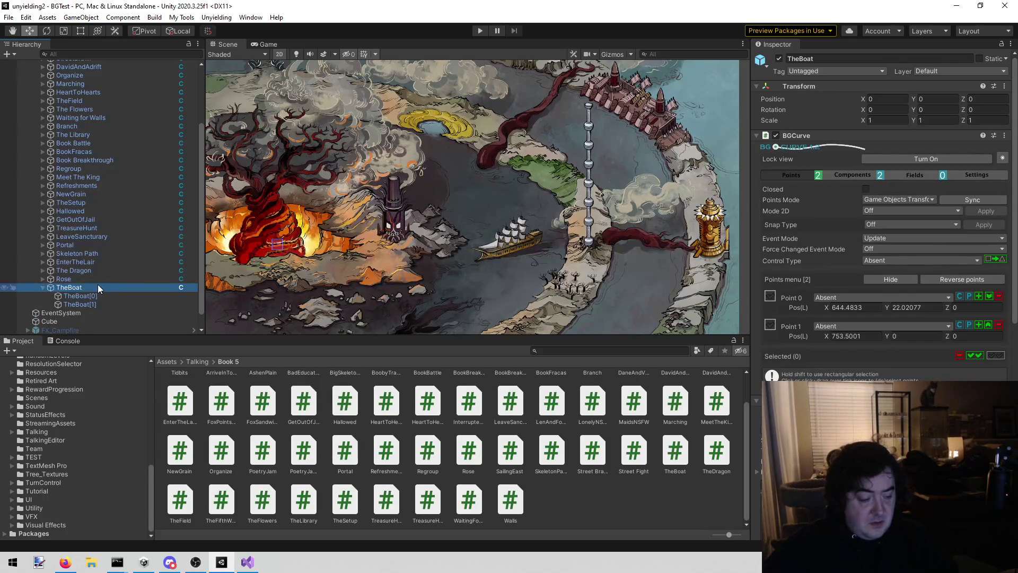
- Duplicate the TheBoat route and rename the copy SailingEast
key(ctrl+d)
scroll(434, 244, up, 6)
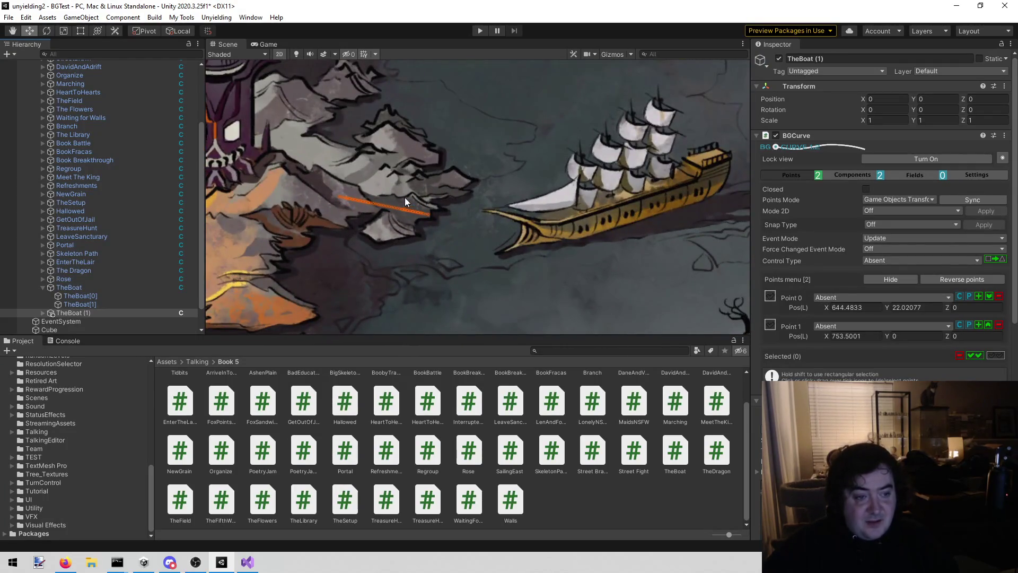
scroll(406, 198, down, 1)
click(42, 313)
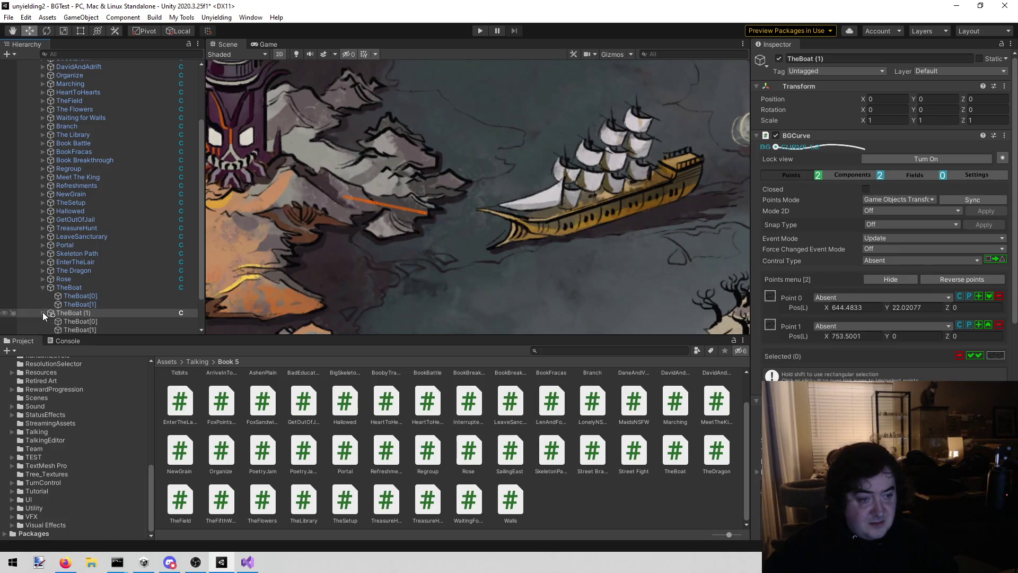
click(848, 58)
text(SailingEast)
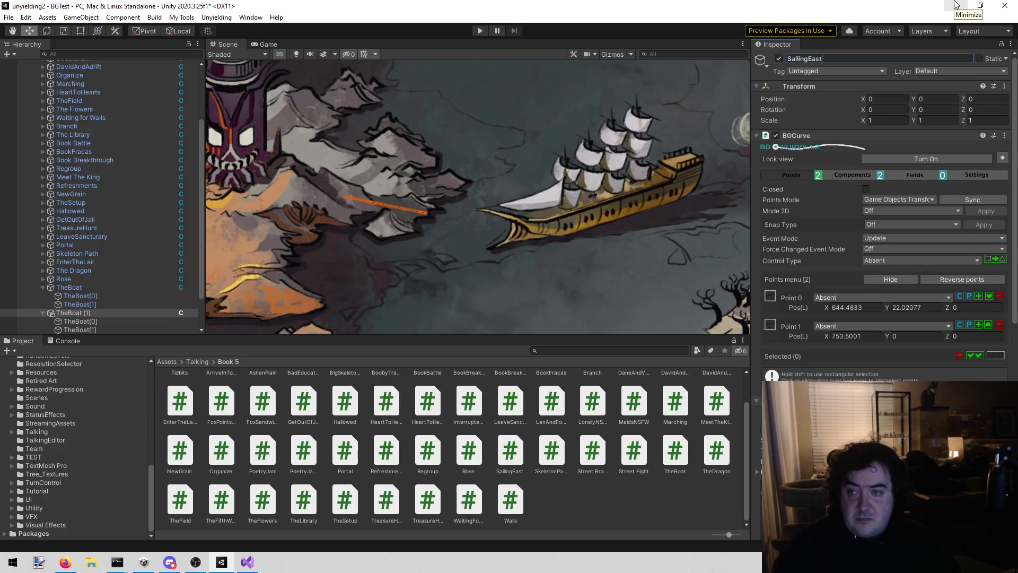
key(Return)
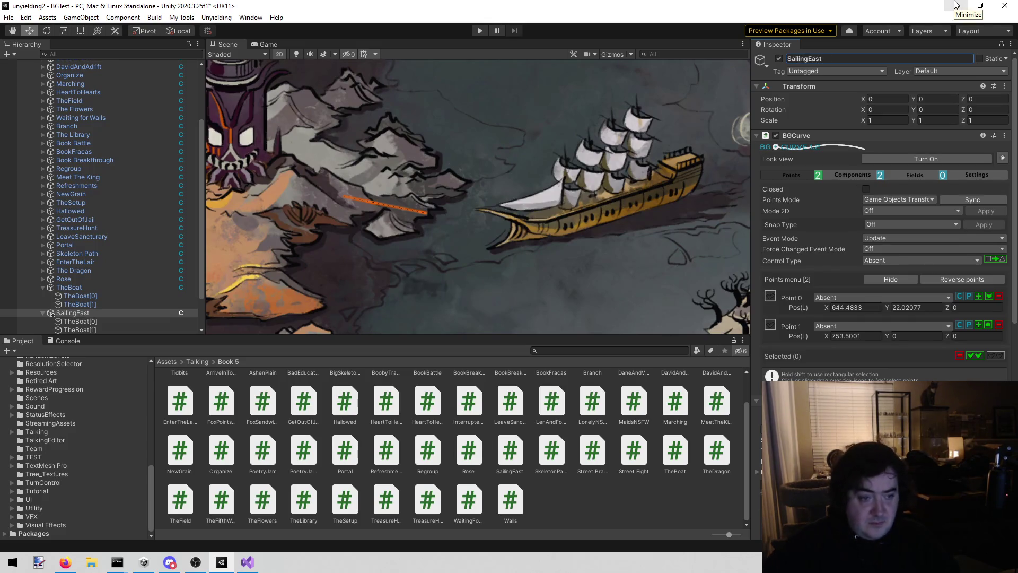
- Delete SailingEast's first point and frame its remaining point TheBoat[1]
scroll(113, 284, down, 2)
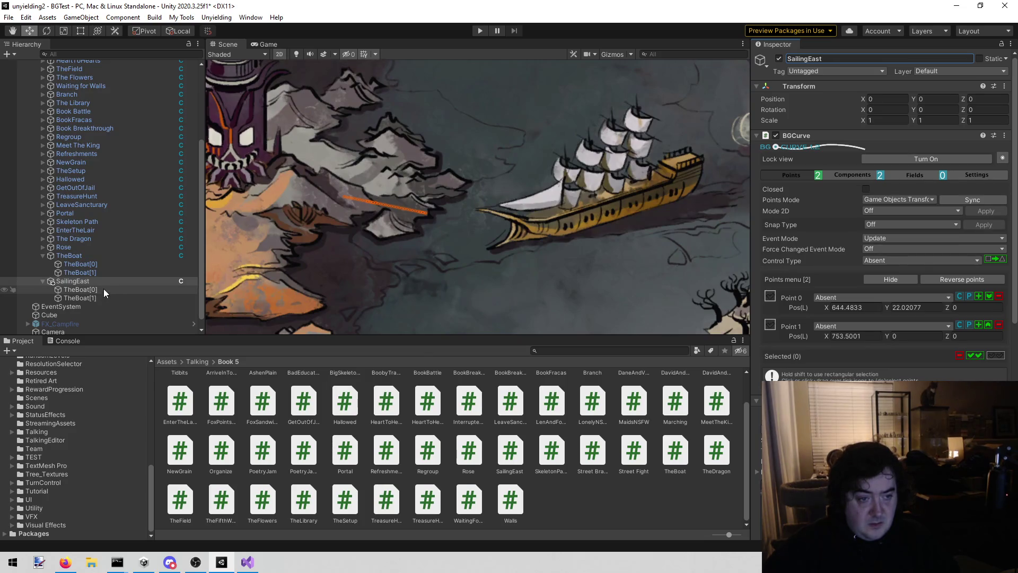
click(103, 290)
key(Delete)
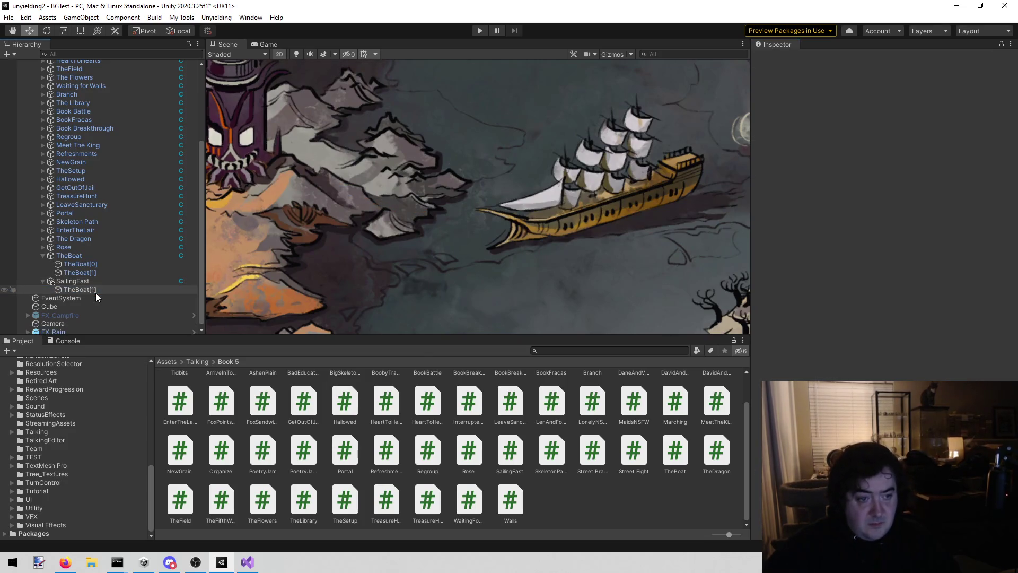
click(96, 292)
key(f)
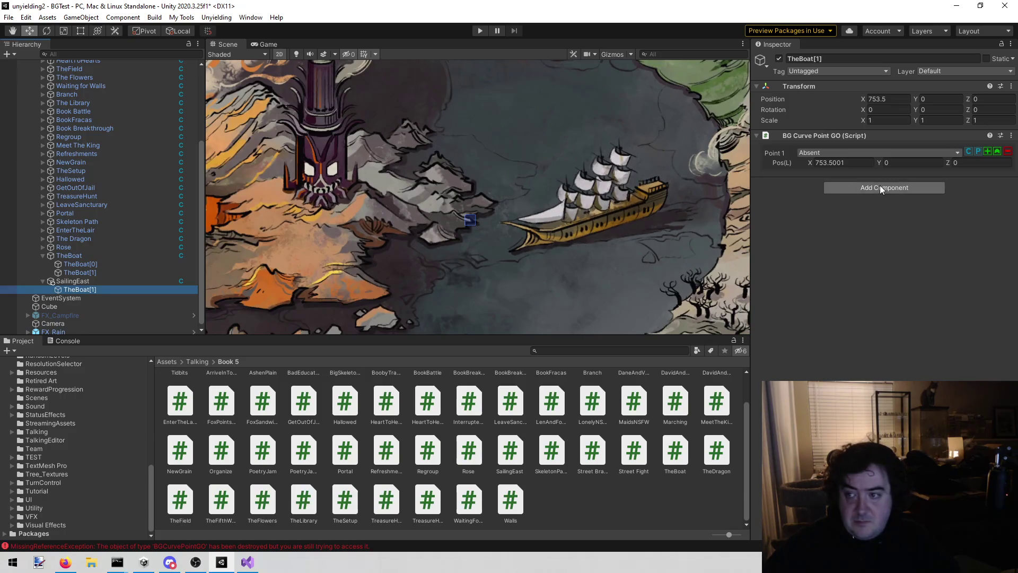
- Compare SailingEast with TheBoat's points and the Rose route, collapsing the BGCurve details
click(99, 262)
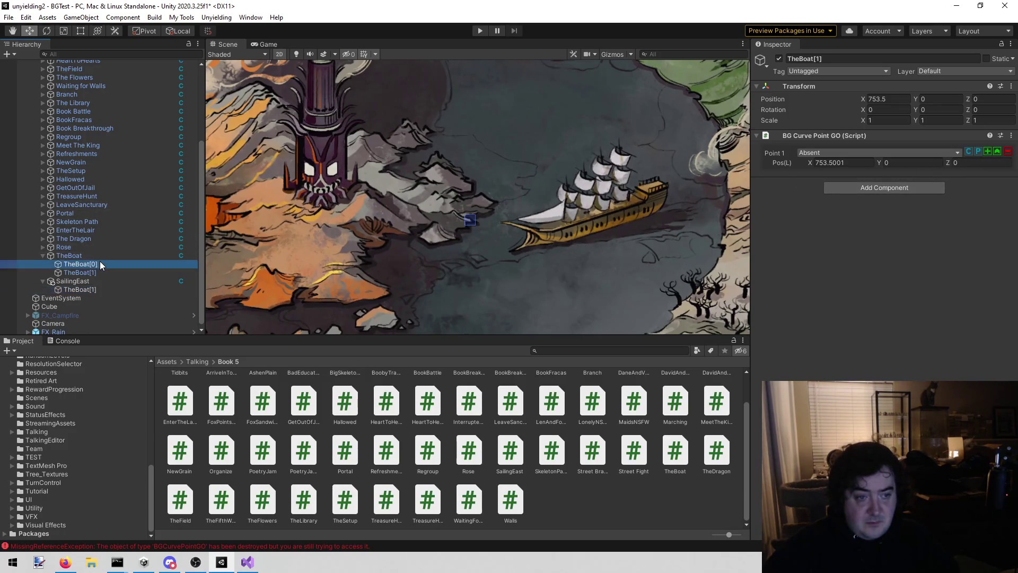
click(91, 272)
click(78, 247)
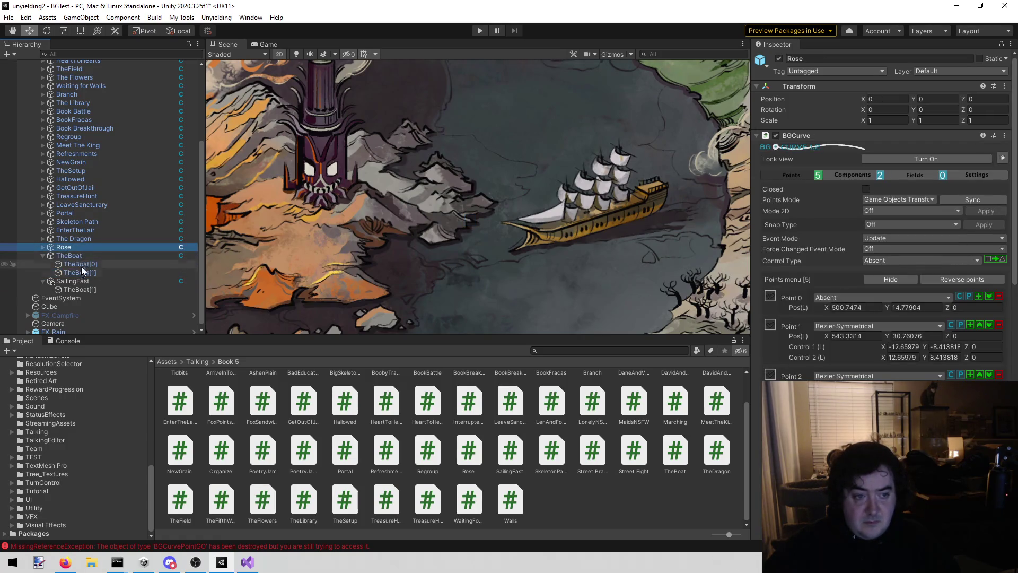
click(78, 281)
scroll(883, 238, down, 5)
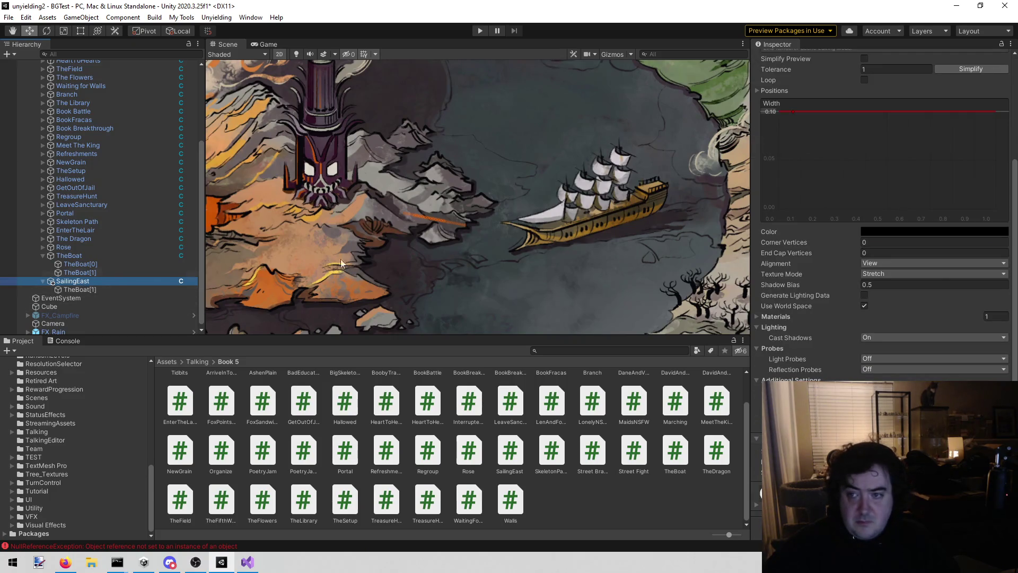
scroll(934, 263, up, 5)
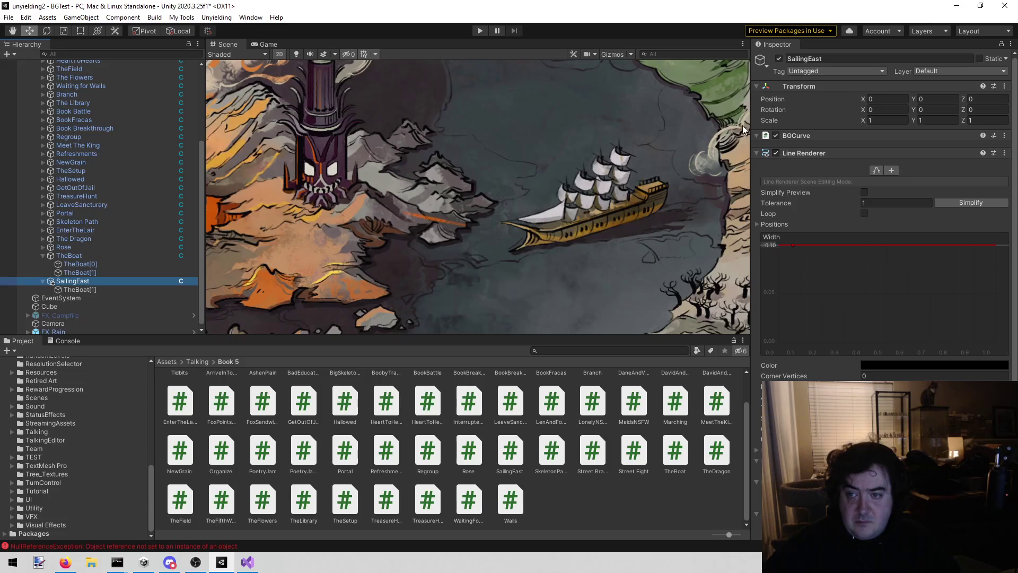
click(755, 135)
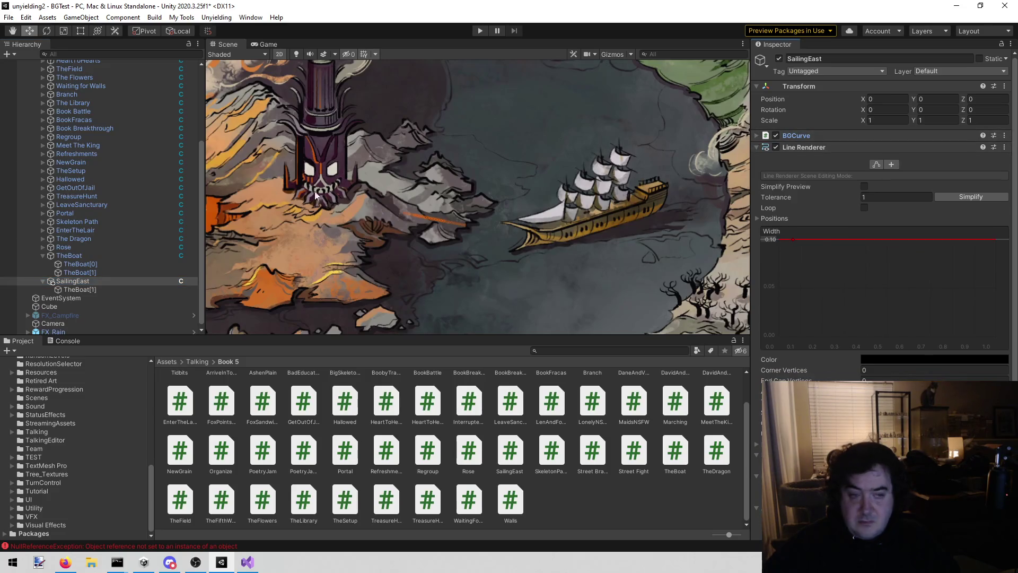
right_click(85, 282)
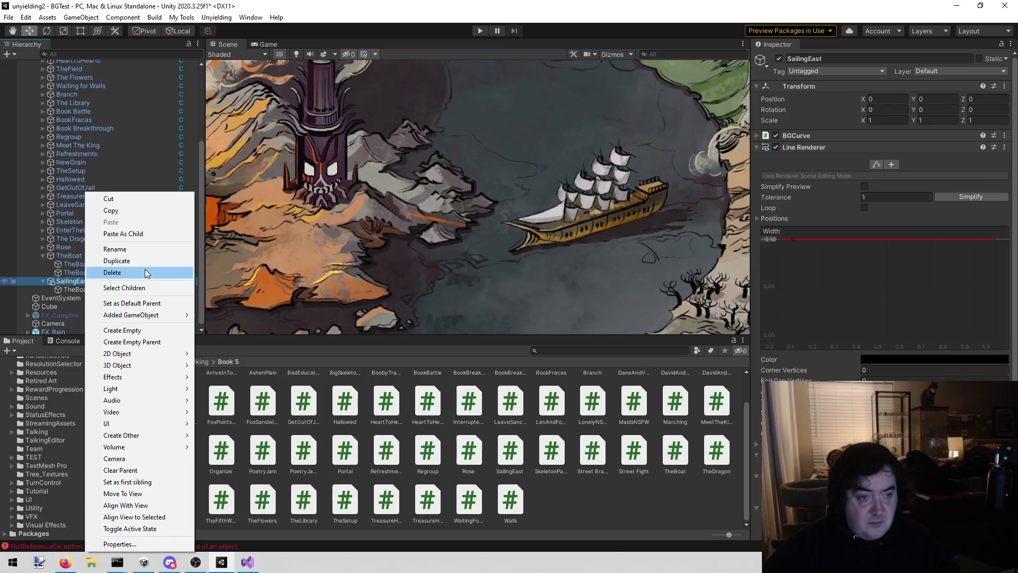
- Delete the SailingEast route and duplicate TheBoat as TheBoat (1)
click(145, 272)
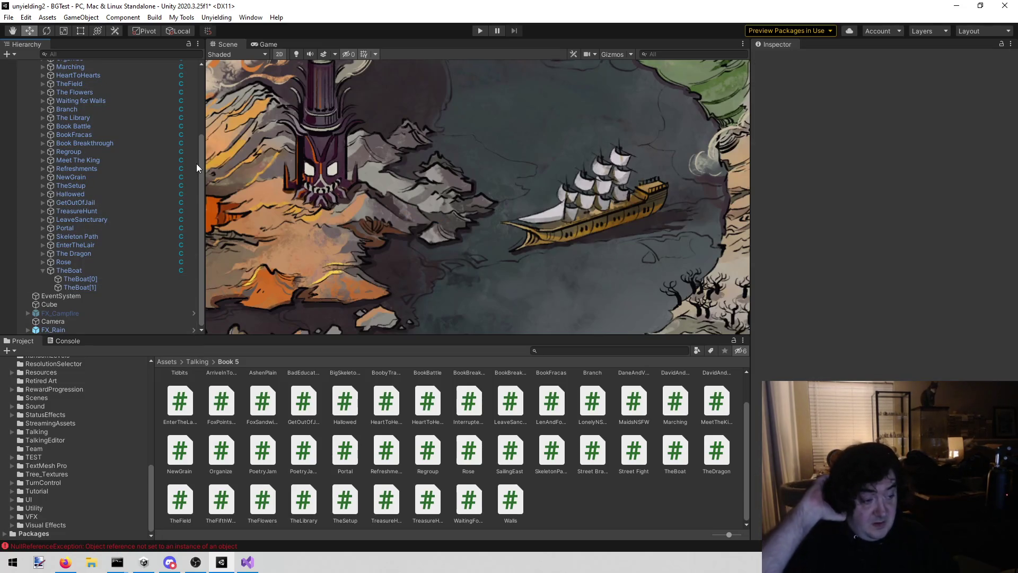
click(116, 269)
key(ctrl+d)
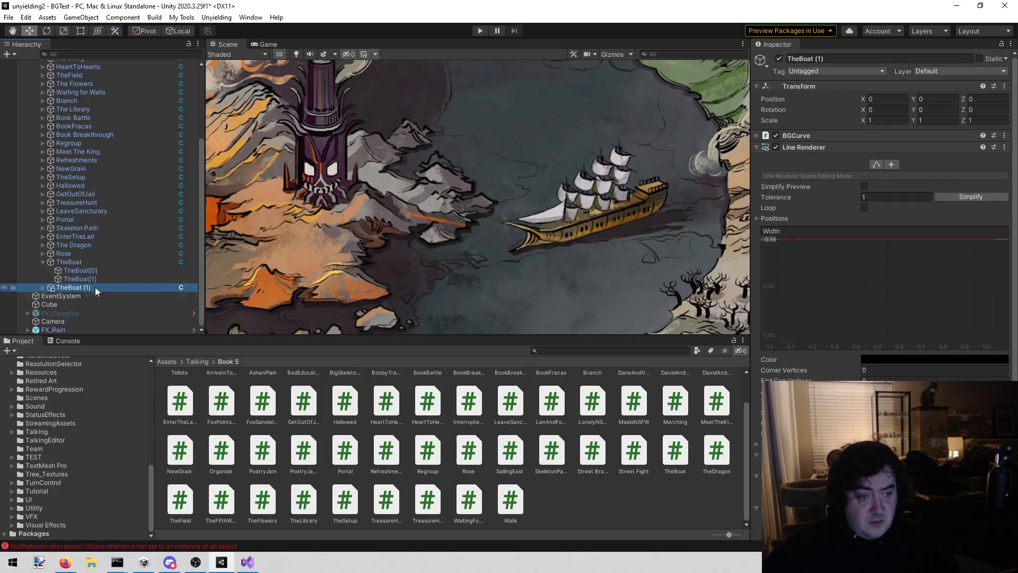
click(43, 288)
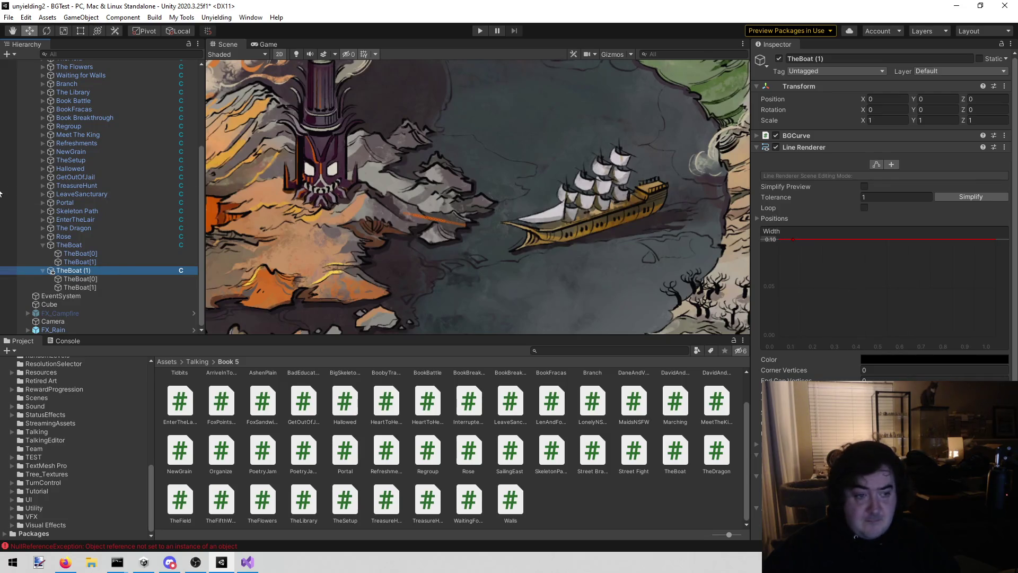
- Remove TheBoat (1)'s first curve point in BGCurve, leaving TheBoat (1)[0]
click(157, 176)
click(111, 271)
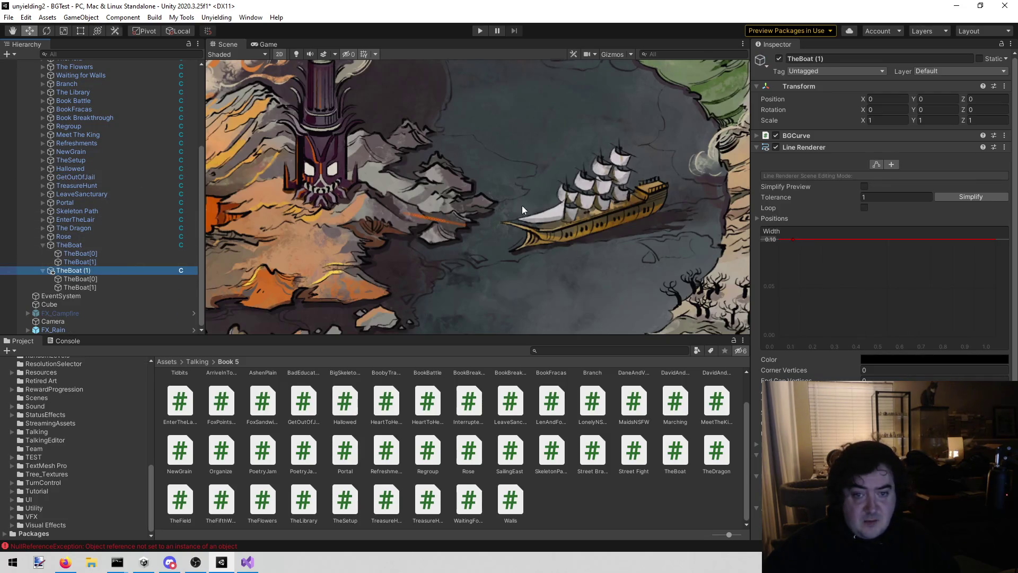
scroll(822, 241, down, 5)
scroll(826, 215, up, 5)
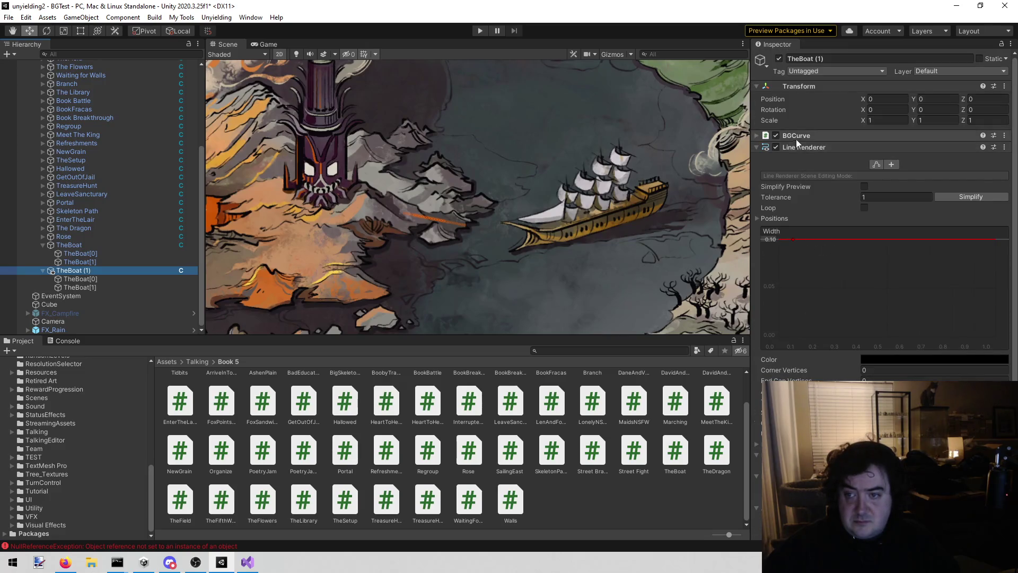
click(758, 135)
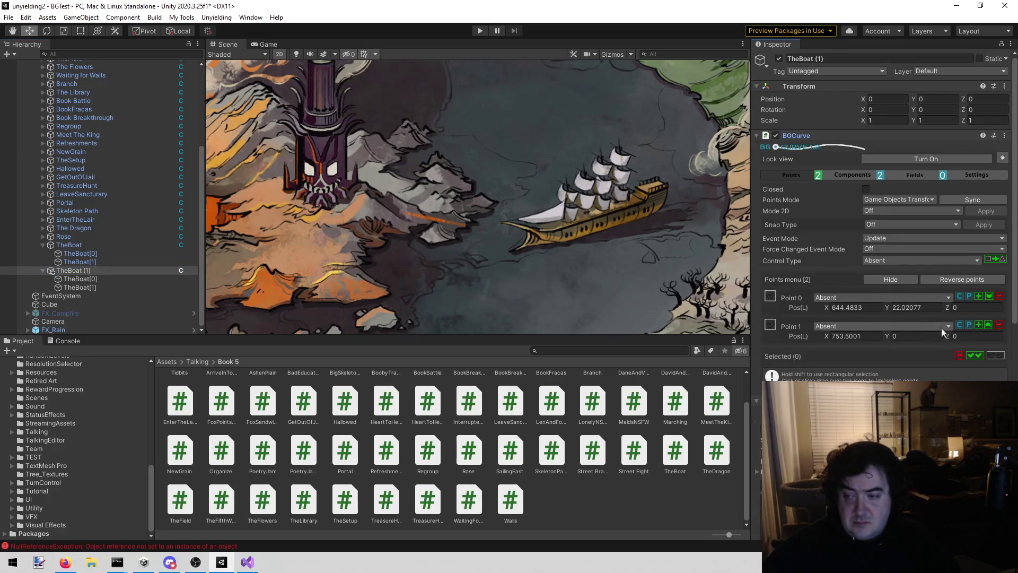
click(997, 297)
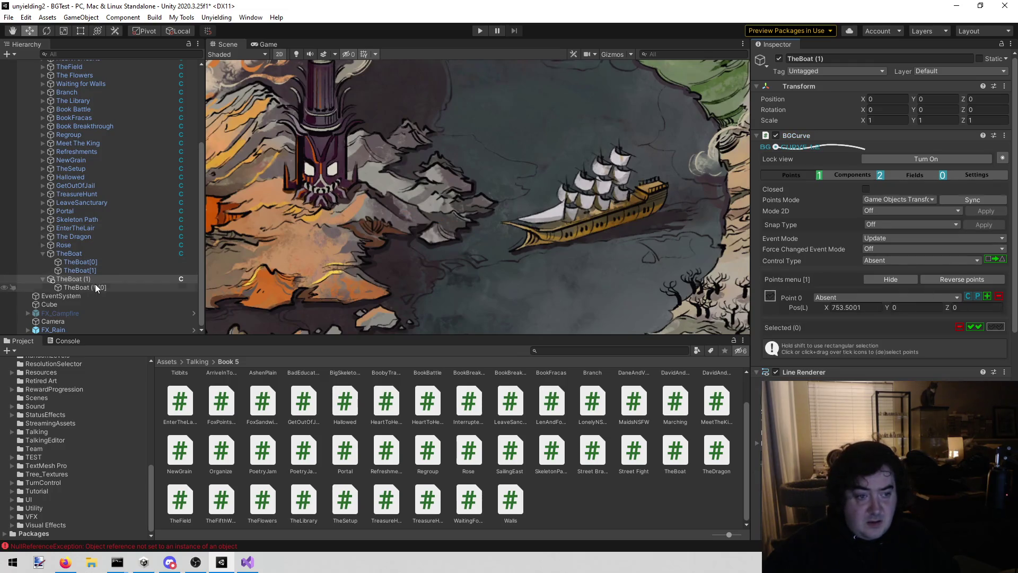
click(97, 287)
click(83, 277)
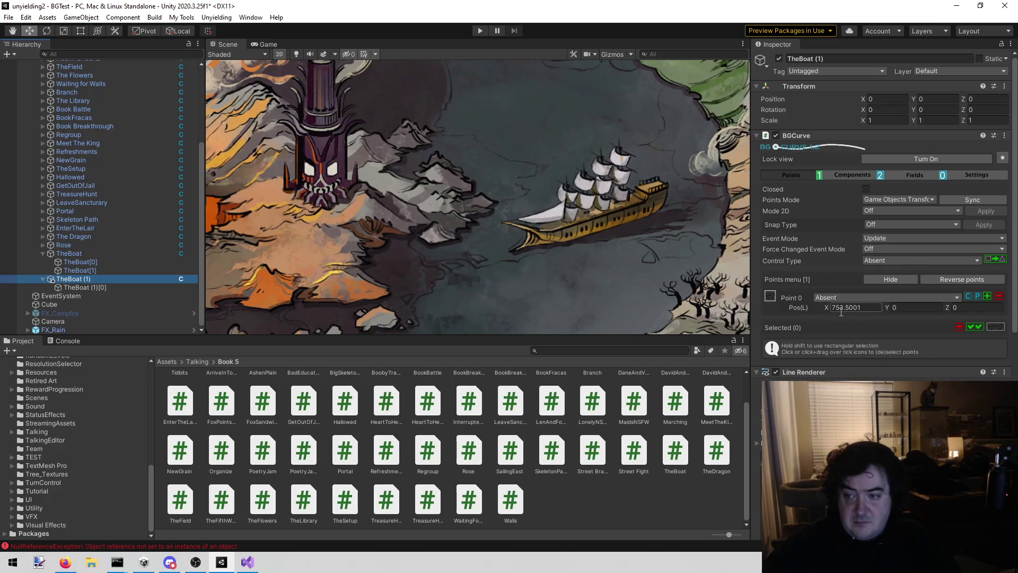
- Set Point 0's X position to 1093.8 and pan to the moved point
drag(827, 307, 933, 309)
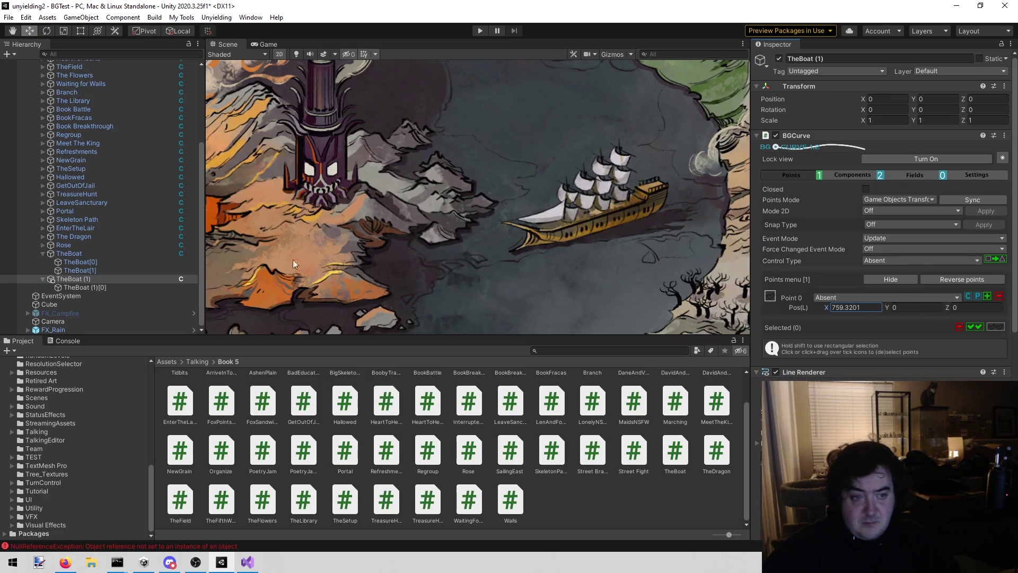
click(145, 288)
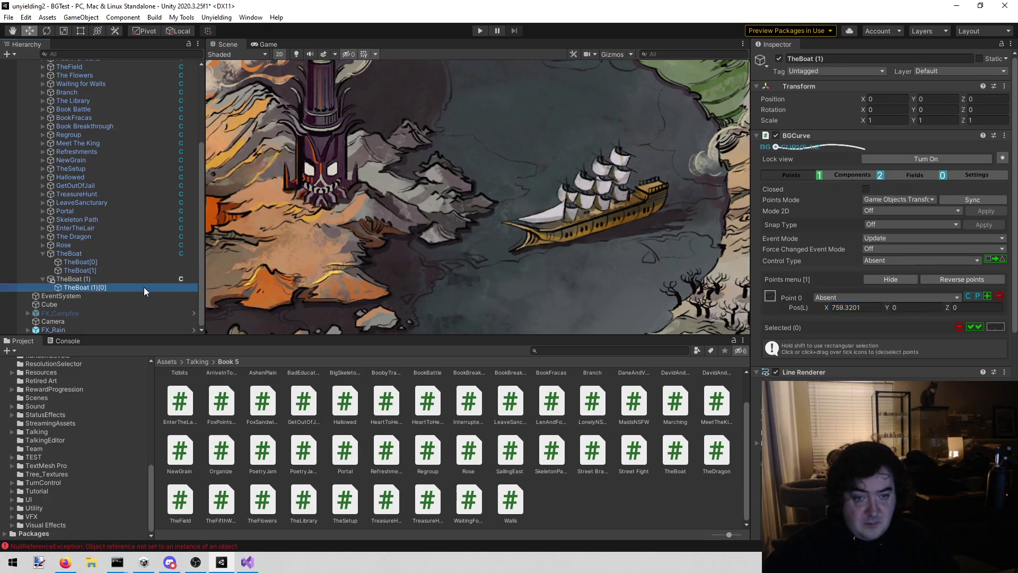
click(110, 281)
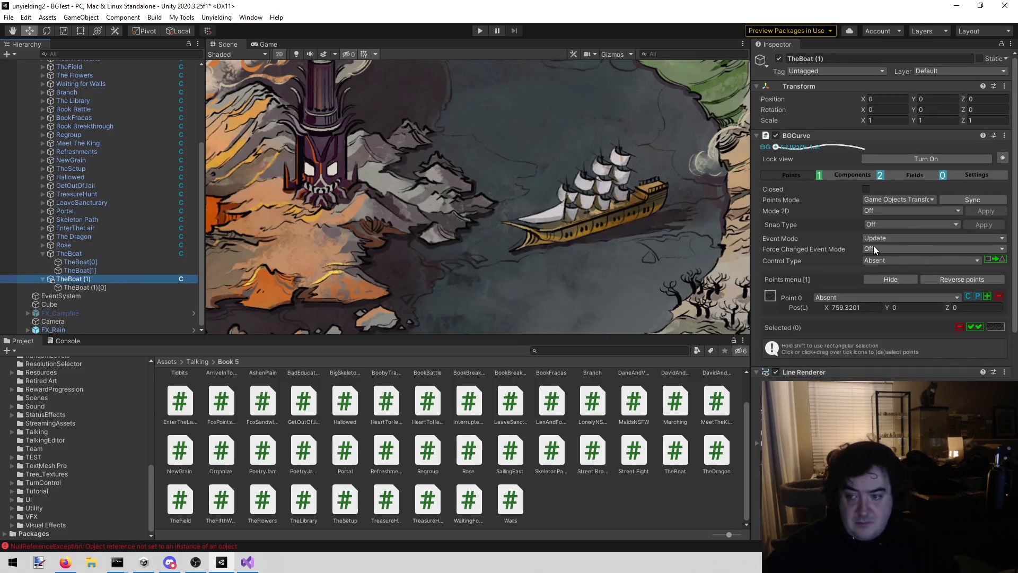
click(838, 308)
text(1093.8)
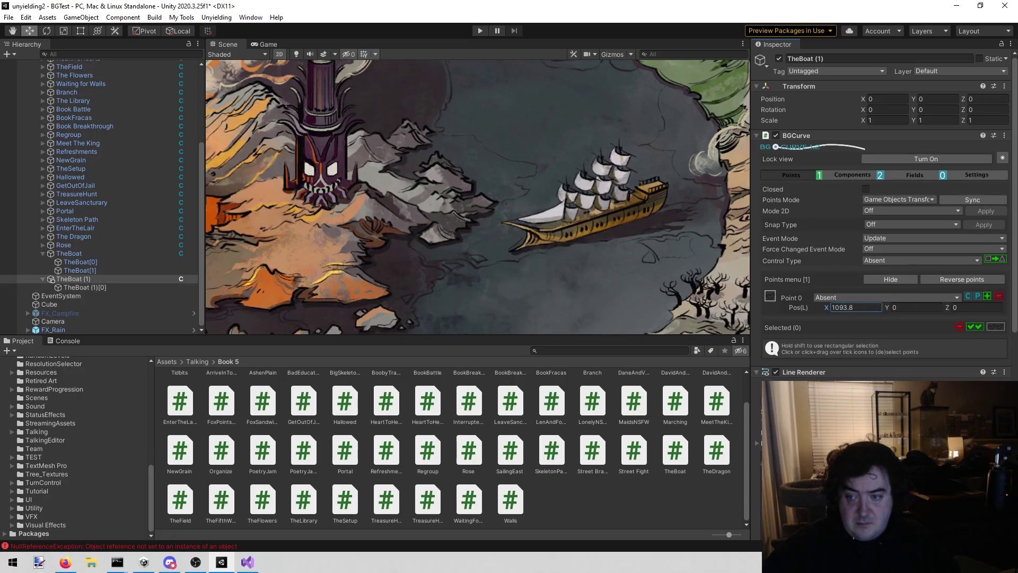
click(83, 287)
mouse_move(555, 224)
mouse_down()
mouse_move(483, 234)
mouse_move(447, 218)
mouse_up()
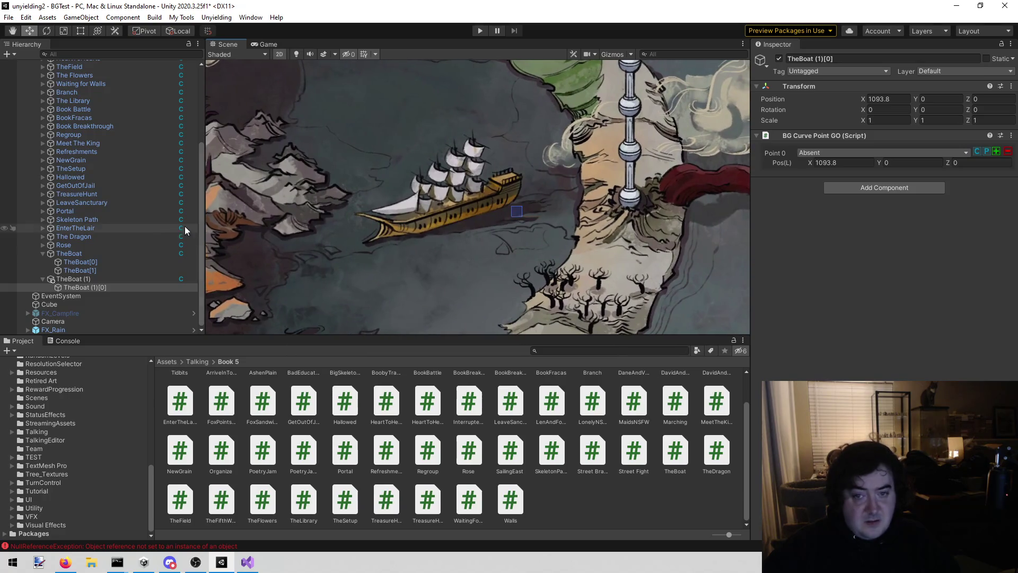
- Move TheBoat (1)[0] left to X 979.6 and raise its Y position
click(100, 279)
click(98, 287)
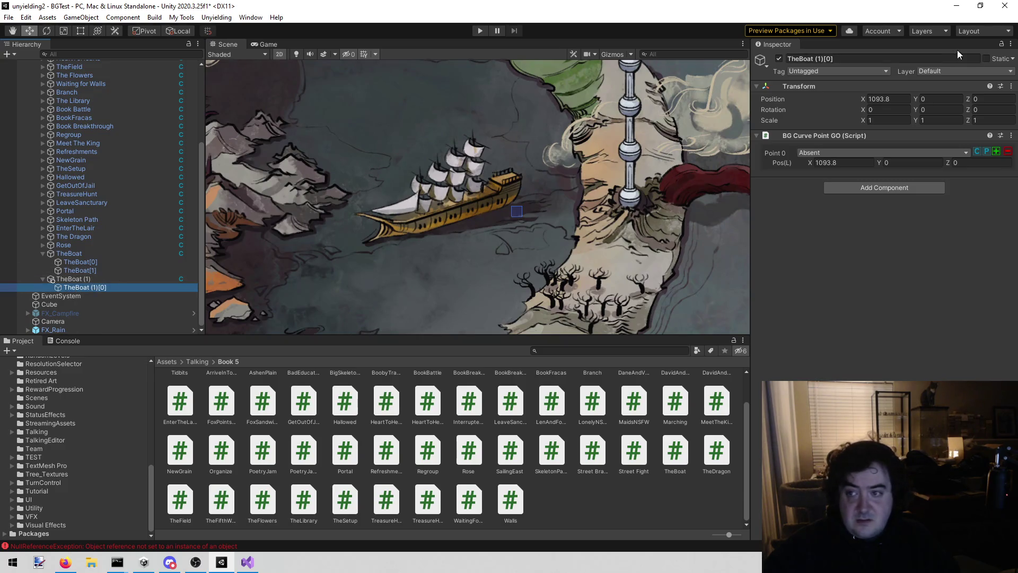
click(145, 278)
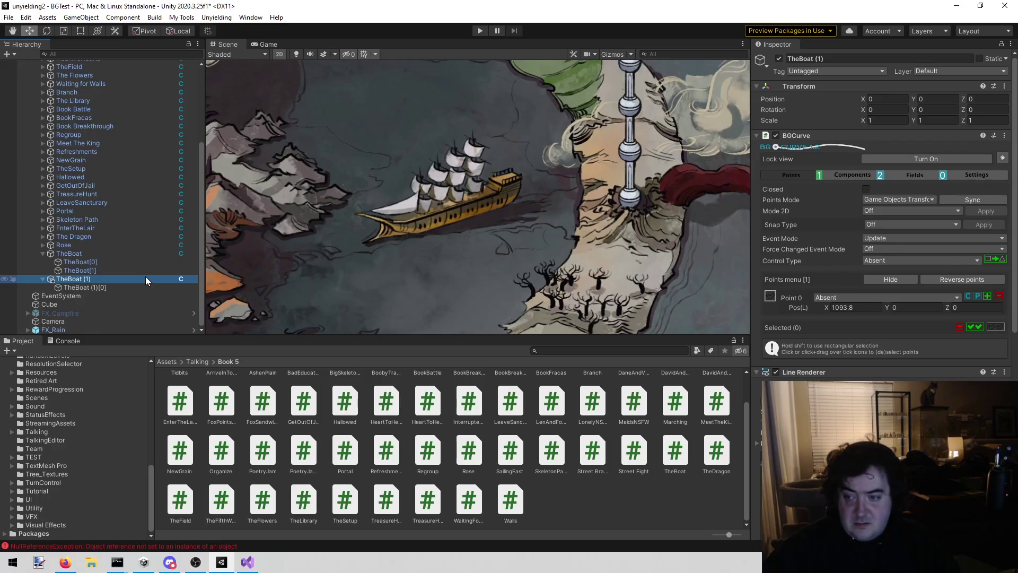
click(123, 286)
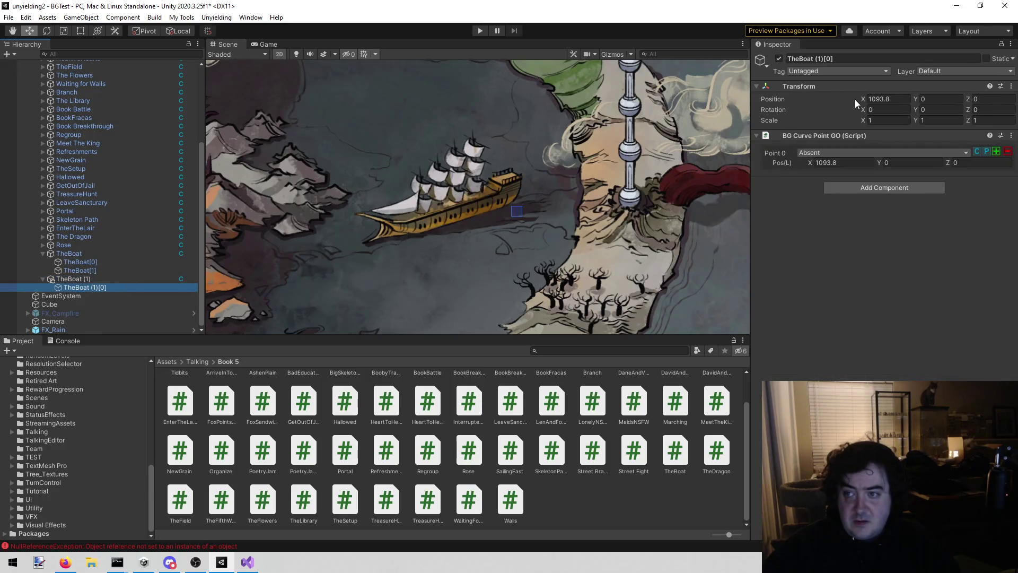
drag(864, 99, 789, 104)
click(884, 163)
drag(884, 164, 891, 161)
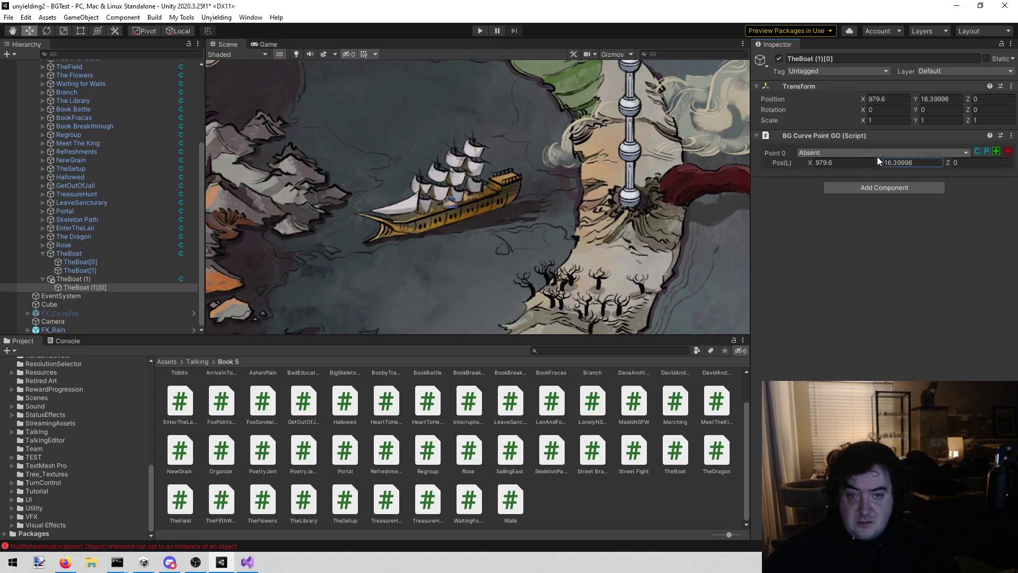
- Undo the point edits and removal, restoring TheBoat (1)'s second point TheBoat (1)[1]
click(122, 280)
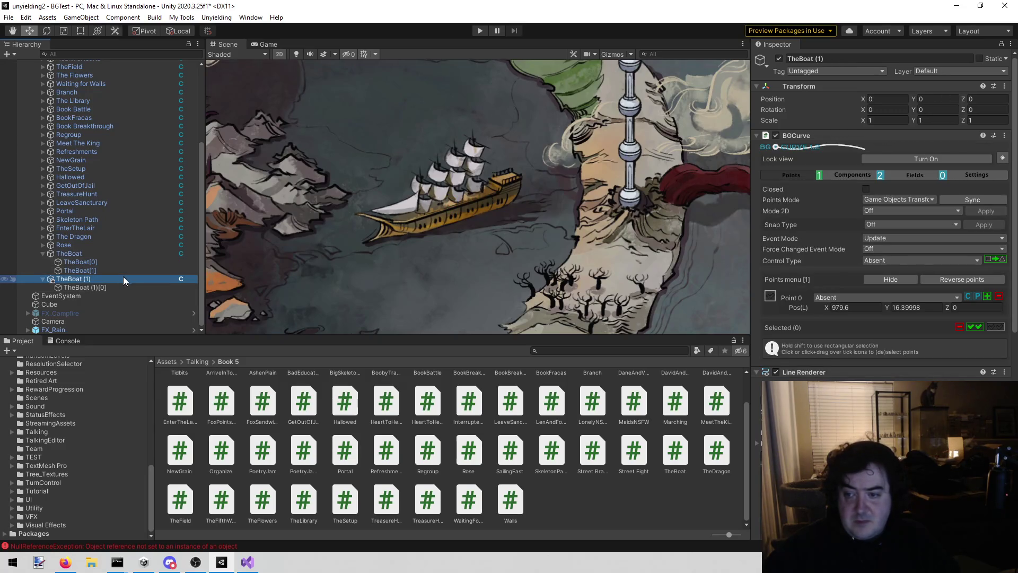
click(117, 286)
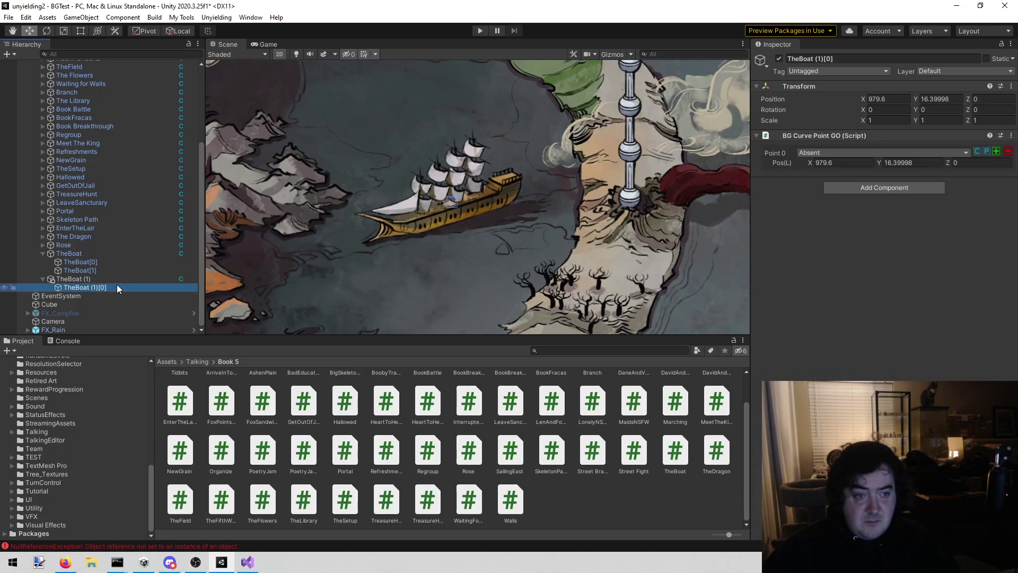
key(Up)
key(Down)
key(Up)
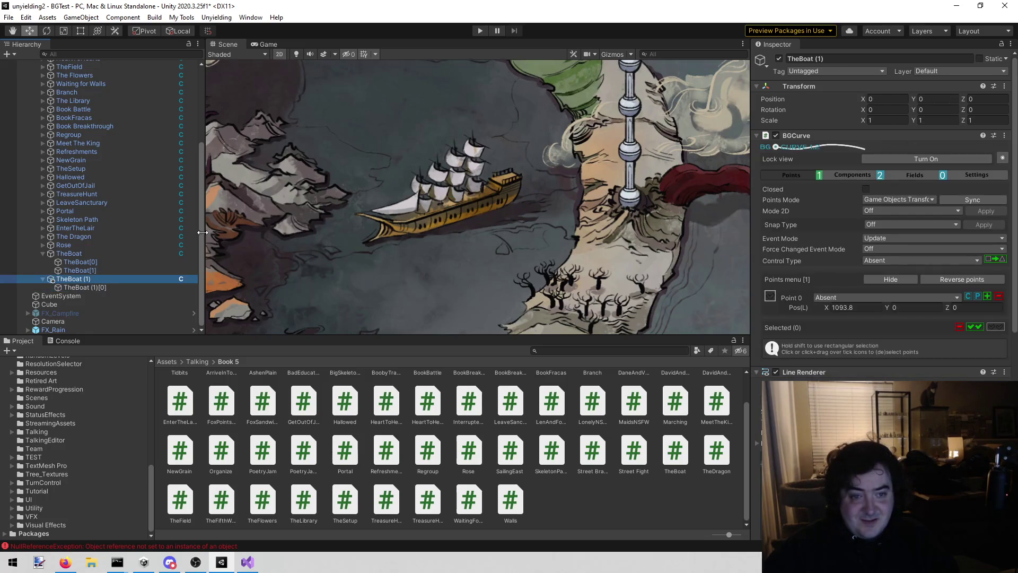
click(84, 287)
key(Up)
key(Down)
key(Up)
key(Down)
key(Up)
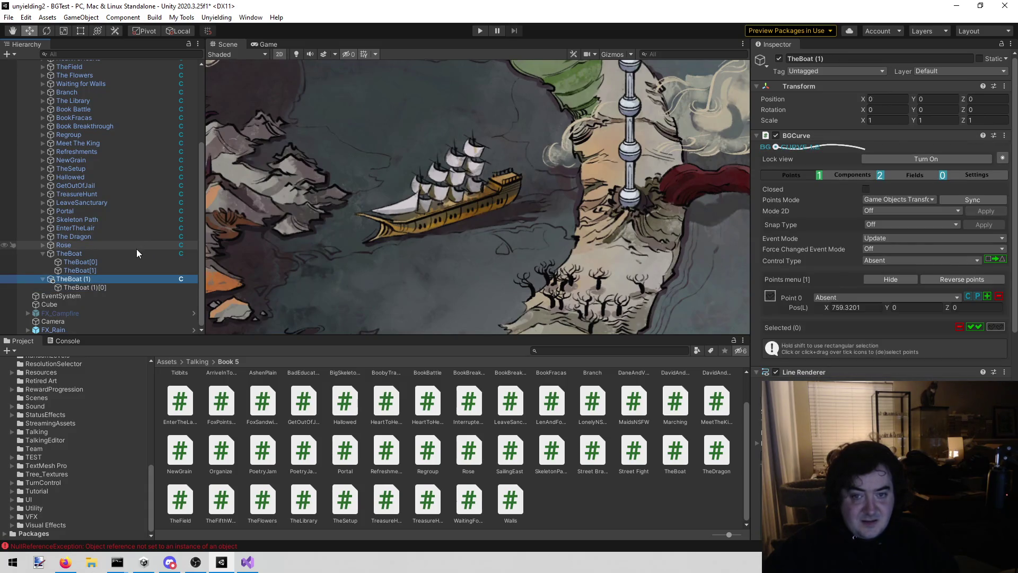
key(Down)
key(Up)
key(Down)
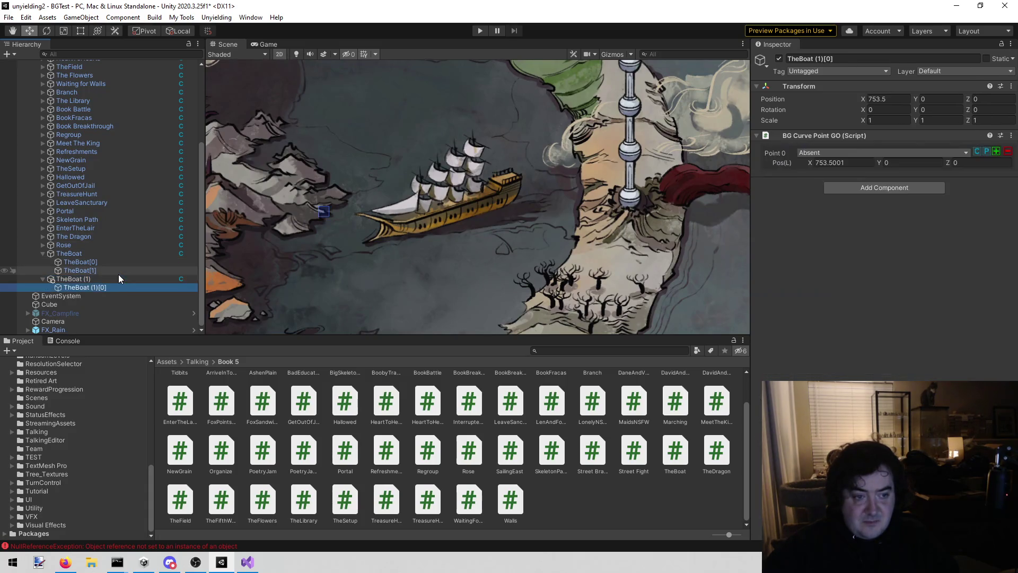
key(Up)
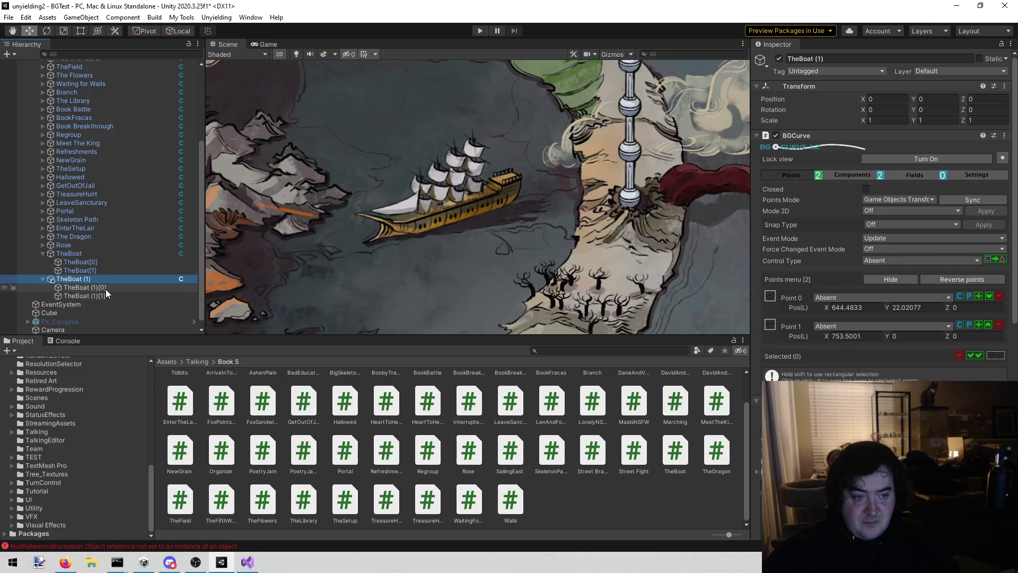
- Delete TheBoat (1)'s first point, add a new point, reverse the order, and select TheBoat (1)[1] at 0, 0, 1
click(106, 289)
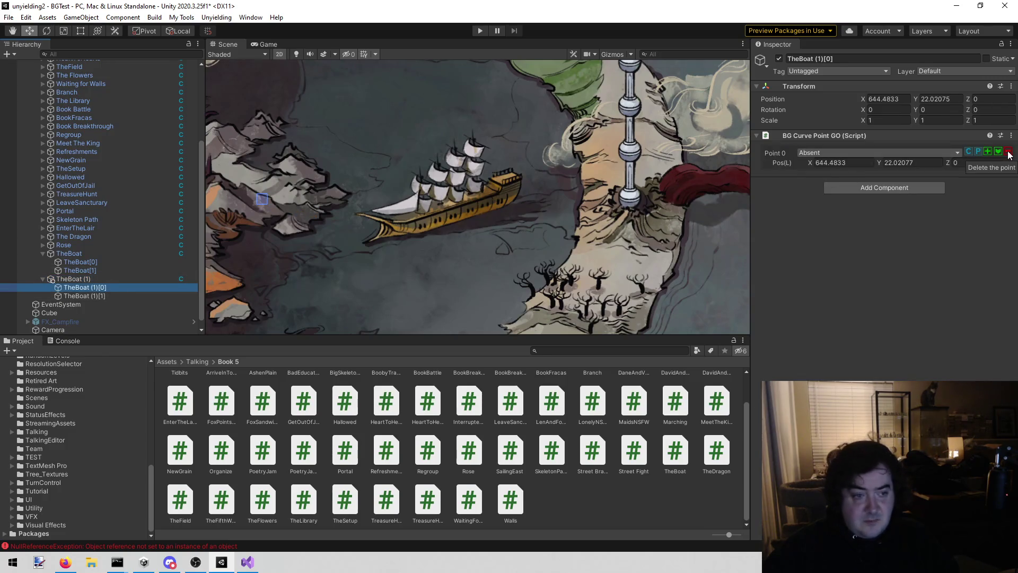
click(86, 280)
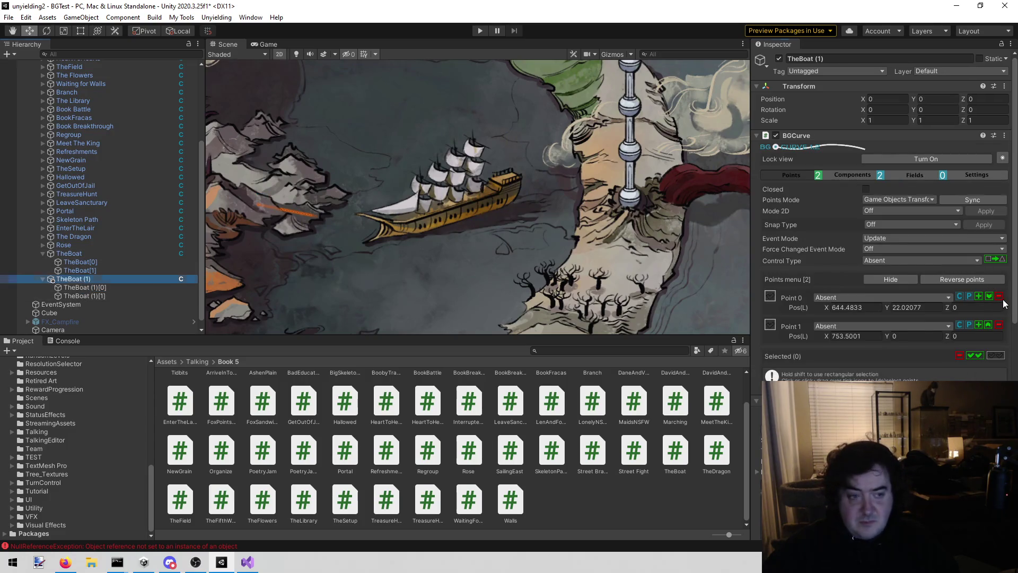
click(999, 296)
drag(377, 215, 113, 240)
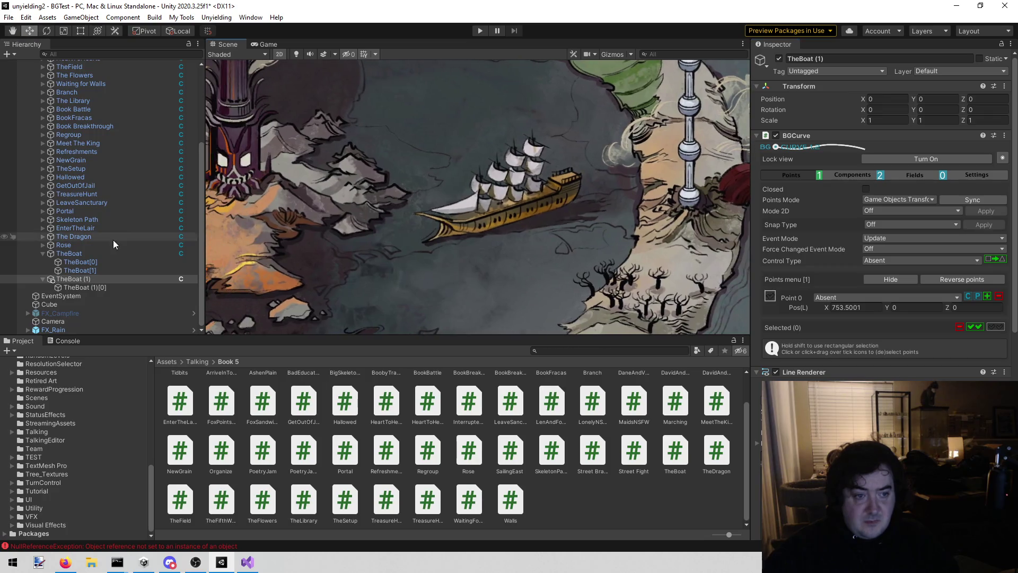
click(116, 288)
click(96, 280)
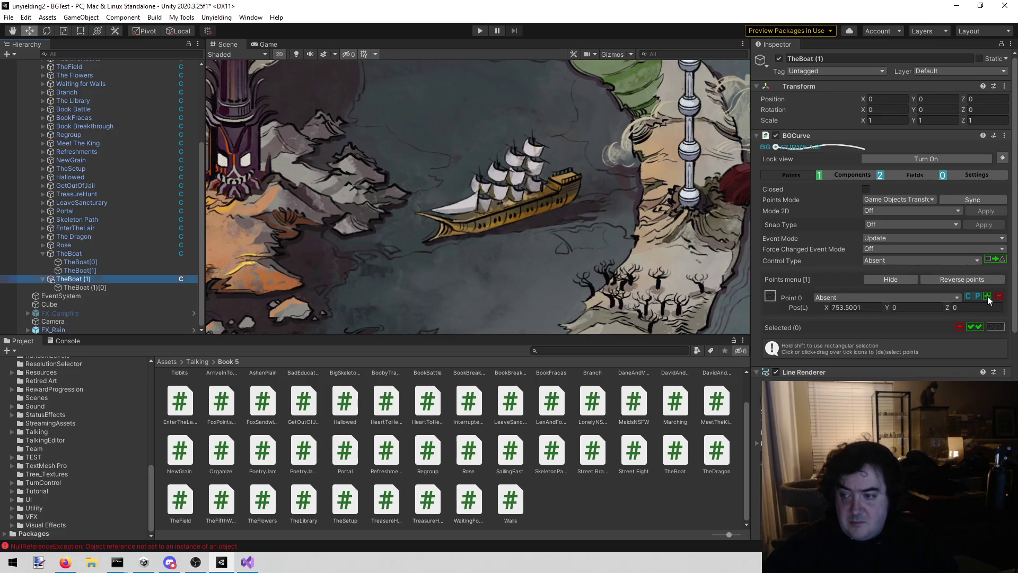
click(987, 296)
click(988, 324)
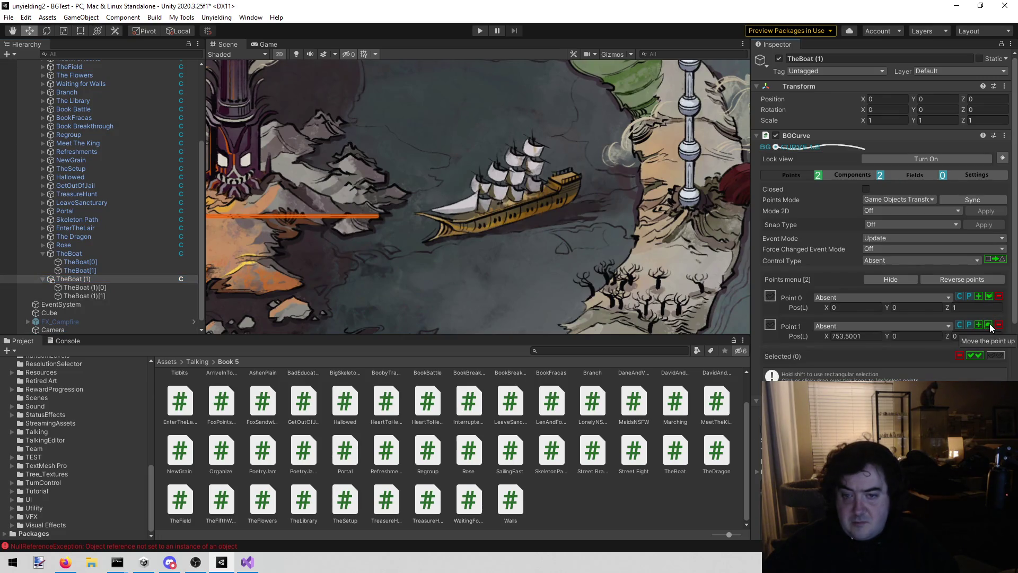
double_click(88, 295)
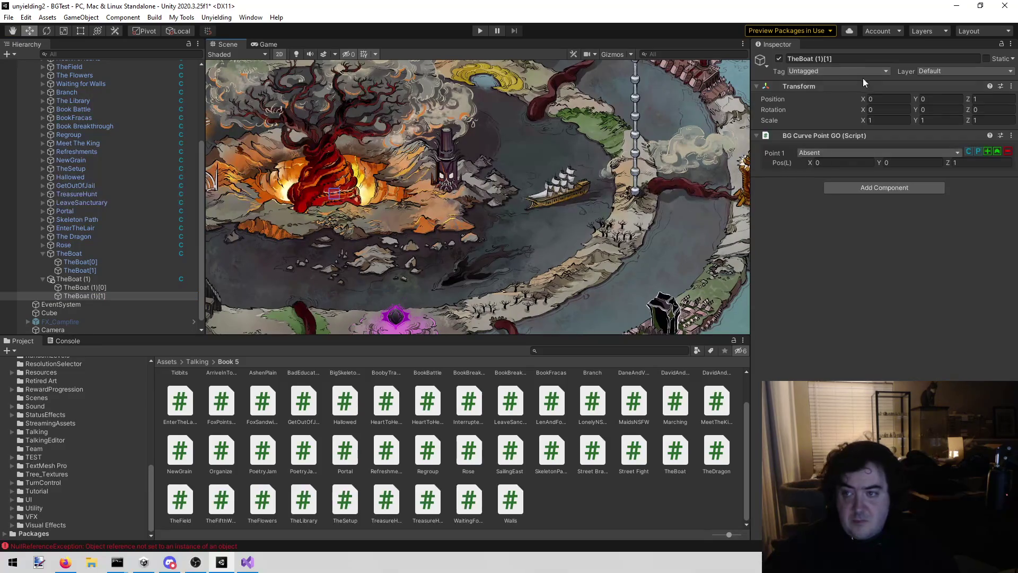
- Set the new point's X to 19.1, slide it toward the ship, and set Z to 0
click(866, 99)
text(19.1)
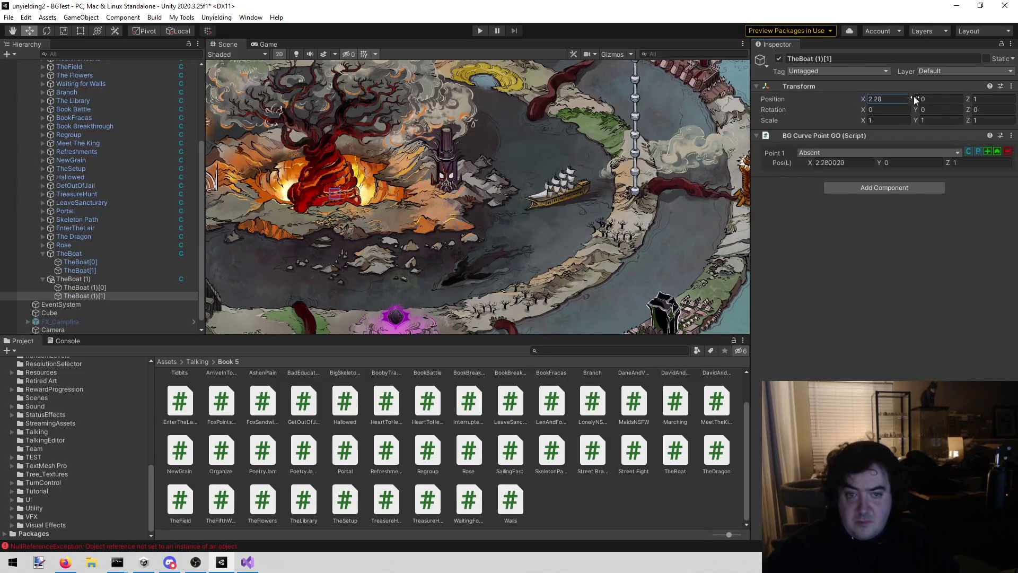
mouse_move(217, 126)
mouse_down()
mouse_move(549, 137)
mouse_move(696, 248)
mouse_move(835, 297)
mouse_move(759, 197)
mouse_up()
text(971.38)
scroll(613, 176, up, 5)
scroll(520, 224, up, 4)
click(981, 163)
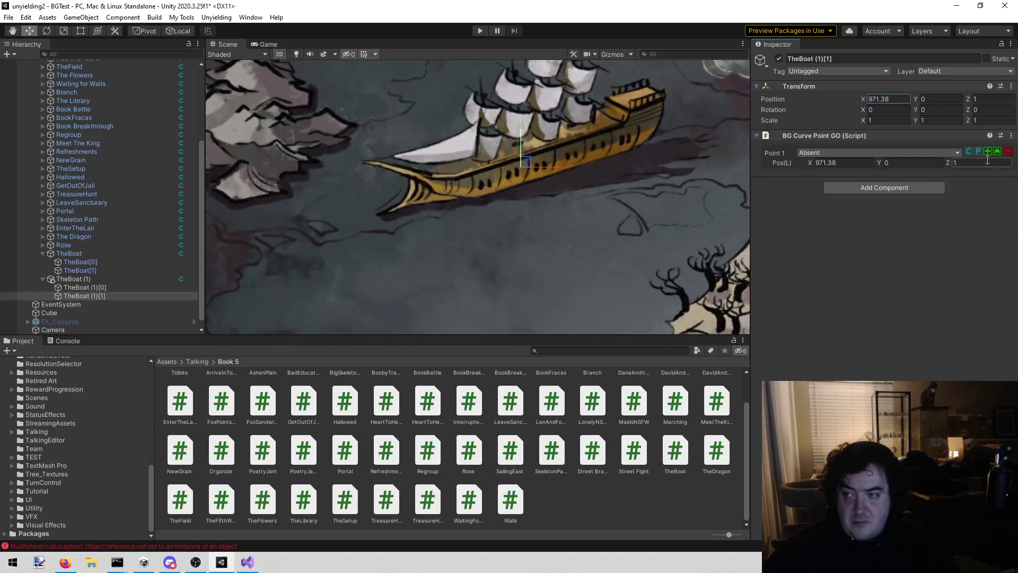
text(0)
click(992, 99)
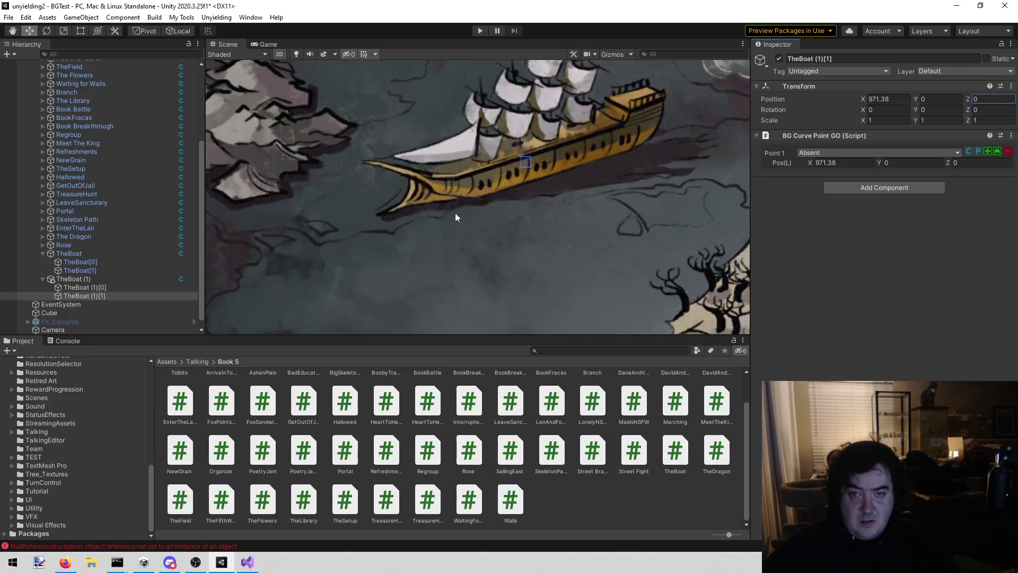
- Nudge the end point up to X 974, Y 22.3 and check the first point
scroll(424, 222, up, 2)
drag(473, 224, 475, 201)
scroll(357, 227, down, 3)
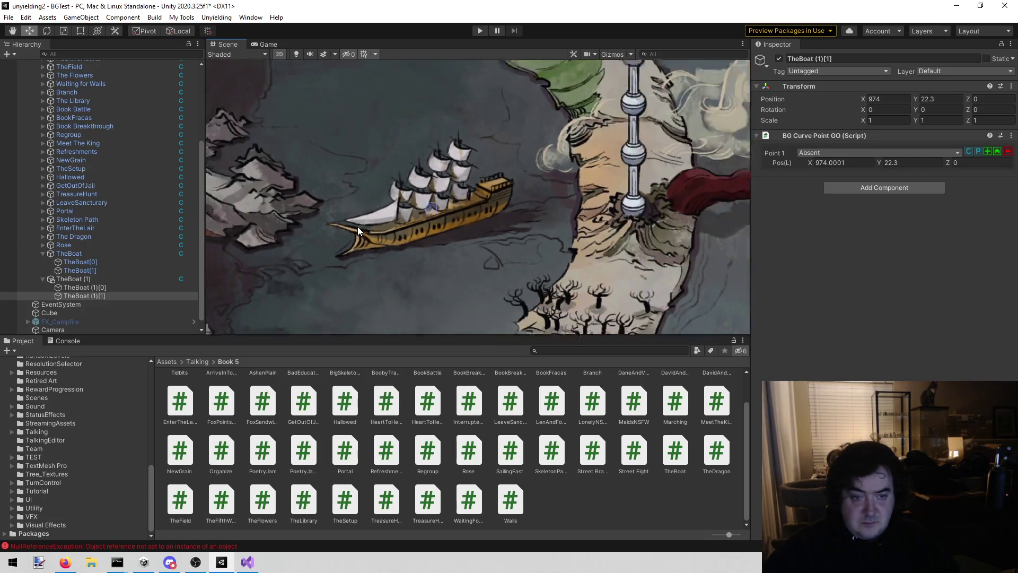
click(119, 288)
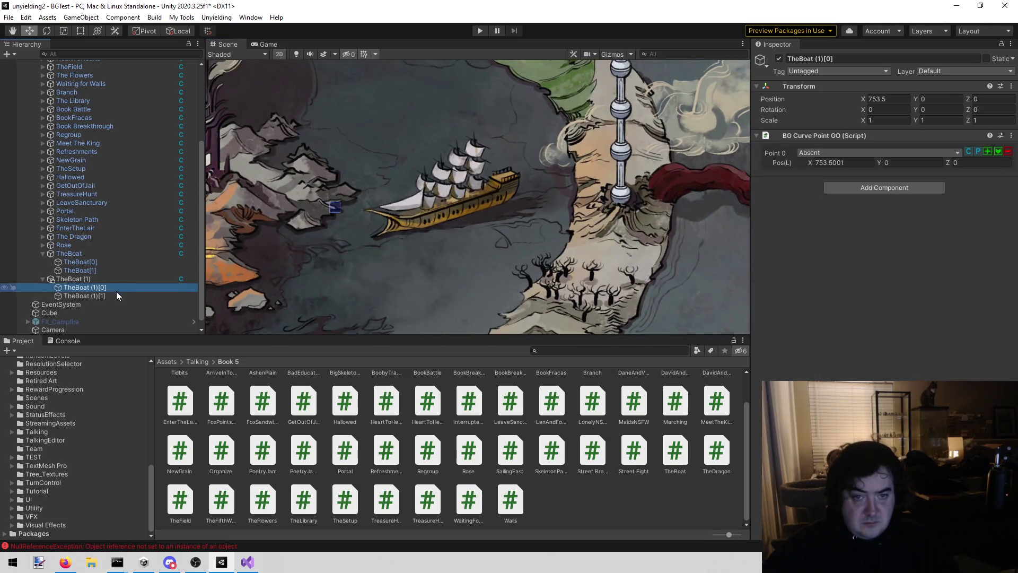
- Compare both boat curve points and recentre the scene view on the ship
click(105, 296)
click(105, 279)
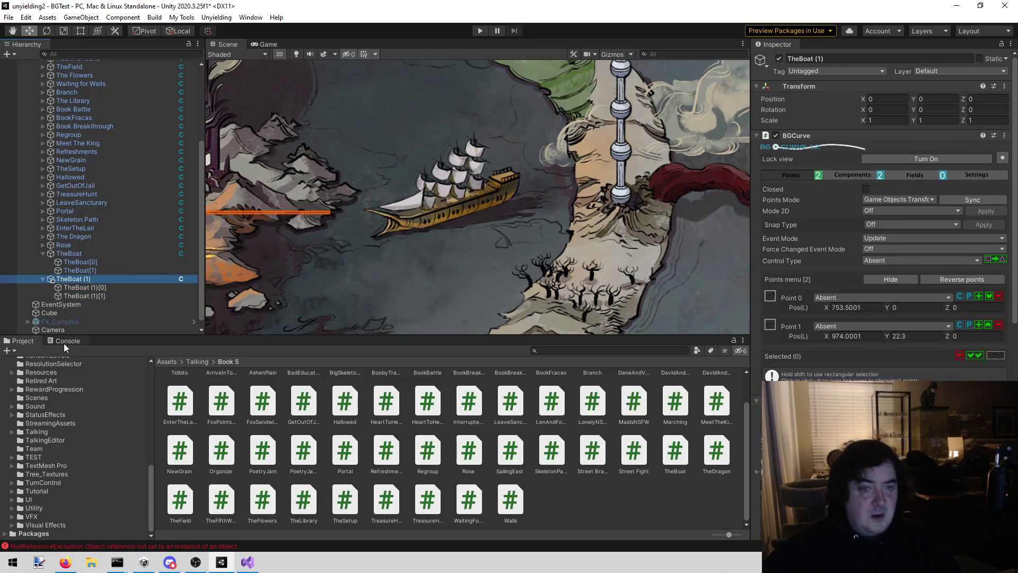
key(q)
drag(367, 184, 683, 134)
key(f)
key(w)
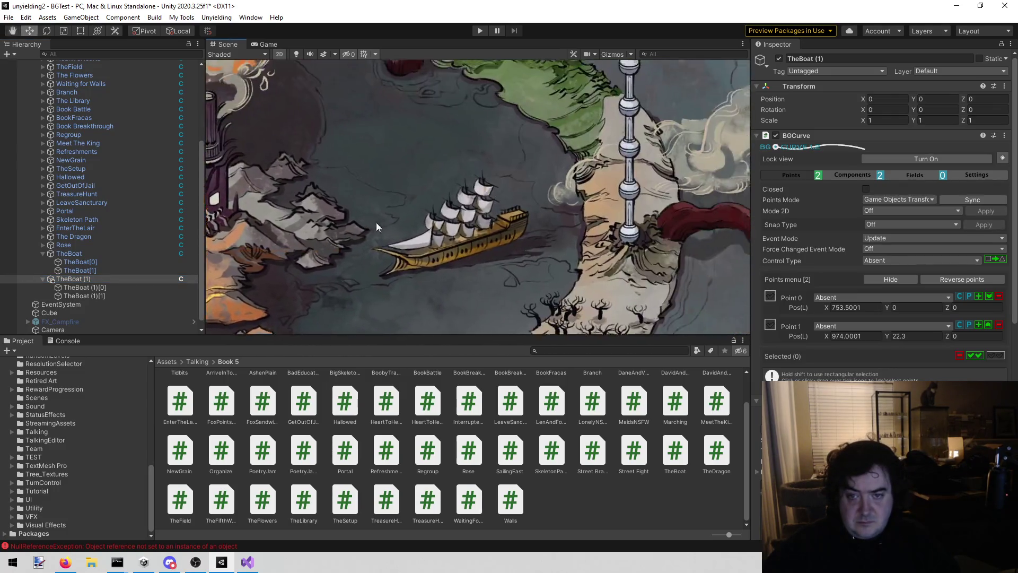
- Drag-adjust Point 1's X field in BGCurve to 974.67
scroll(390, 213, down, 3)
scroll(384, 186, up, 5)
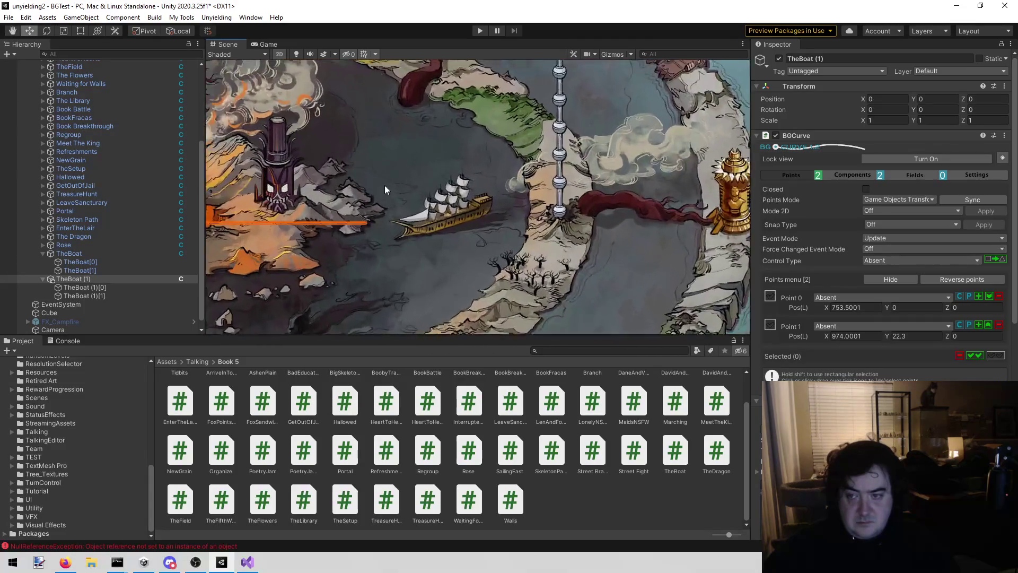
mouse_move(825, 333)
mouse_down()
mouse_move(803, 333)
mouse_move(828, 335)
mouse_up()
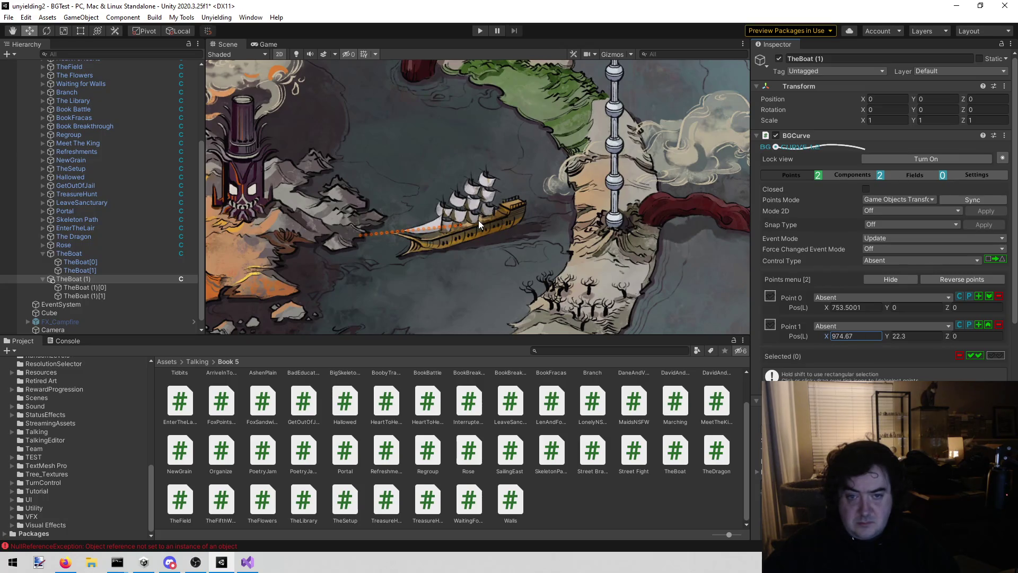
scroll(479, 218, up, 3)
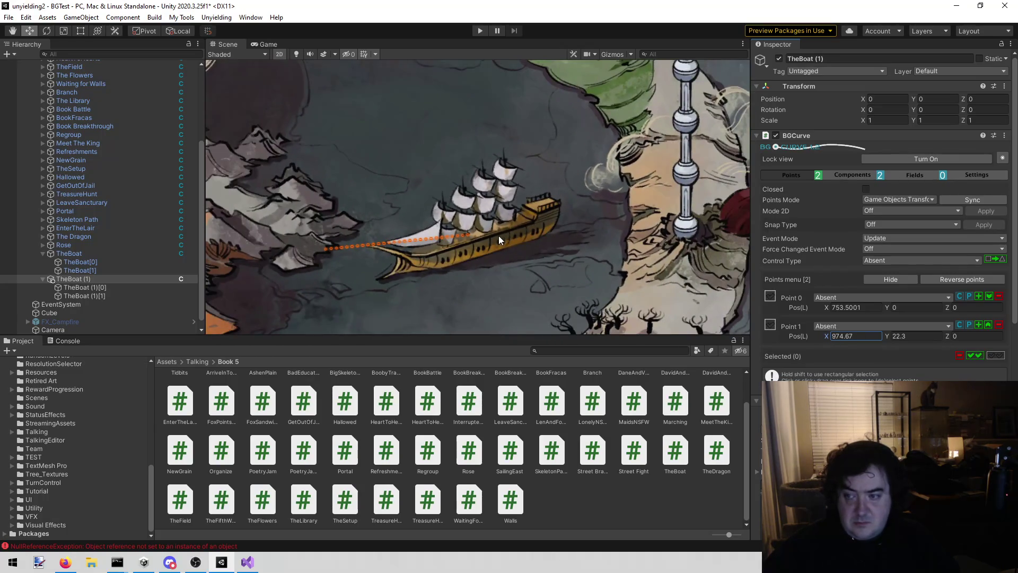
scroll(498, 239, down, 3)
scroll(491, 258, up, 5)
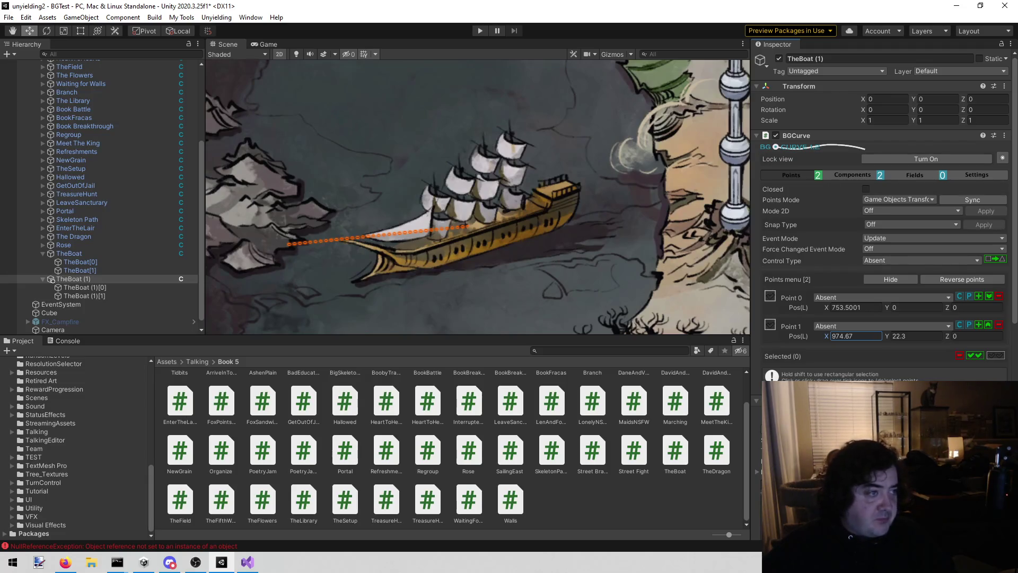
key(alt+Tab)
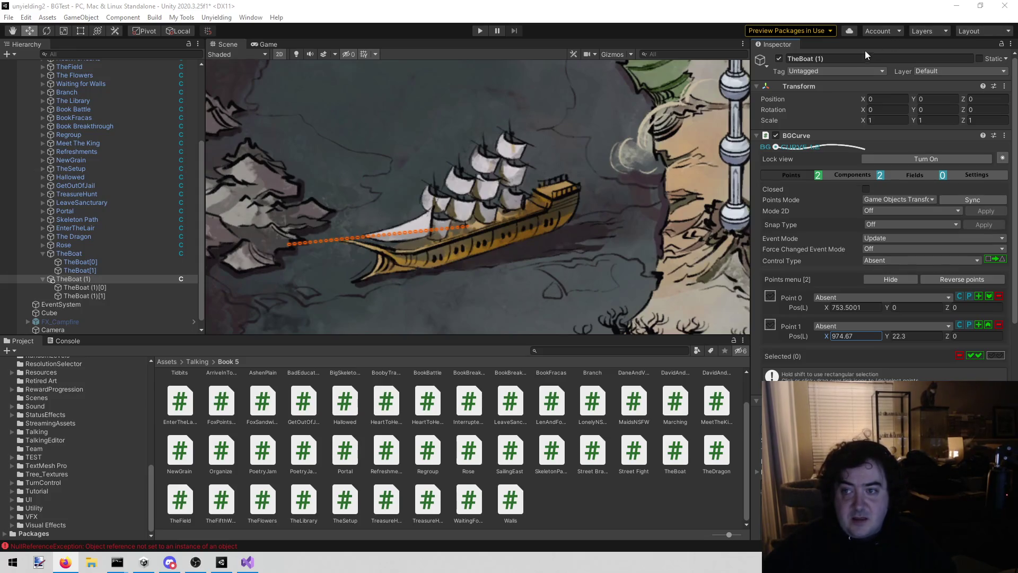
- Rename TheBoat (1) to SailingEast in the Inspector, then select World4 to view its routes
click(842, 58)
text(Eas)
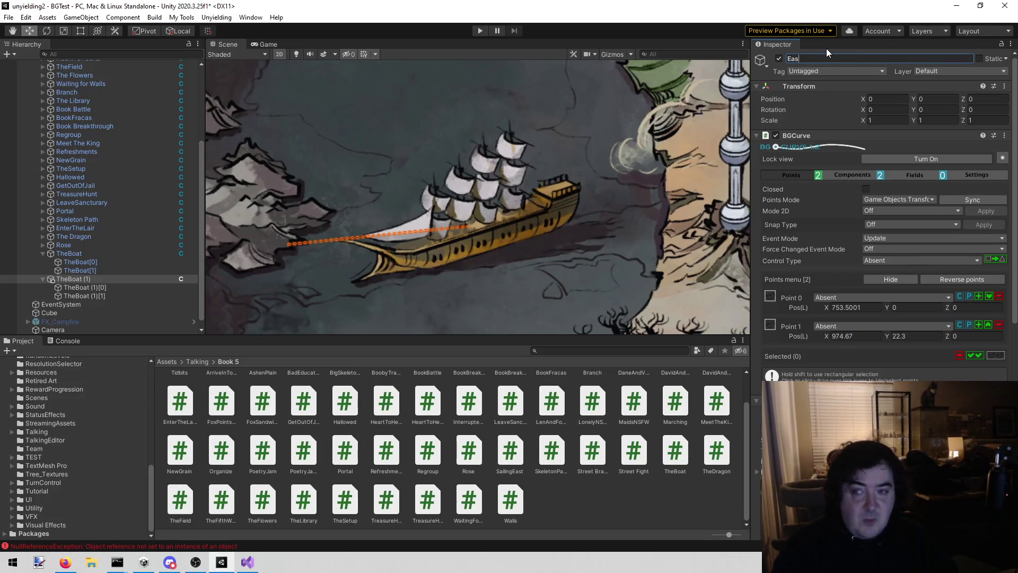
key(BackSpace)
key(BackSpace)
key(BackSpace)
text(Sai)
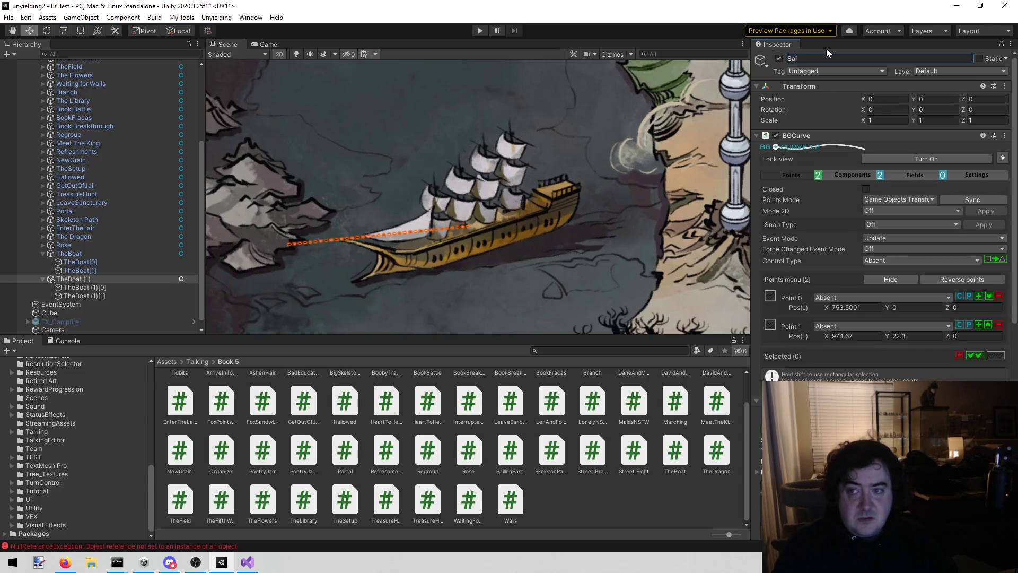
text(lingEast)
key(Return)
scroll(160, 215, up, 5)
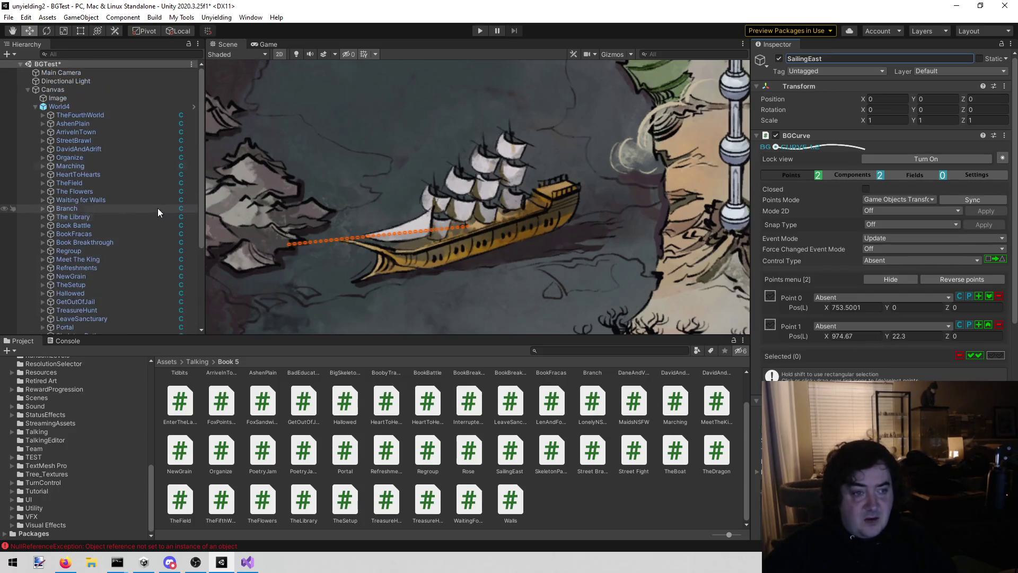
click(136, 107)
- Apply all of World4's pending overrides to its prefab
scroll(959, 294, down, 1)
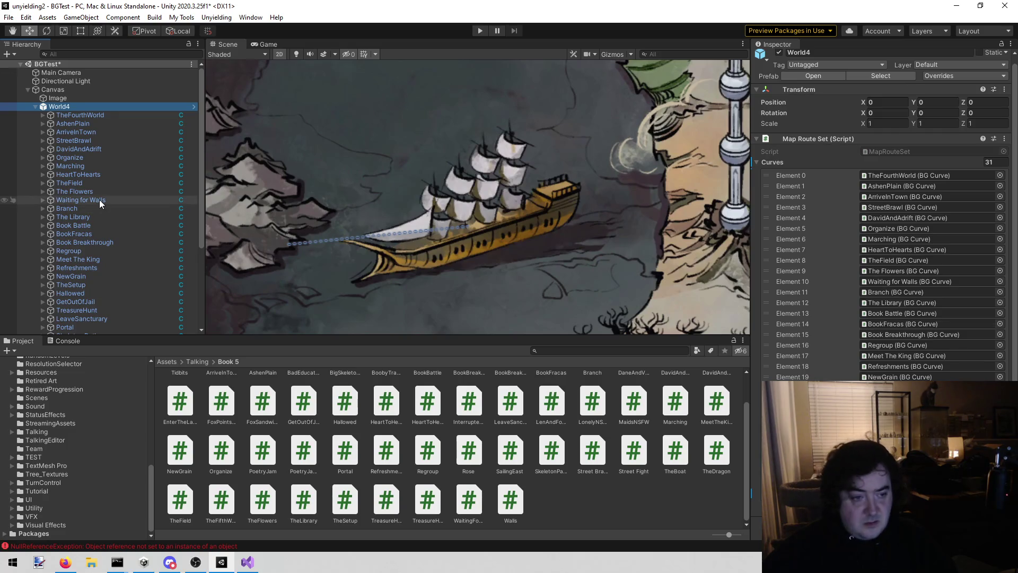
scroll(111, 207, down, 5)
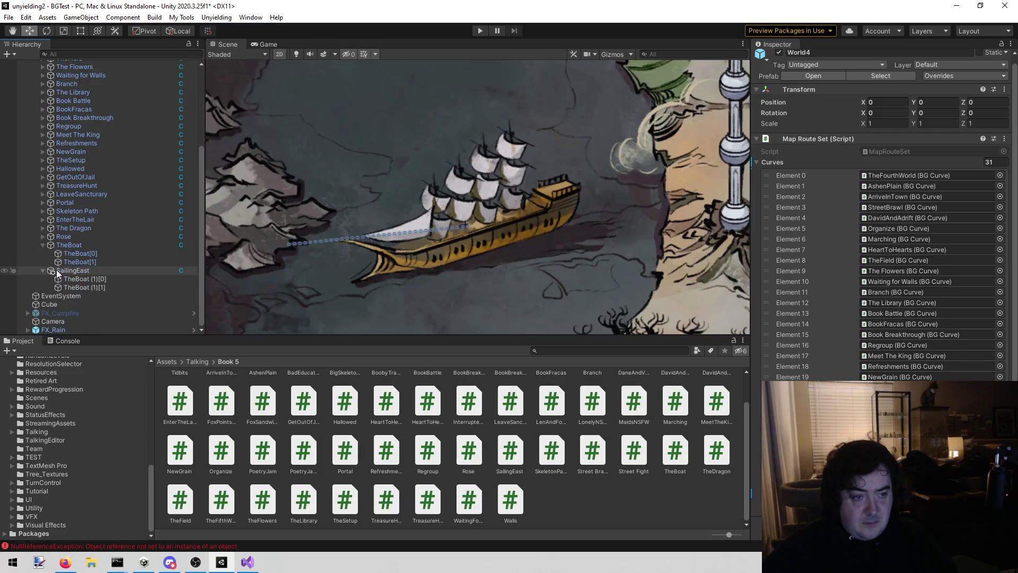
scroll(68, 255, up, 5)
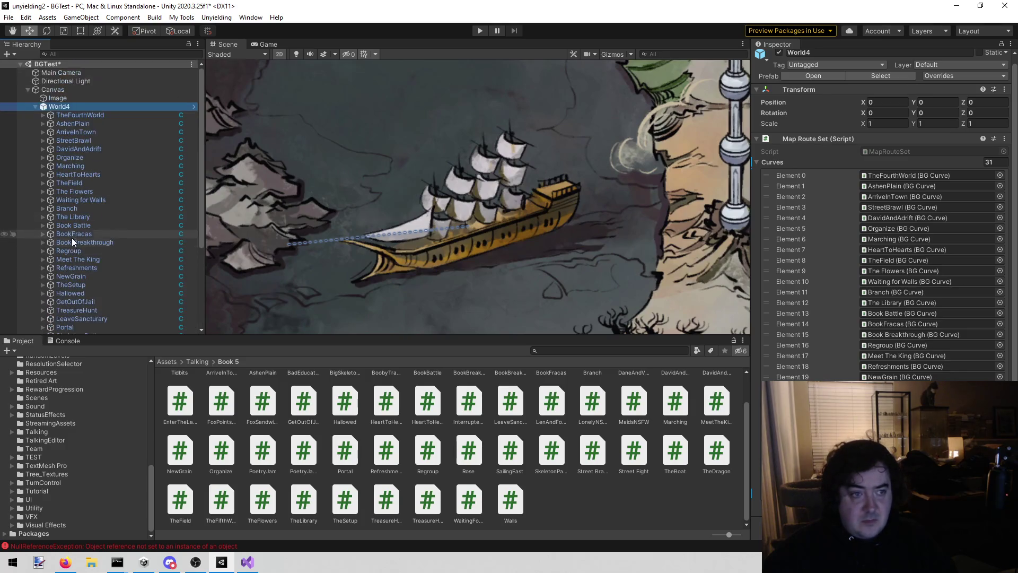
click(976, 77)
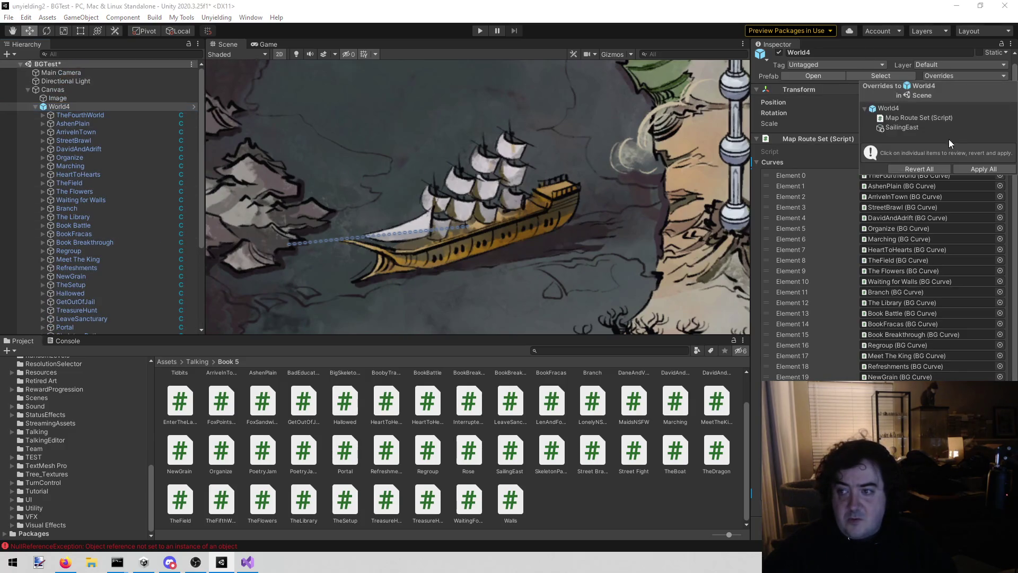
click(962, 170)
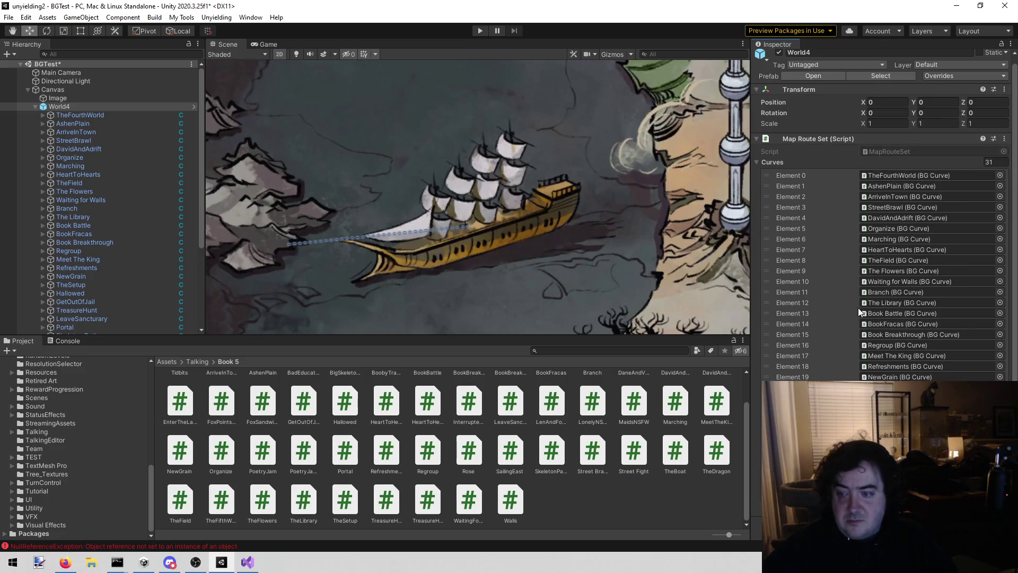
- Add the SailingEast curve to World4's prefab curve list, bringing it to 32 curves
click(817, 74)
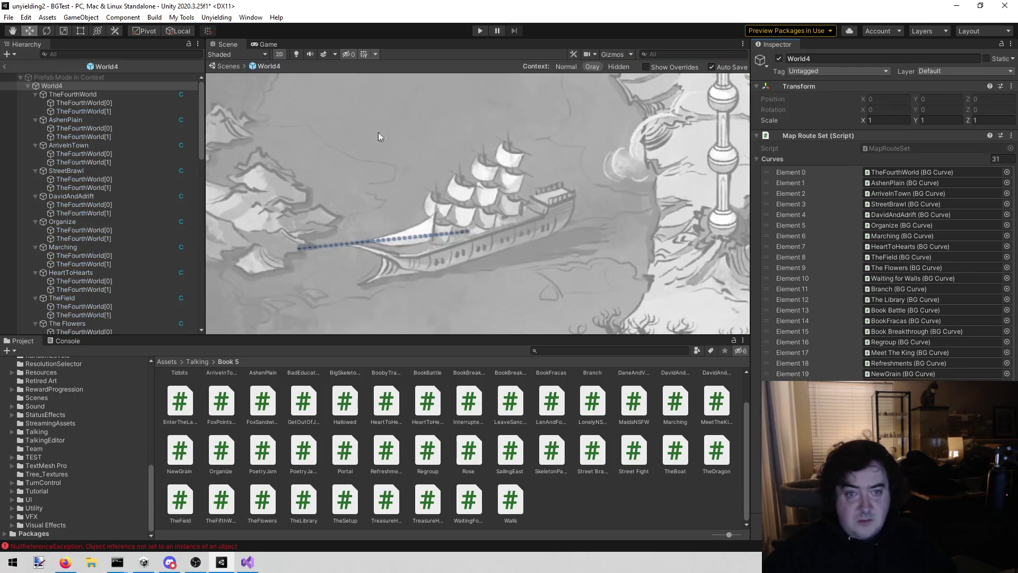
scroll(103, 125, down, 3)
scroll(109, 125, down, 10)
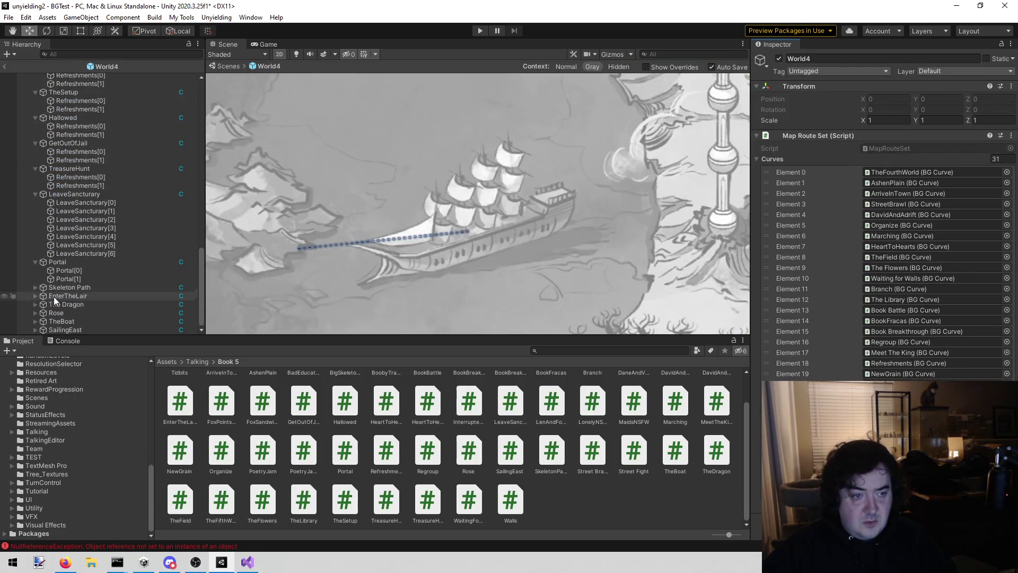
mouse_move(75, 329)
mouse_down()
mouse_move(600, 266)
mouse_move(848, 160)
mouse_move(885, 306)
mouse_up()
scroll(883, 312, down, 1)
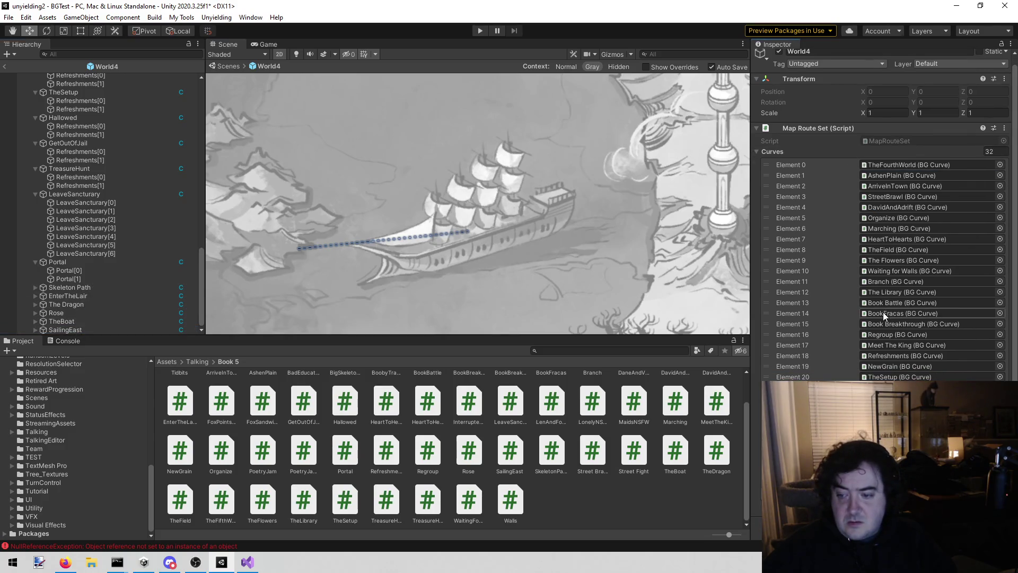
click(8, 69)
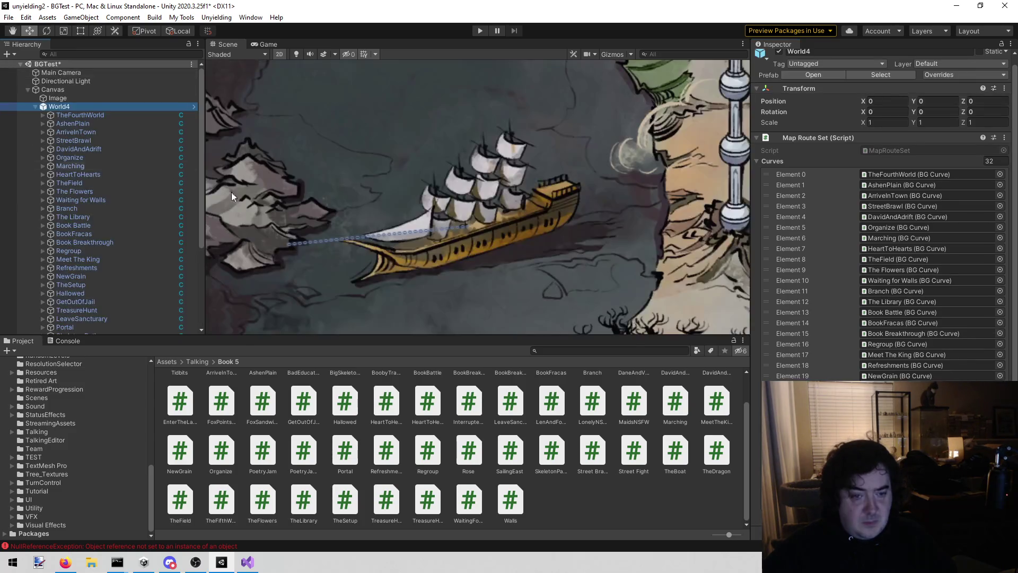
- Clear the NullReferenceException from the console and collapse World4 in the hierarchy
click(69, 341)
click(10, 351)
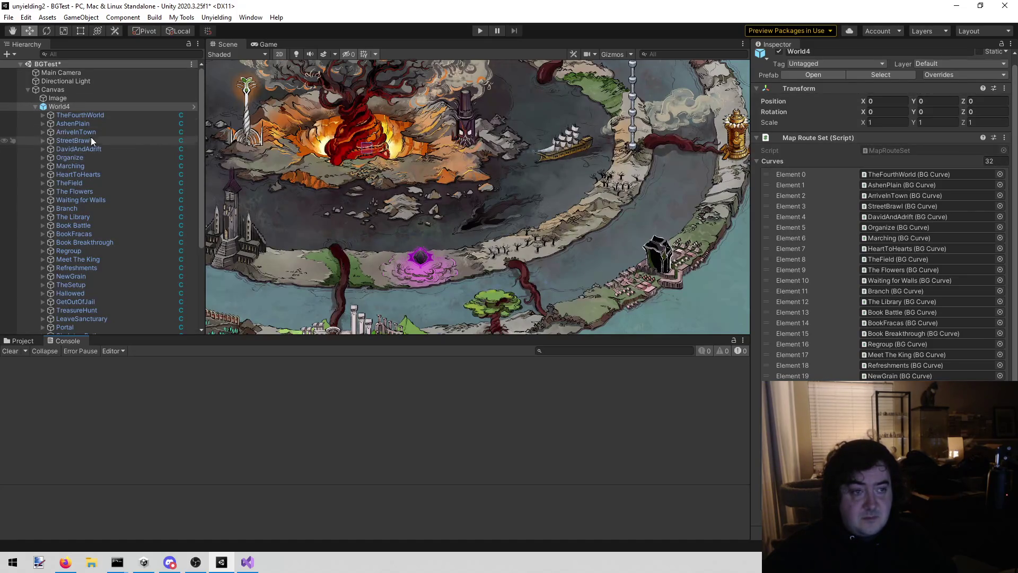
click(30, 107)
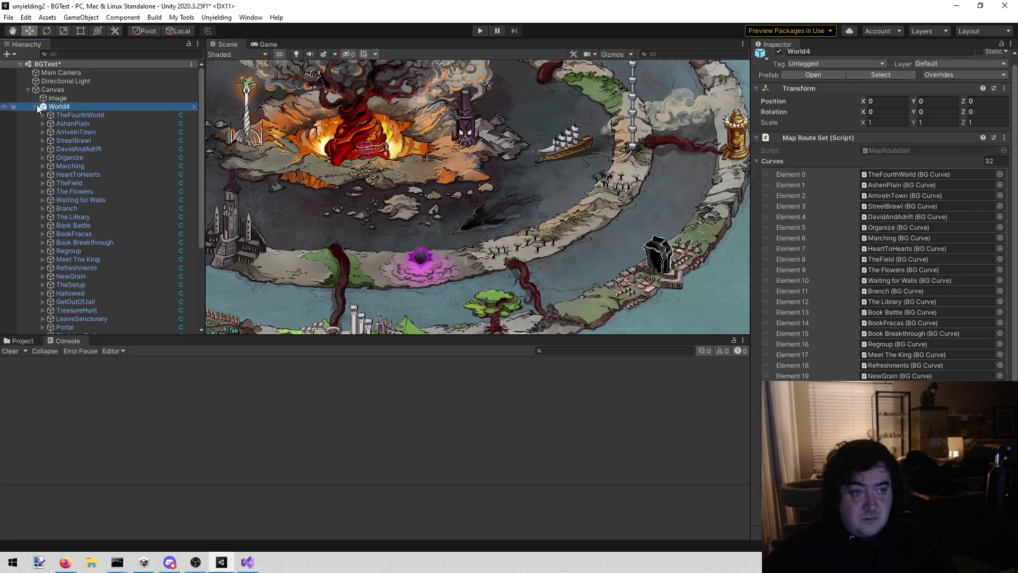
click(36, 106)
- Open the Story Mode scene from the project's custom build commands menu
click(183, 19)
mouse_move(158, 18)
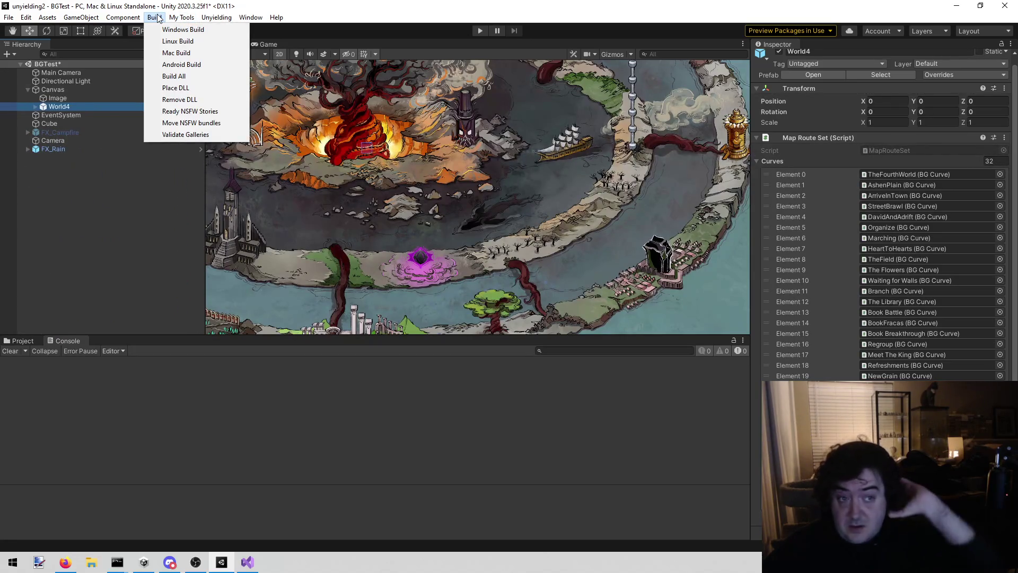
mouse_move(217, 18)
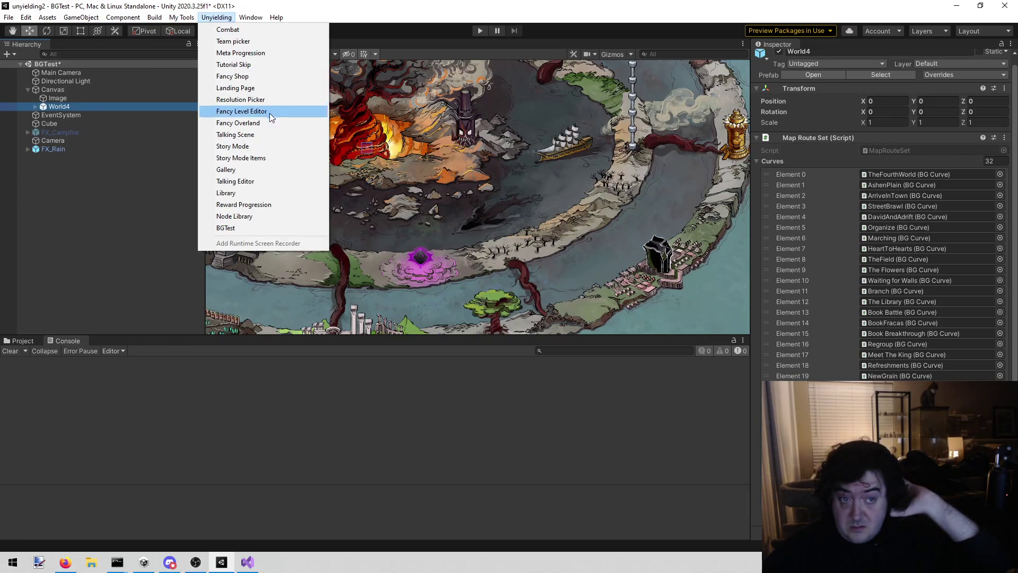
click(247, 148)
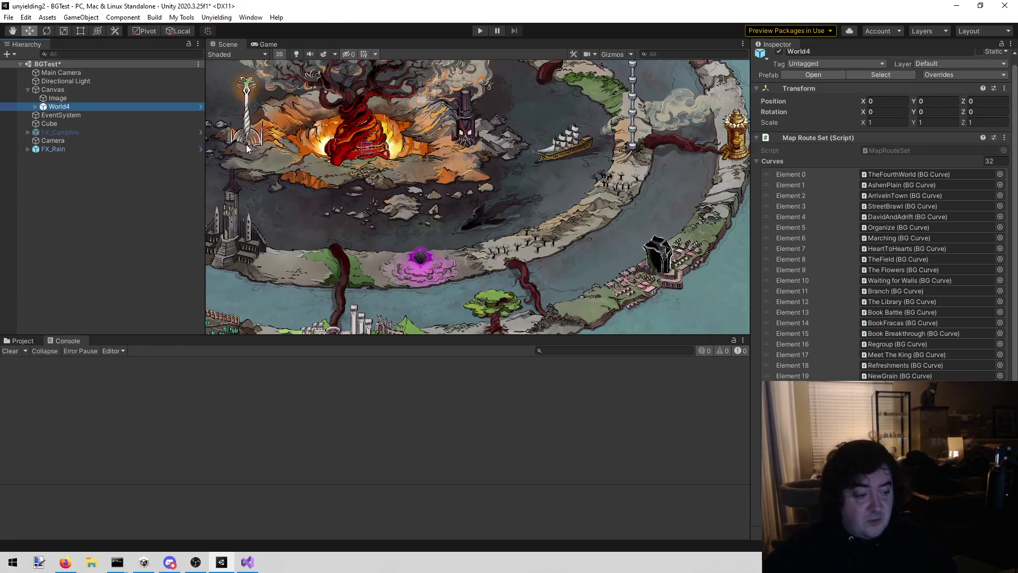
- Play StoryMode, run it forward to the Book 5 map, and dismiss the LEVEL UP! screen
click(480, 31)
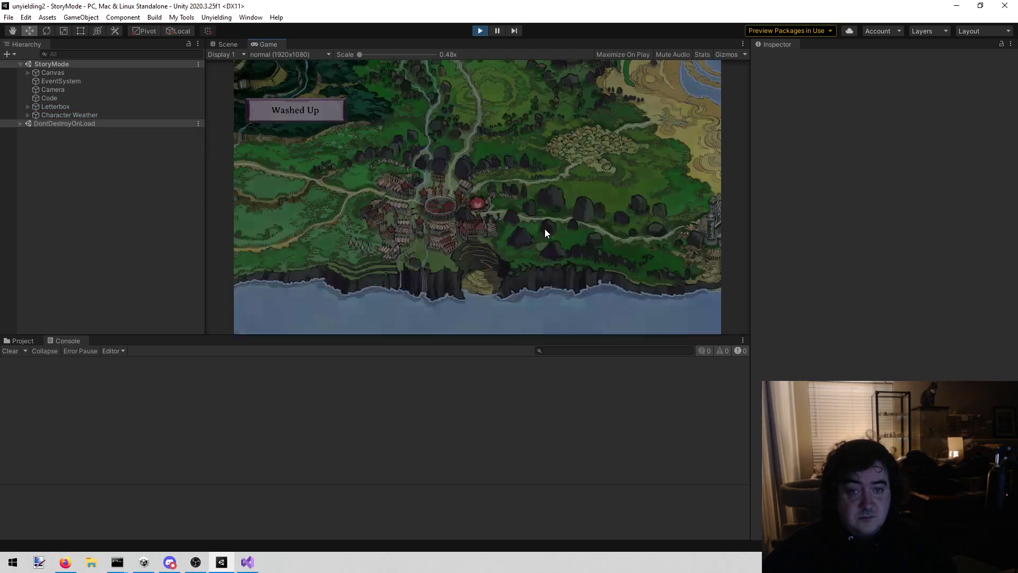
click(90, 98)
click(866, 188)
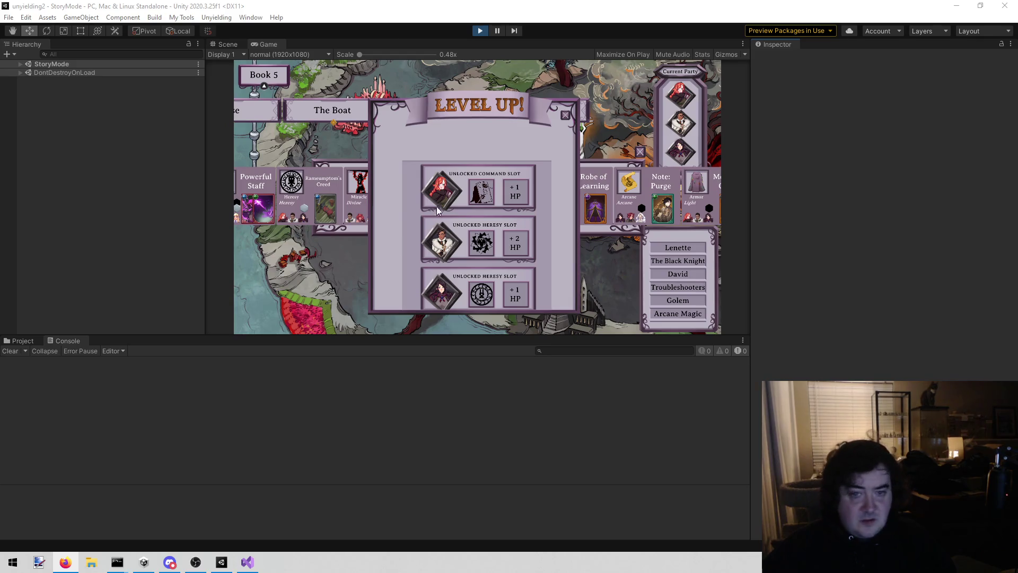
click(647, 155)
- Close the item card and select the Sailing East node beside The Boat on the map
click(640, 152)
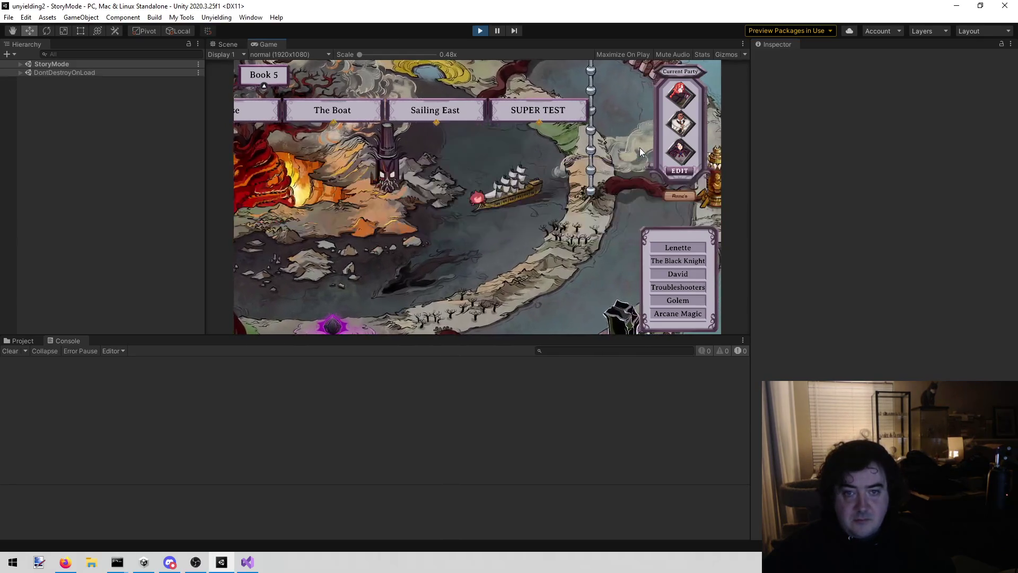
click(371, 108)
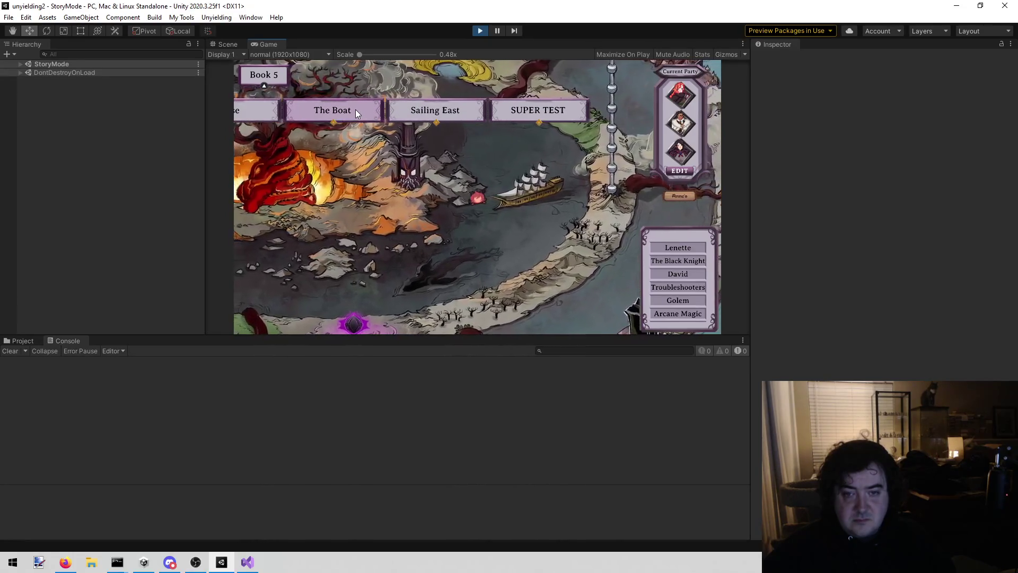
click(429, 112)
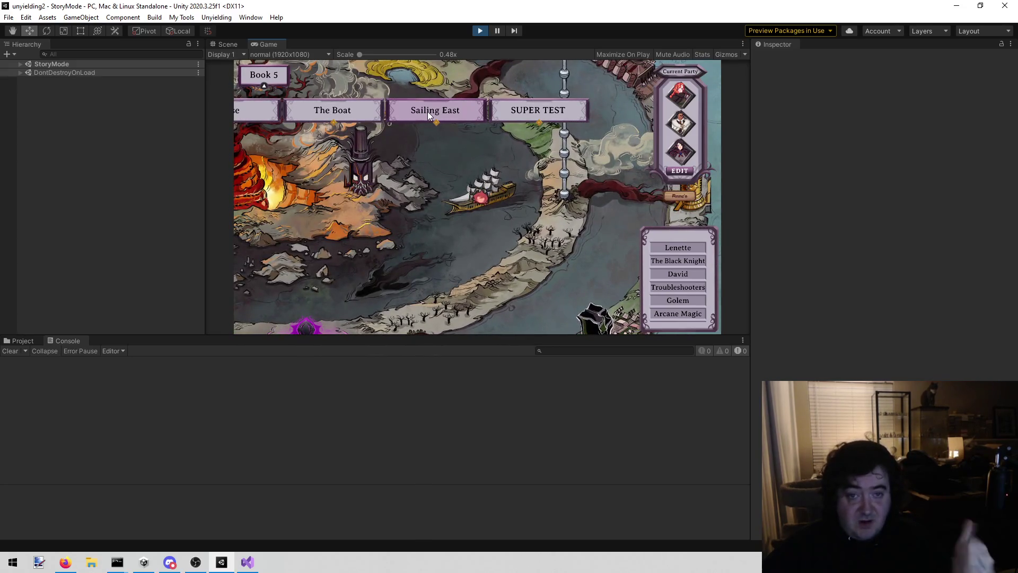
- Stop the game and bring up Book5.cs showing the SailingEast story entry
click(486, 30)
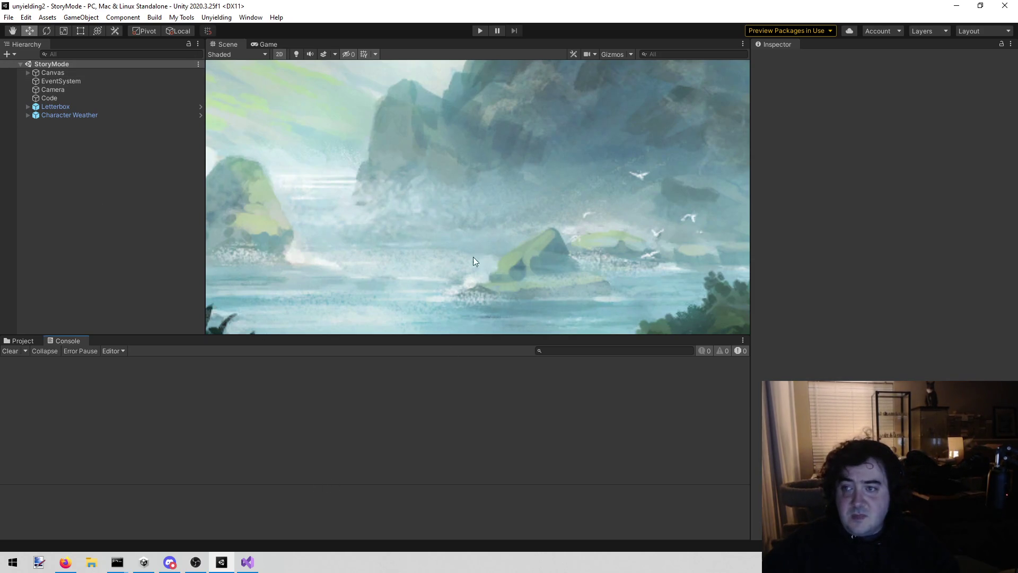
click(117, 235)
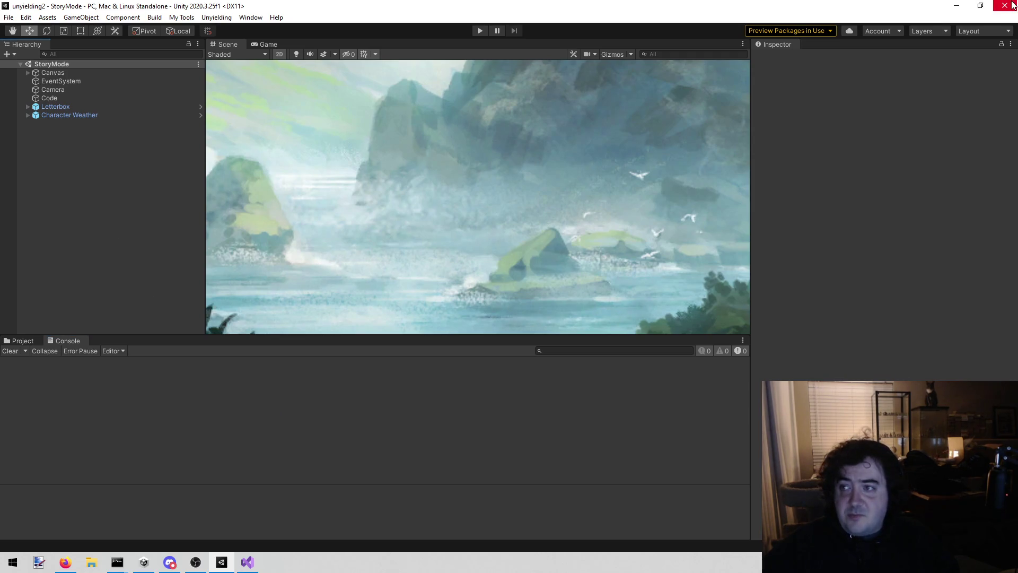
click(222, 562)
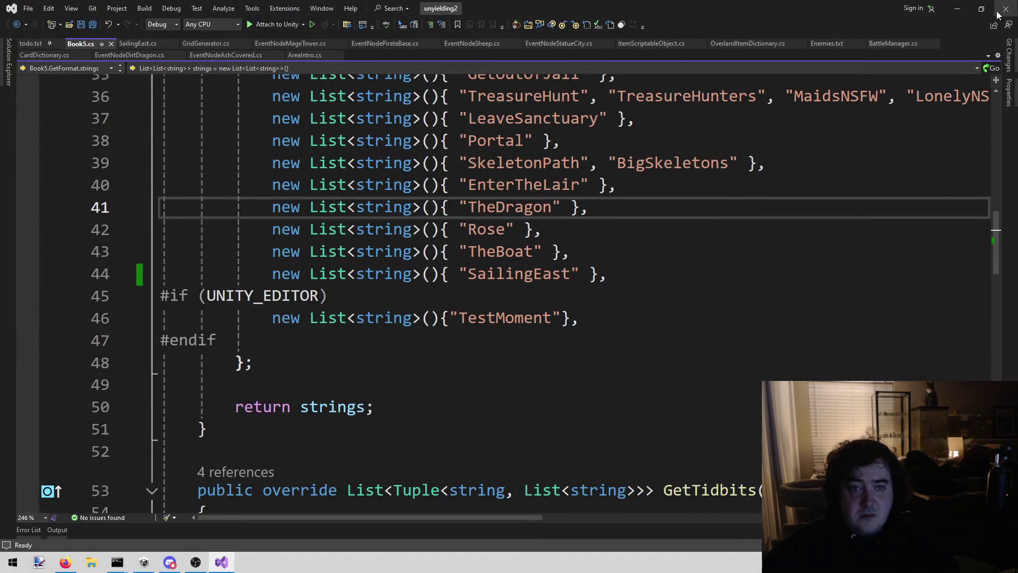
- Close the old project's Visual Studio window with Alt+F4
key(alt+F4)
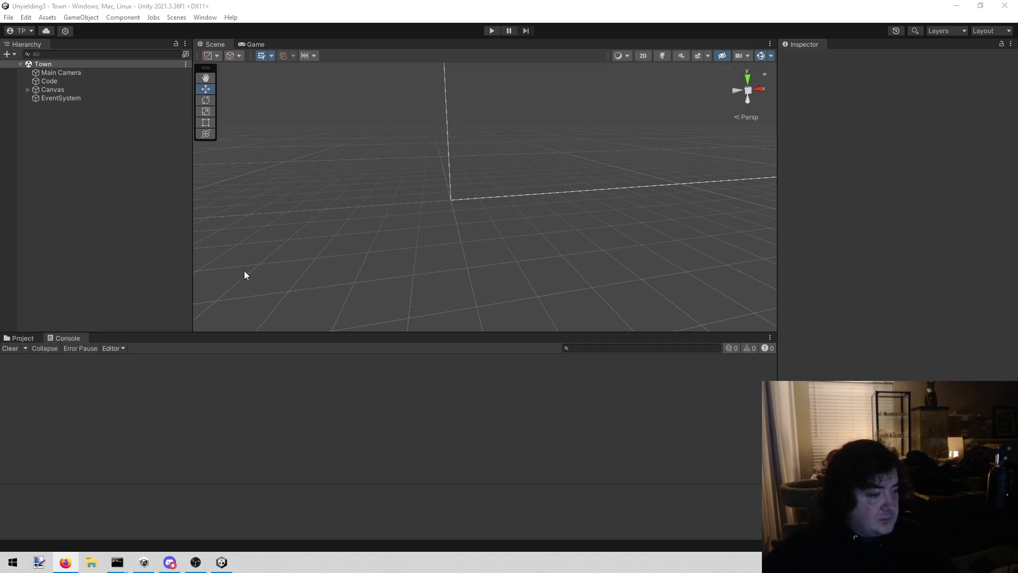
- Open the Unyielding3 C# project in Visual Studio from Unity's Assets menu
click(63, 18)
mouse_move(47, 17)
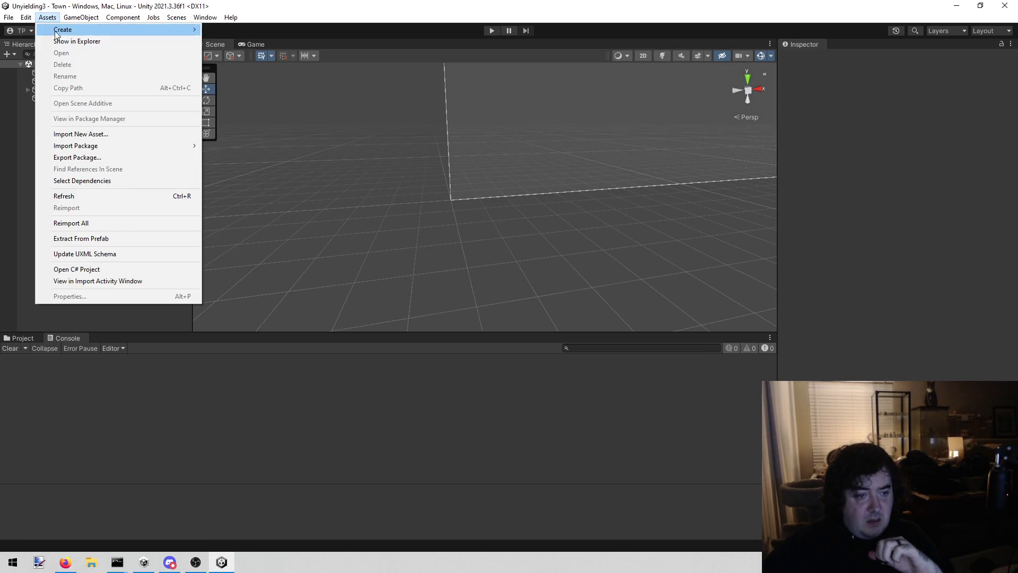
click(96, 270)
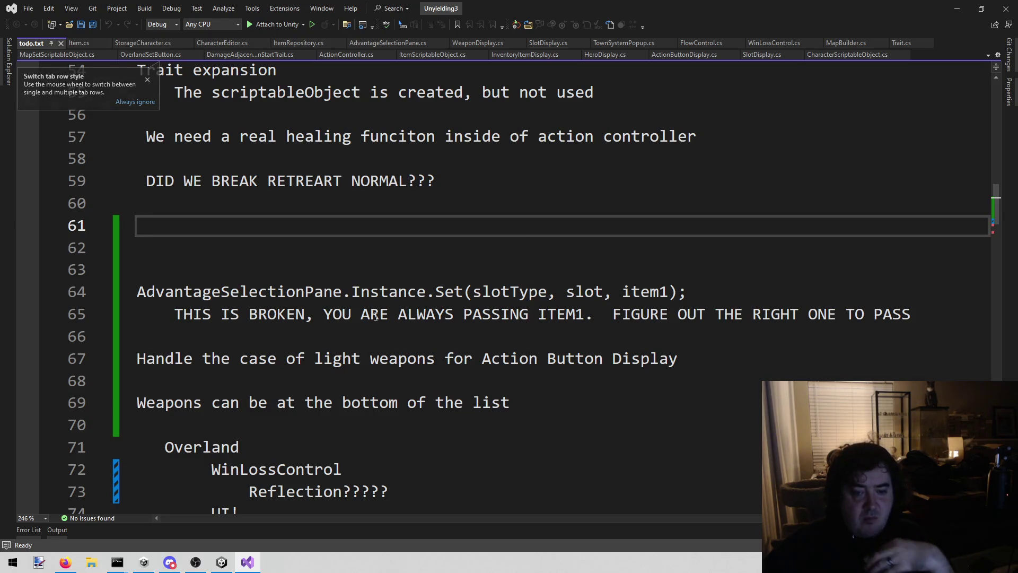
- Highlight the line 65 note about always passing item1, then play the Town scene in Unity
drag(361, 314, 552, 317)
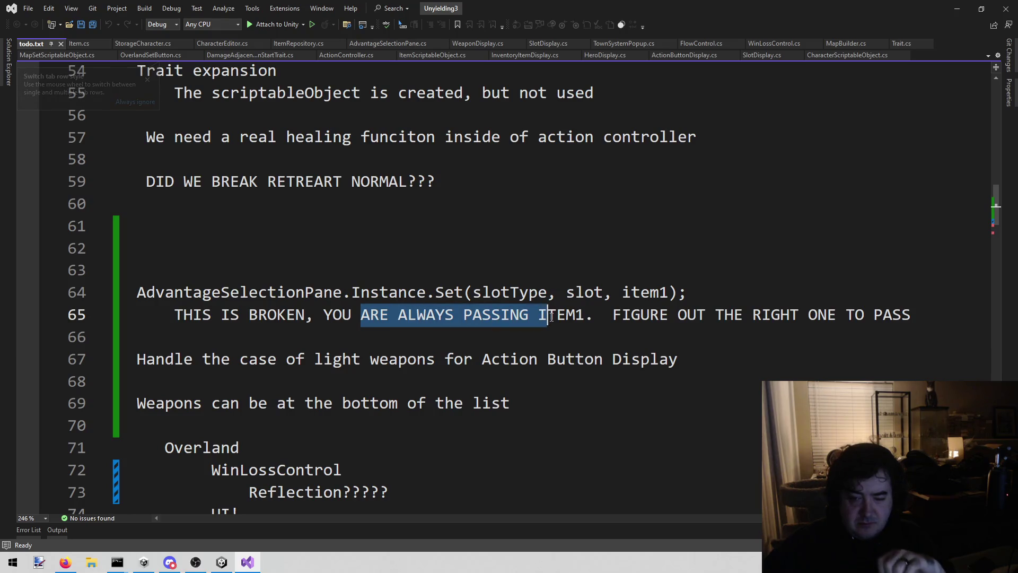
click(222, 562)
click(492, 30)
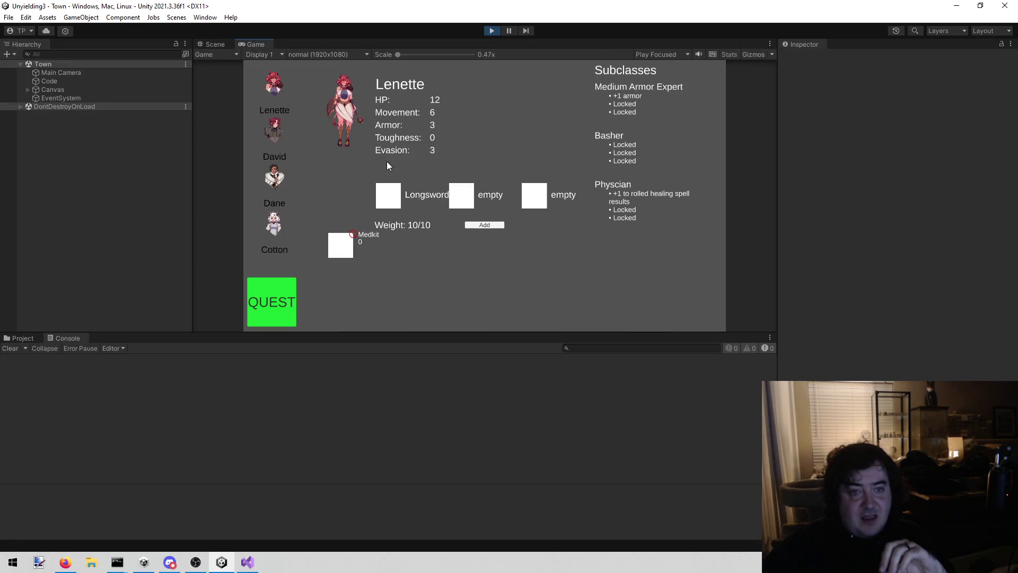
- Swap Lenette's Longsword for the Mace in her first weapon slot
click(390, 200)
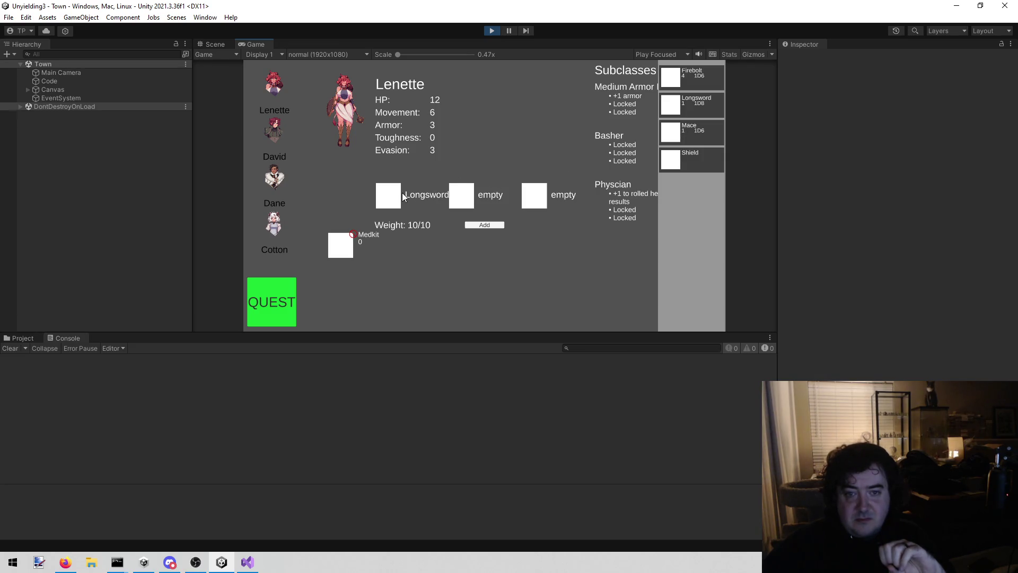
click(271, 135)
click(281, 74)
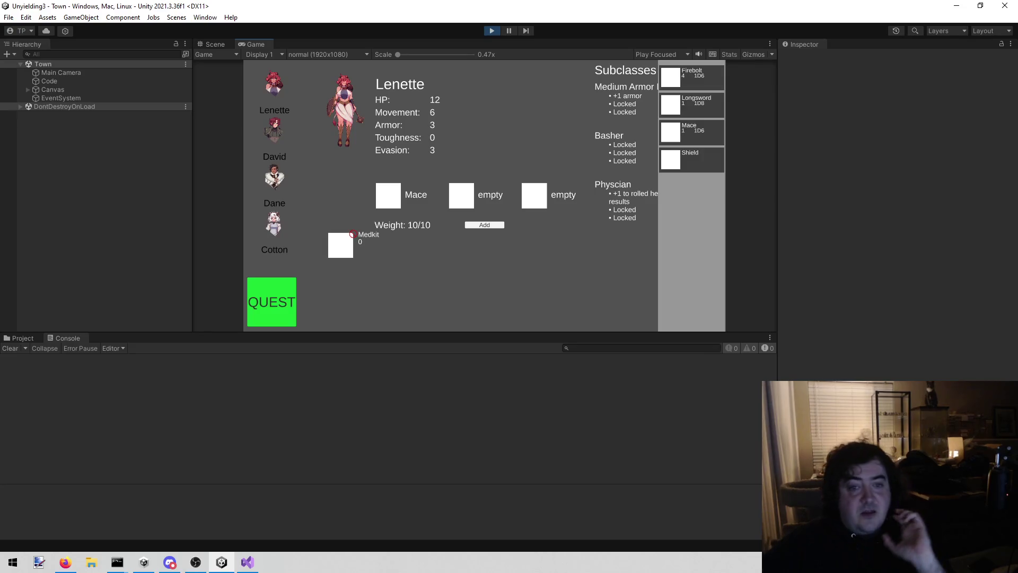
- List the weapons that can replace Cotton's Dagger, then return to Visual Studio
click(274, 224)
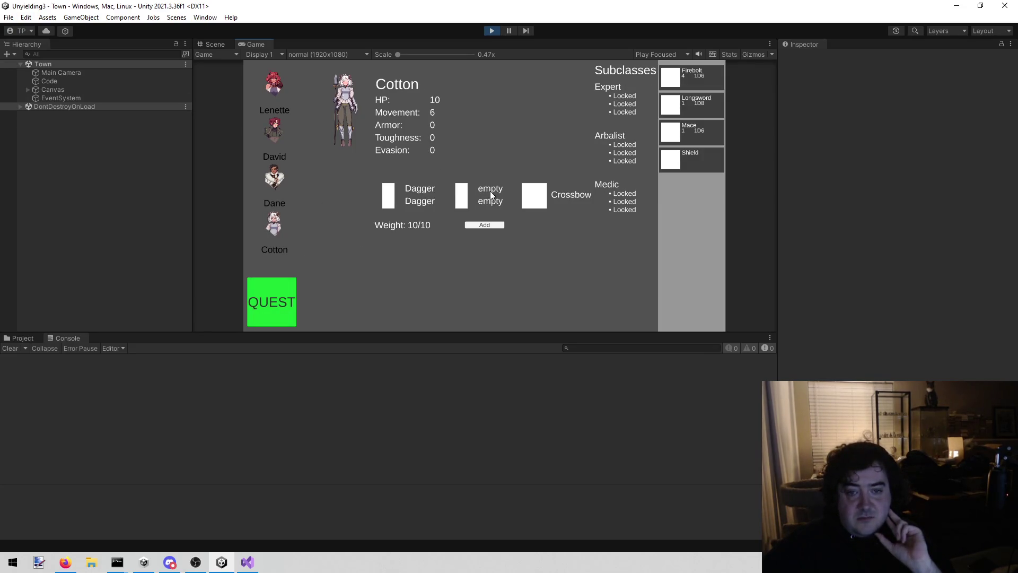
click(387, 206)
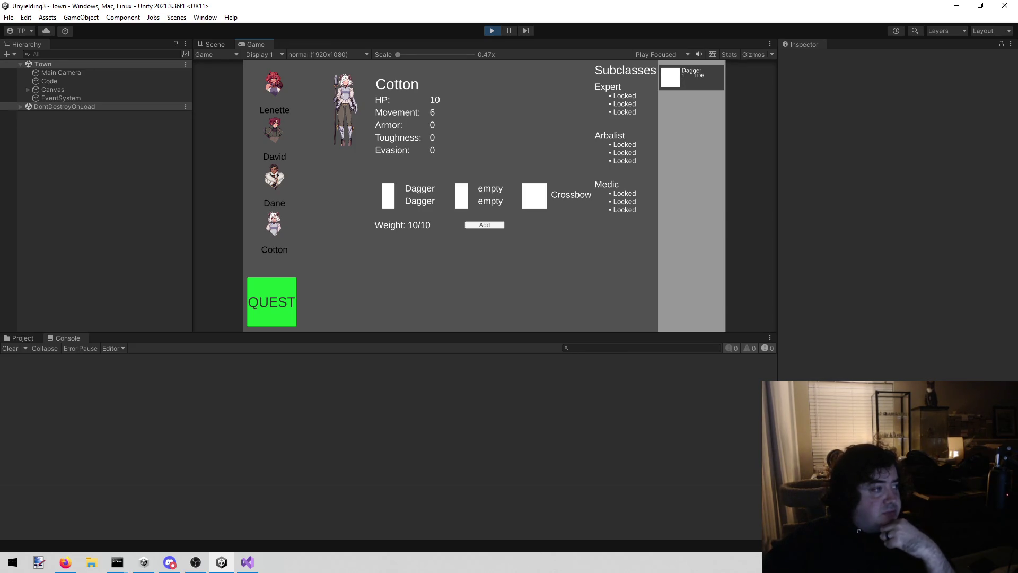
key(alt+Tab)
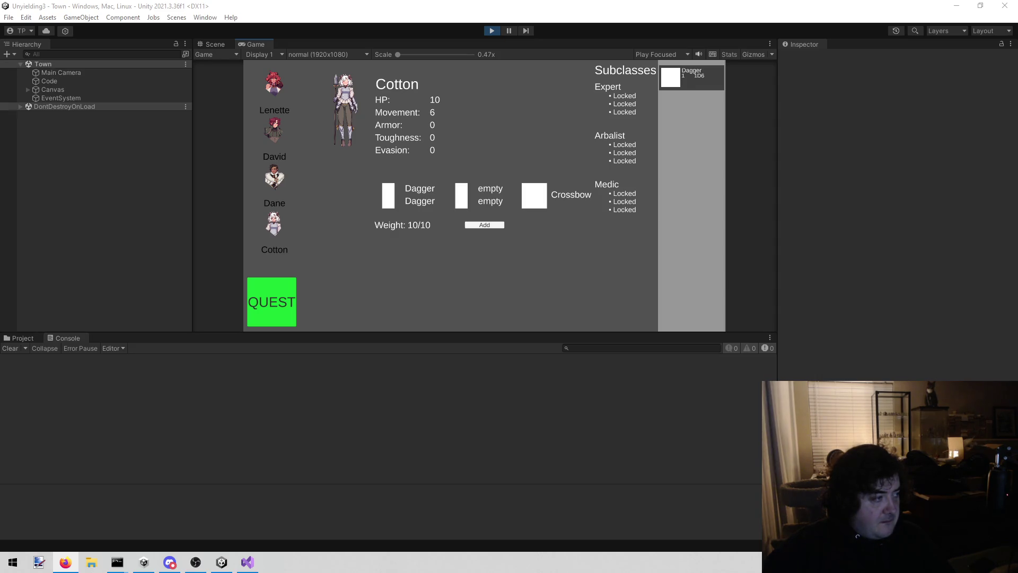
click(247, 562)
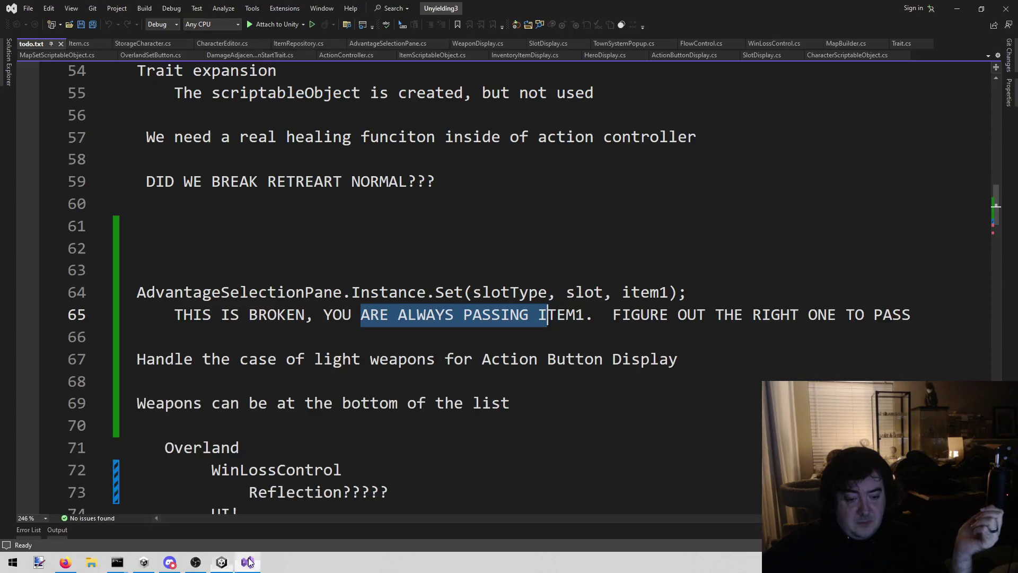
- Switch from the todo.txt notes to the AdvantageSelectionPane.cs code
click(364, 234)
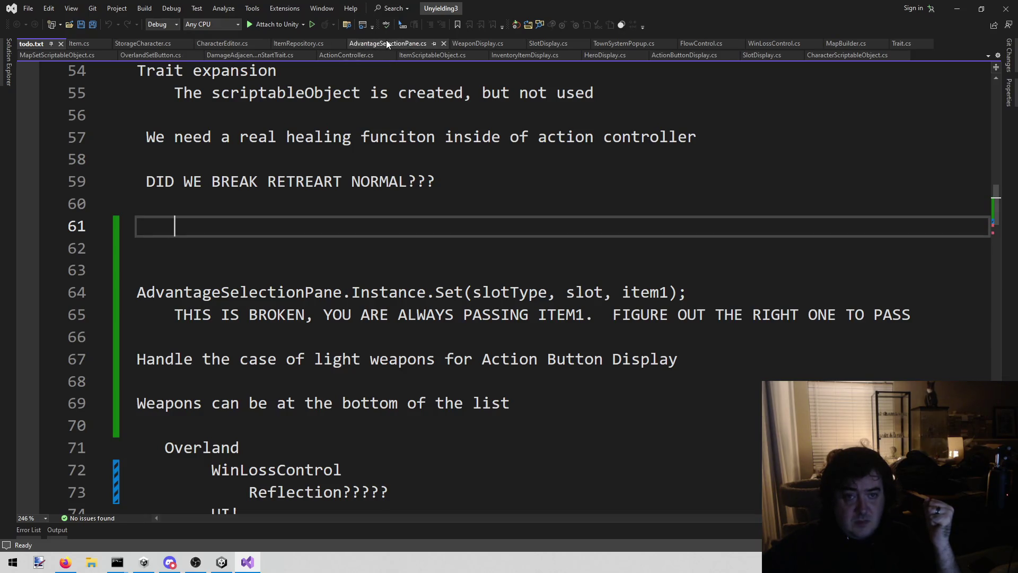
click(386, 42)
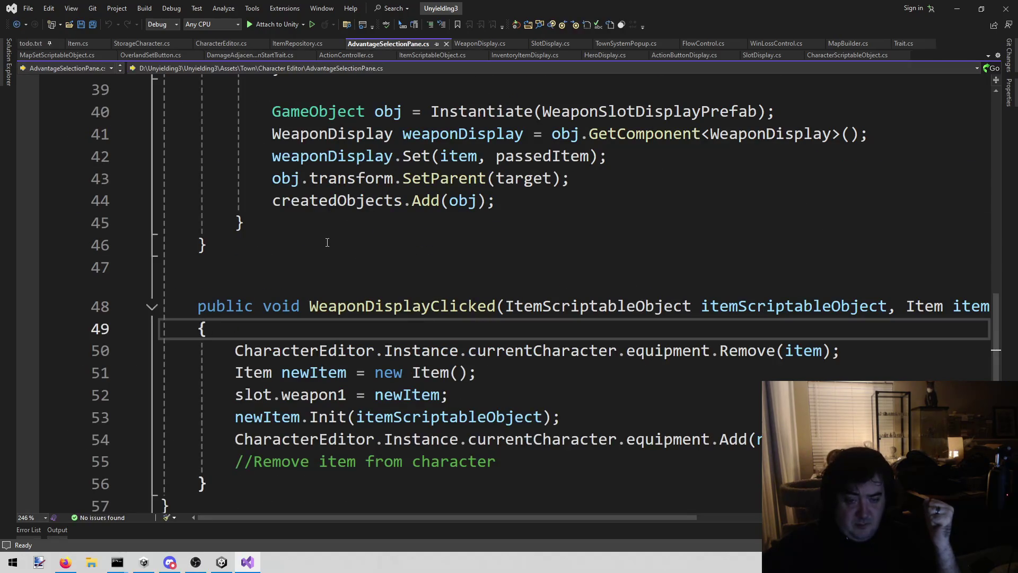
- Delete the leftover '//Remove item from character' comment on line 55 of WeaponDisplayClicked
mouse_move(411, 517)
mouse_down()
mouse_move(544, 526)
mouse_move(434, 534)
mouse_move(403, 517)
mouse_up()
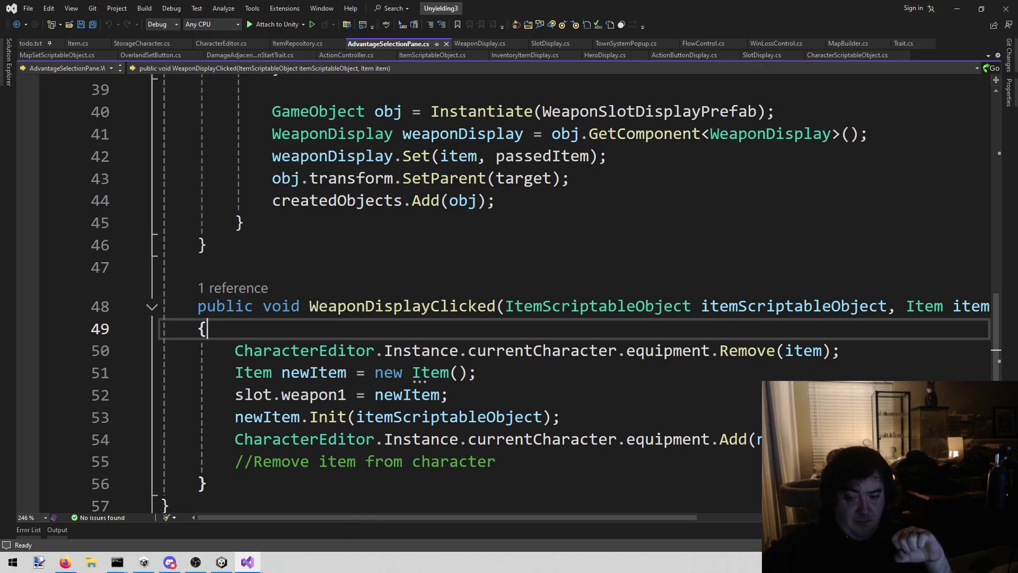
mouse_move(527, 456)
mouse_down()
mouse_move(161, 440)
mouse_move(230, 457)
mouse_up()
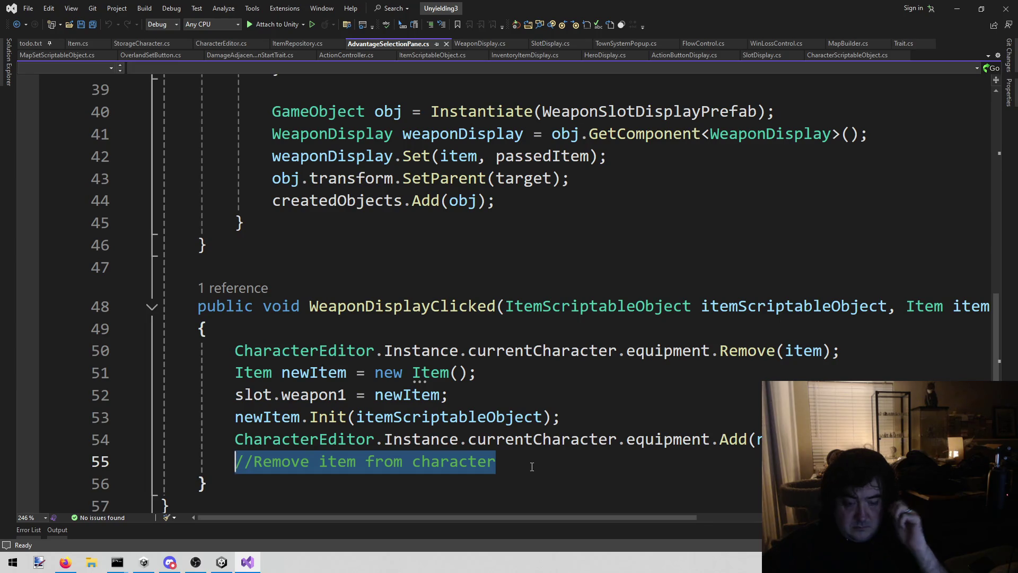
key(BackSpace)
key(ctrl+s)
scroll(432, 387, up, 11)
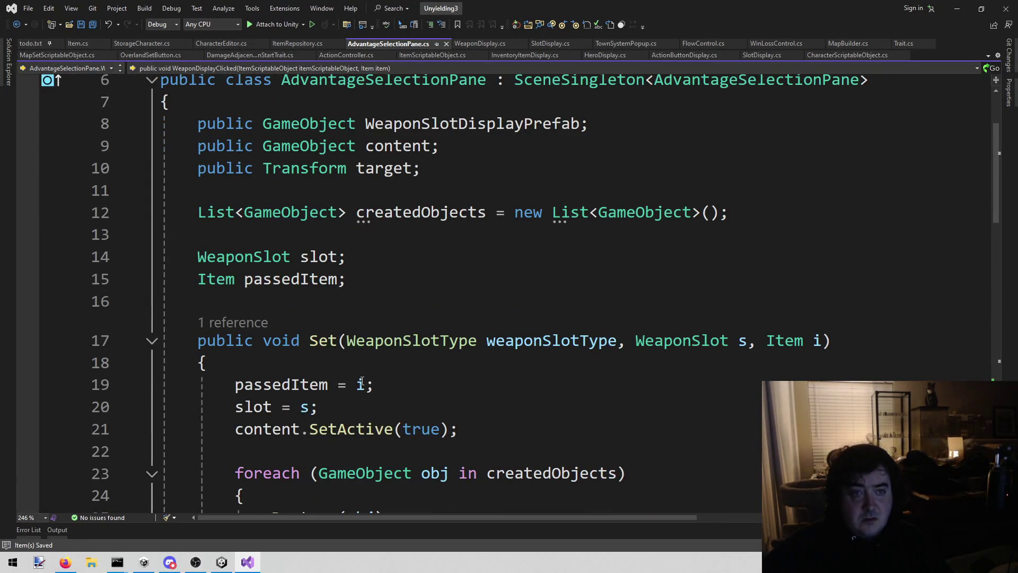
scroll(354, 385, down, 11)
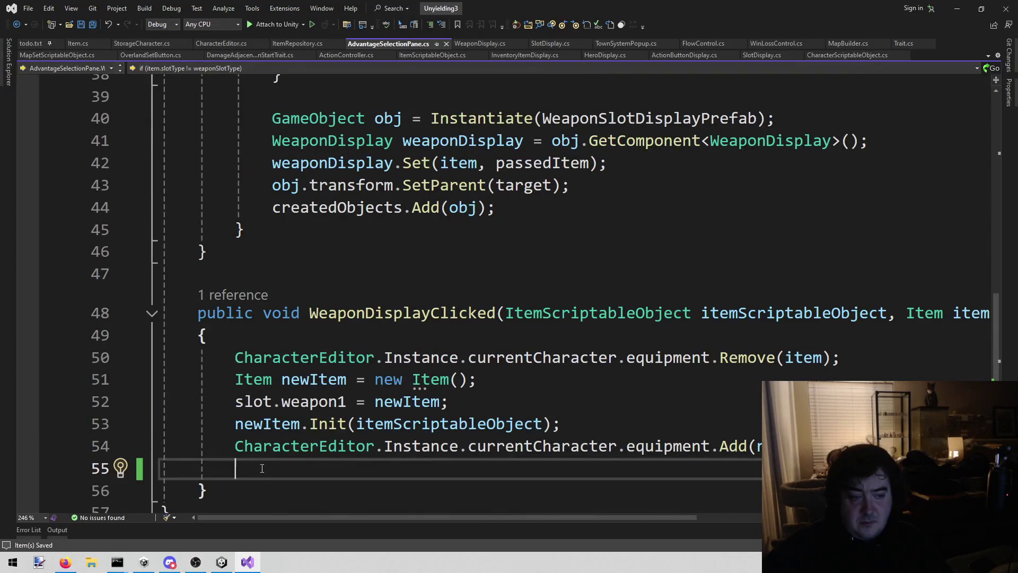
scroll(262, 468, up, 5)
scroll(258, 486, up, 3)
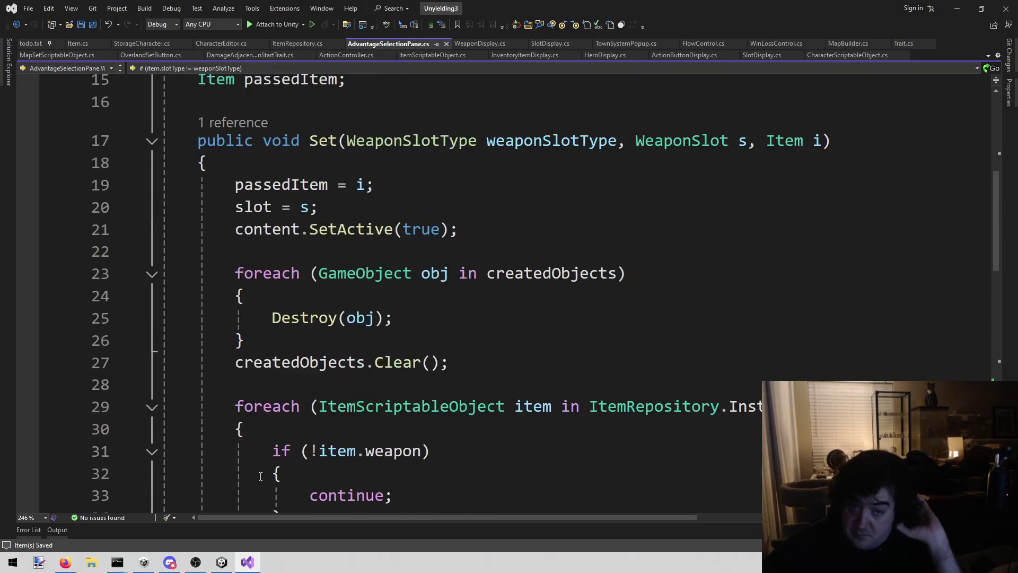
scroll(257, 487, up, 5)
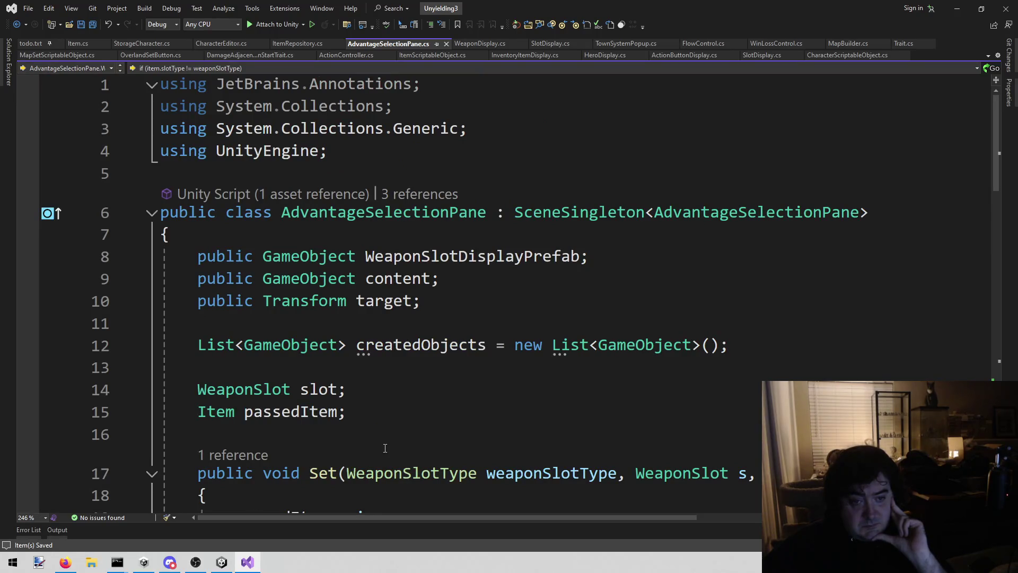
scroll(382, 448, down, 15)
scroll(382, 450, up, 9)
scroll(386, 457, up, 7)
scroll(390, 460, down, 9)
scroll(389, 460, down, 5)
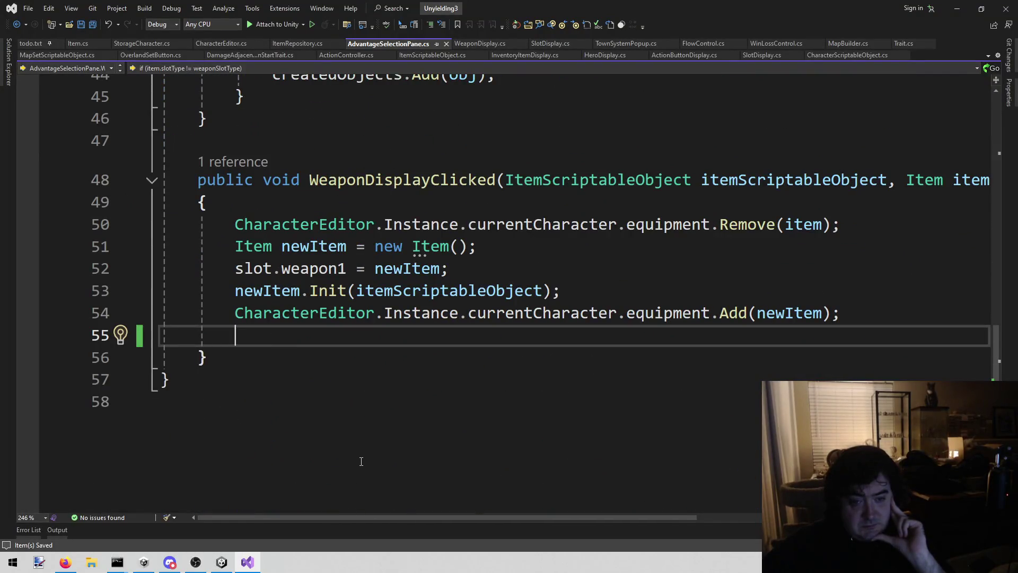
- Inspect the newItem.Init line and the slot field's references, then switch to Firefox's unity stock results
mouse_move(361, 519)
mouse_down()
mouse_move(430, 525)
mouse_move(365, 540)
mouse_up()
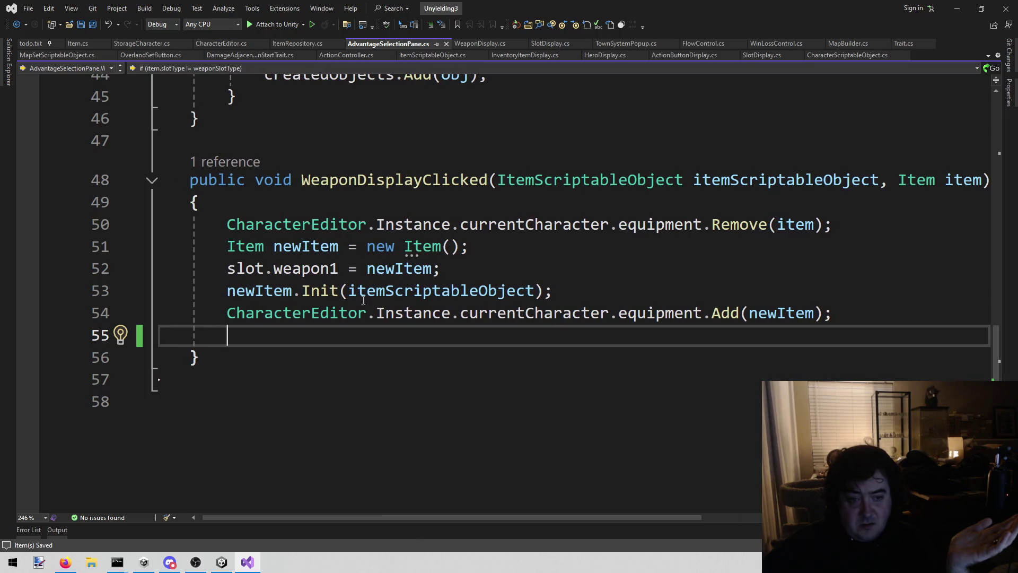
click(228, 291)
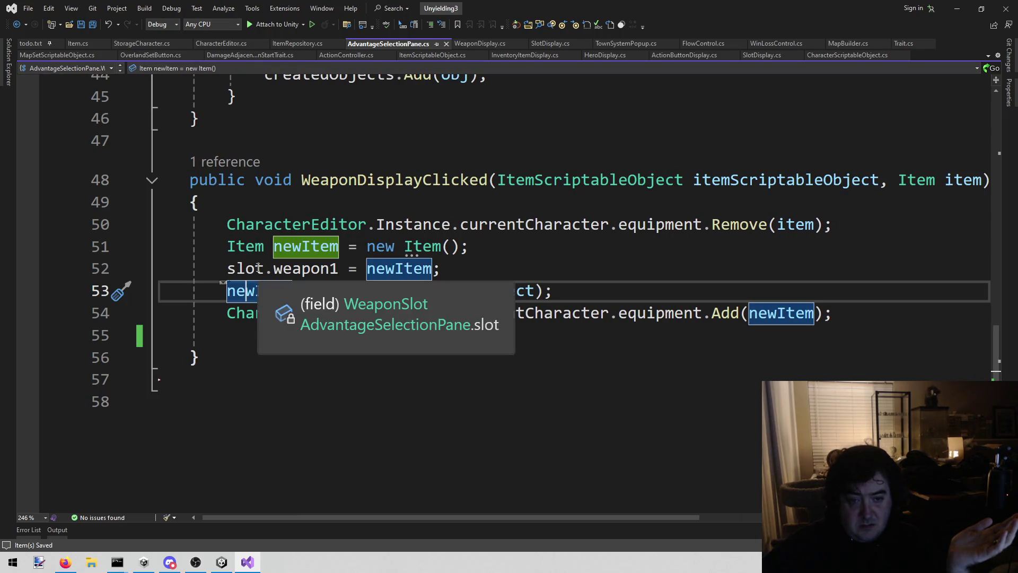
double_click(258, 268)
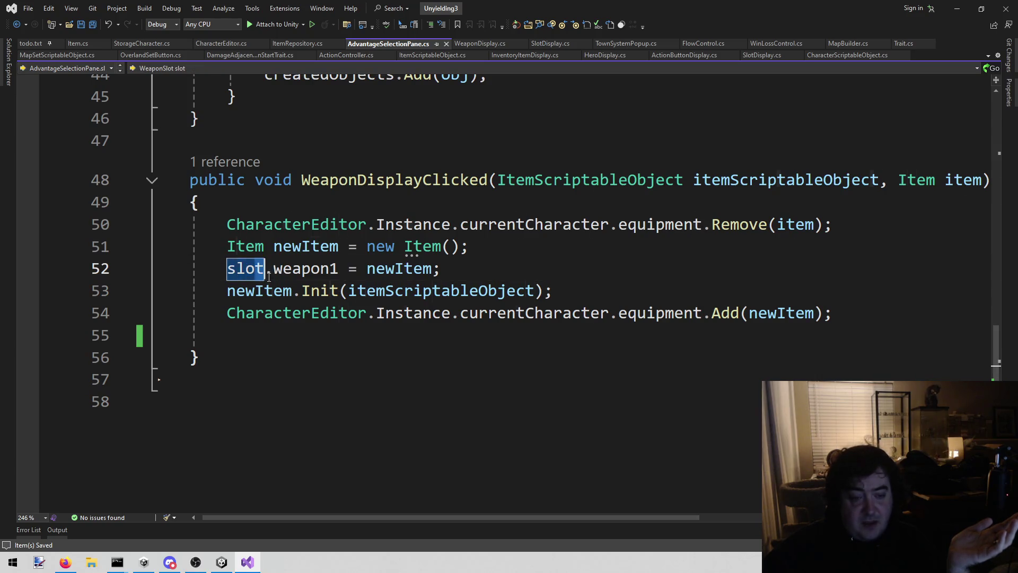
click(236, 269)
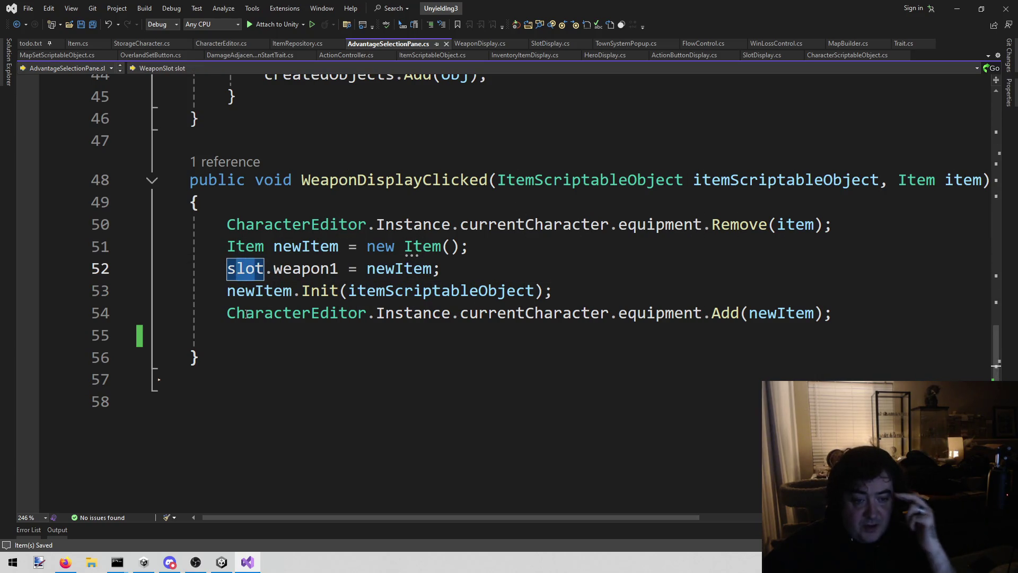
click(258, 334)
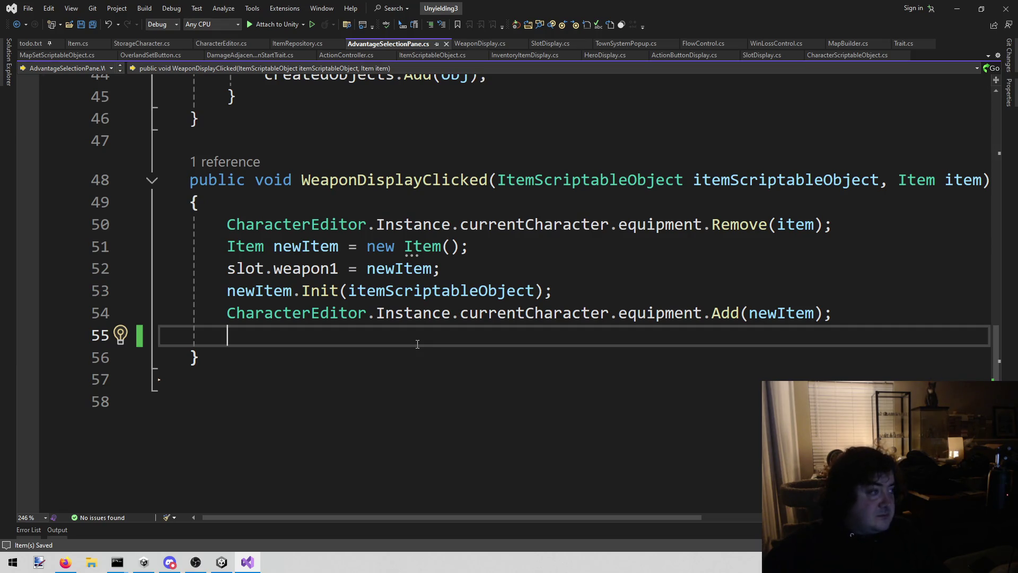
key(alt+Tab)
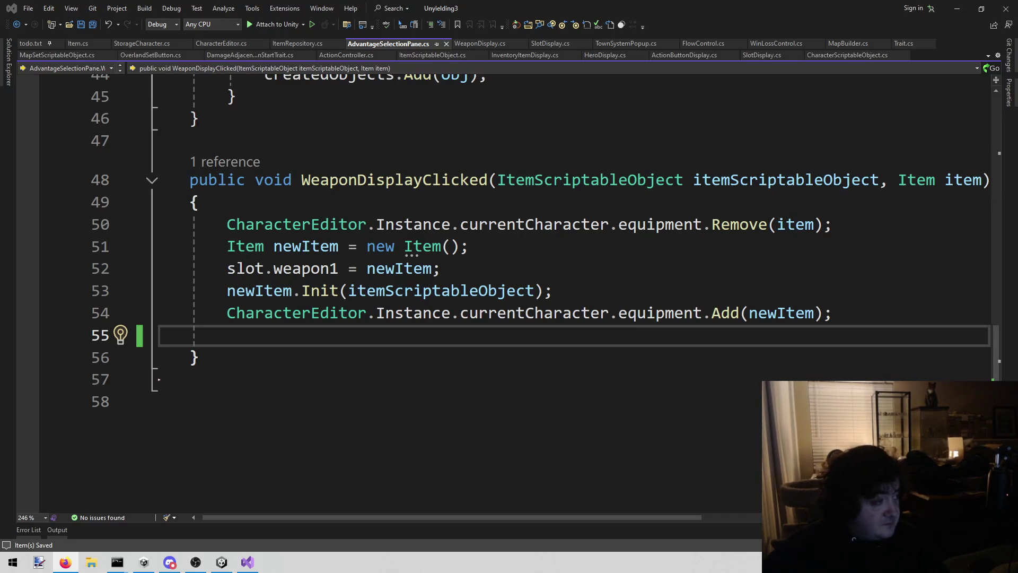
key(alt+Tab)
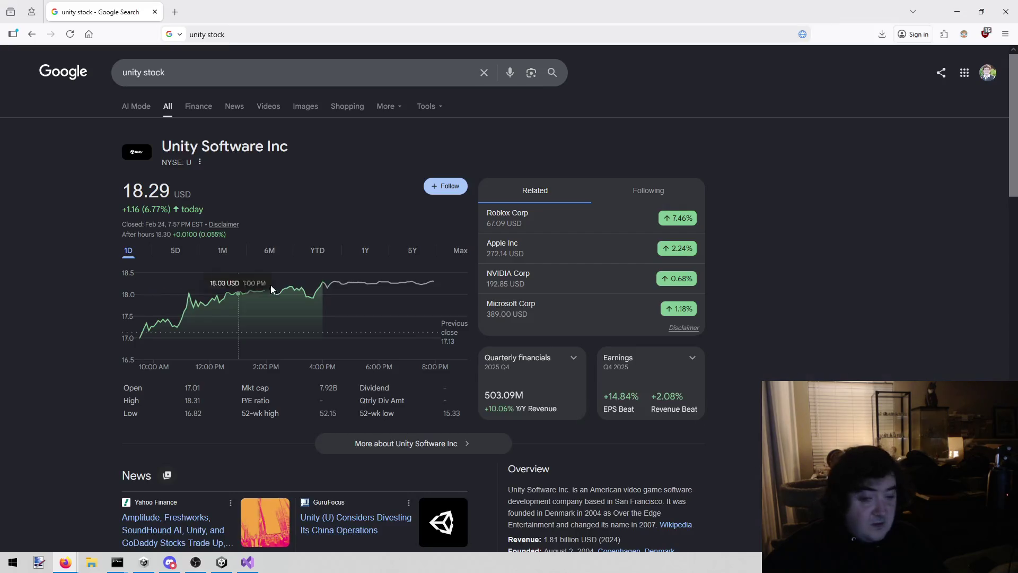
- Check Unity's one-year stock chart, then return to AdvantageSelectionPane.cs in Visual Studio
click(368, 253)
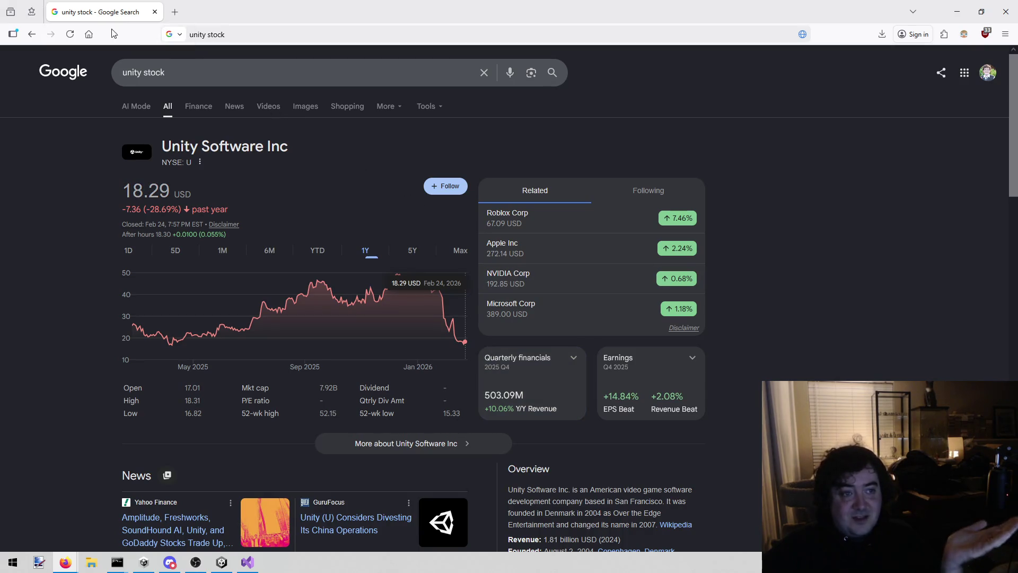
key(alt+Tab)
click(289, 342)
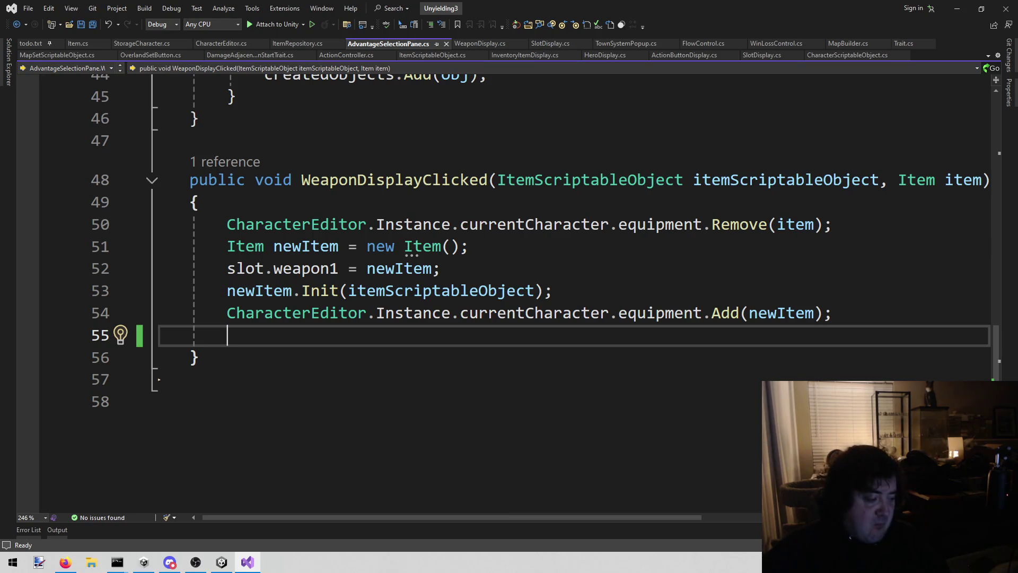
key(alt+Tab)
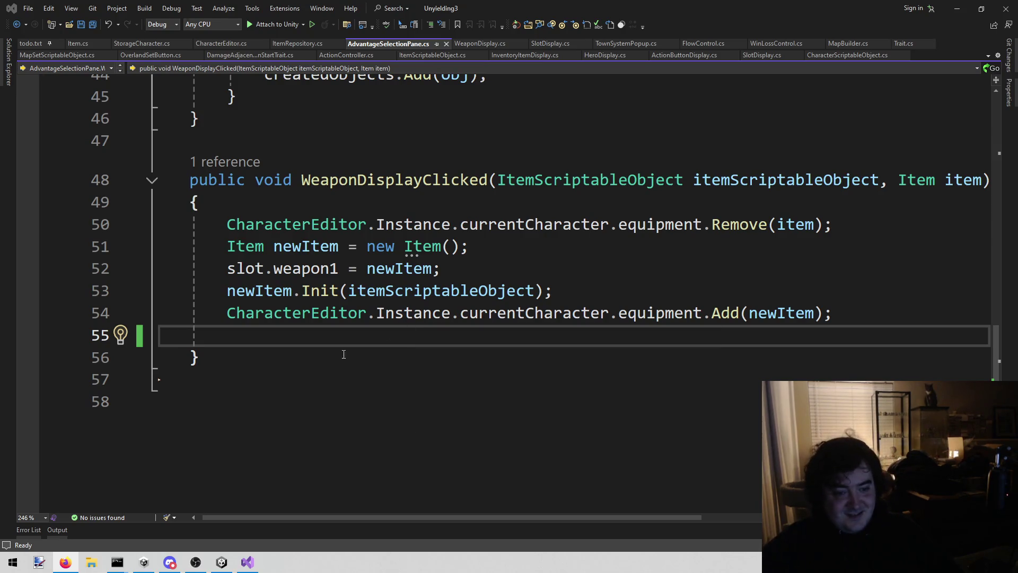
click(295, 379)
click(295, 358)
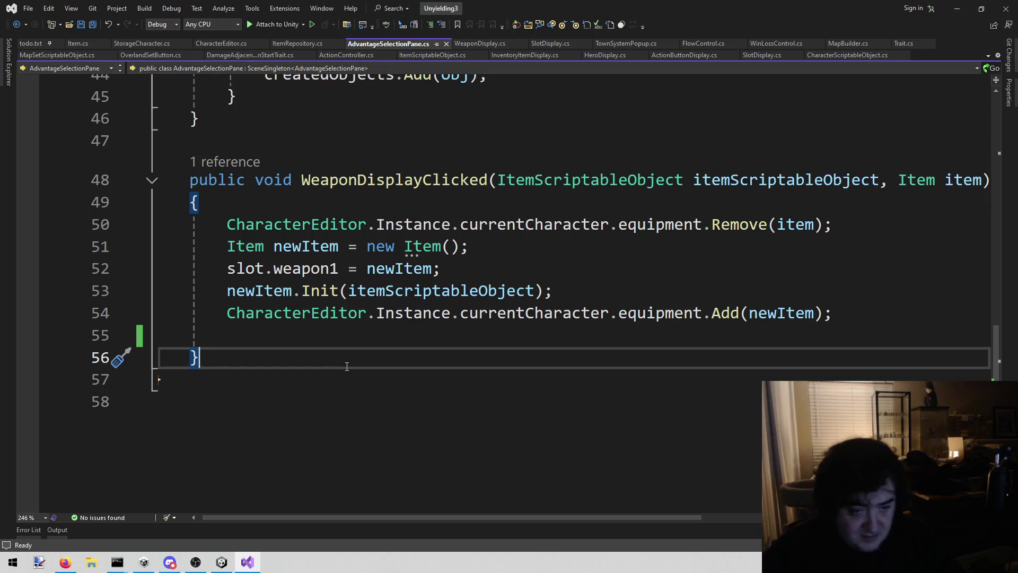
click(378, 335)
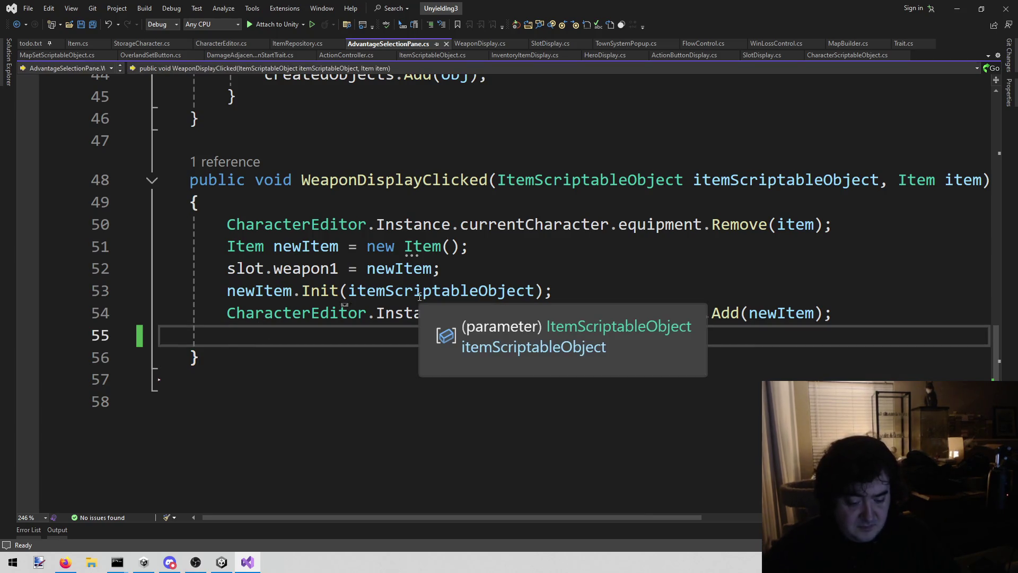
key(BackSpace)
key(BackSpace)
key(ctrl+s)
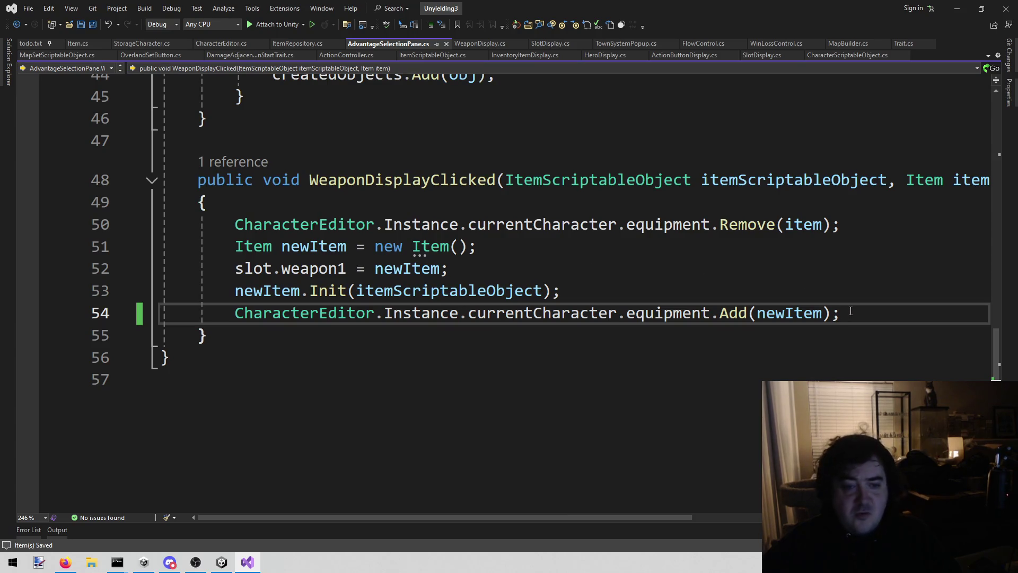
key(Return)
key(ctrl+s)
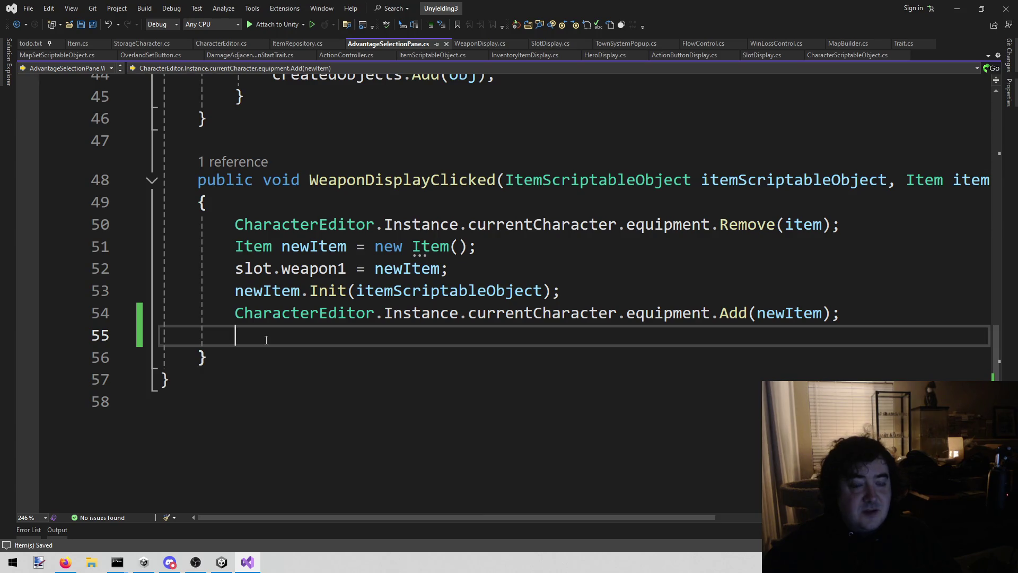
click(204, 48)
scroll(360, 354, up, 15)
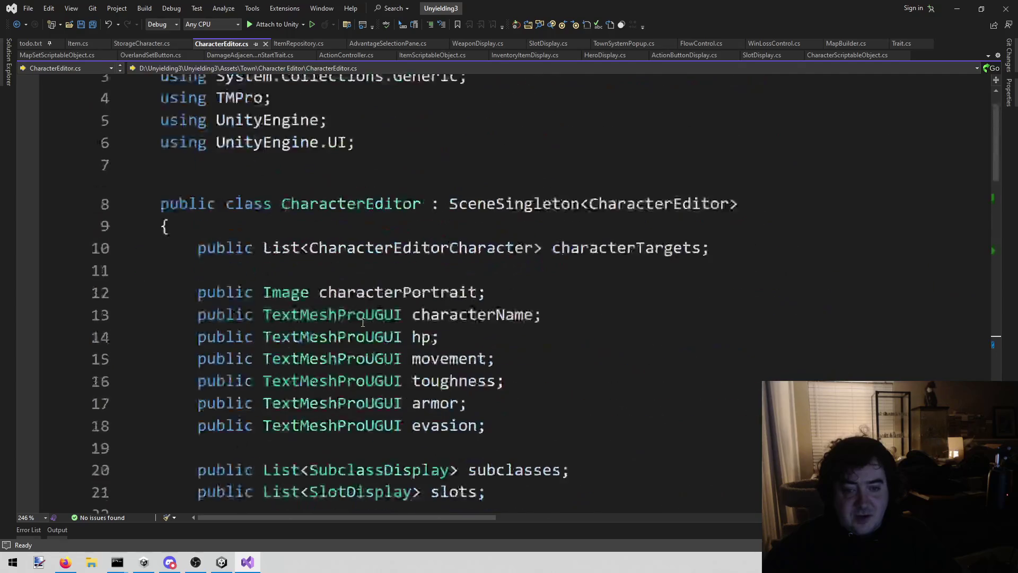
scroll(361, 354, down, 5)
scroll(360, 353, down, 3)
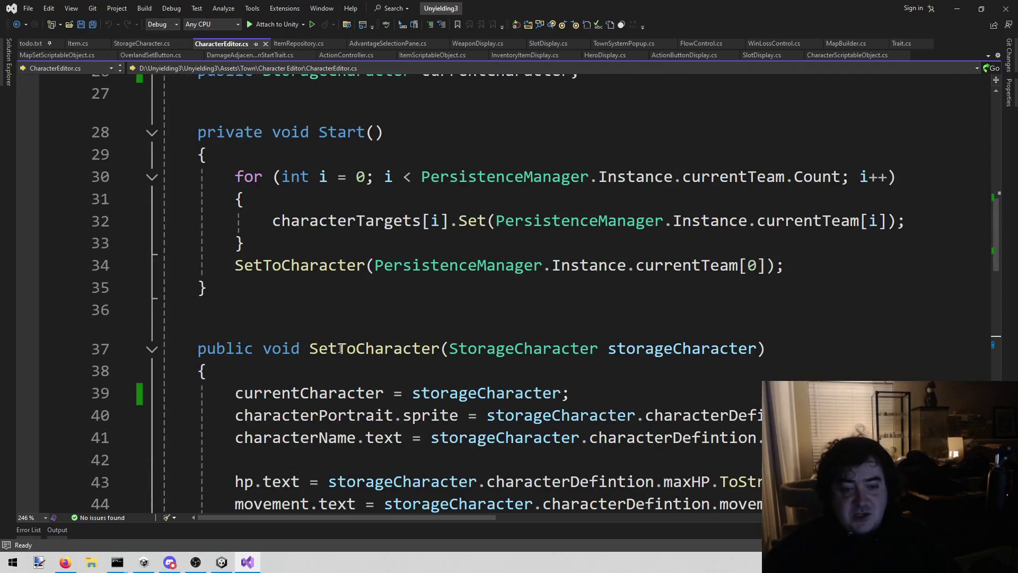
double_click(341, 349)
key(ctrl+c)
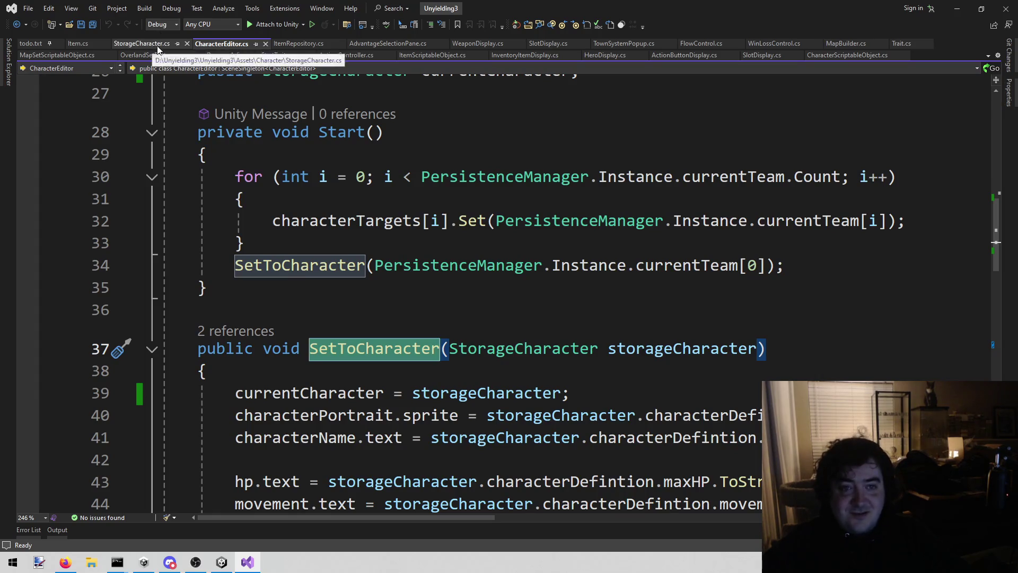
click(391, 43)
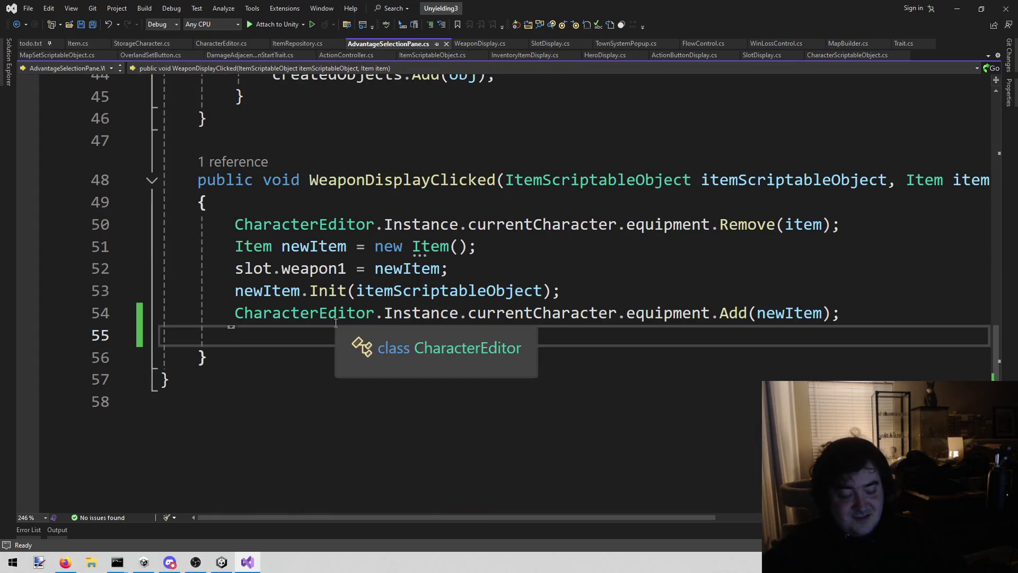
- Change line 55 of WeaponDisplayClicked to call CharacterEditor.ResetToBase();
key(ctrl+v)
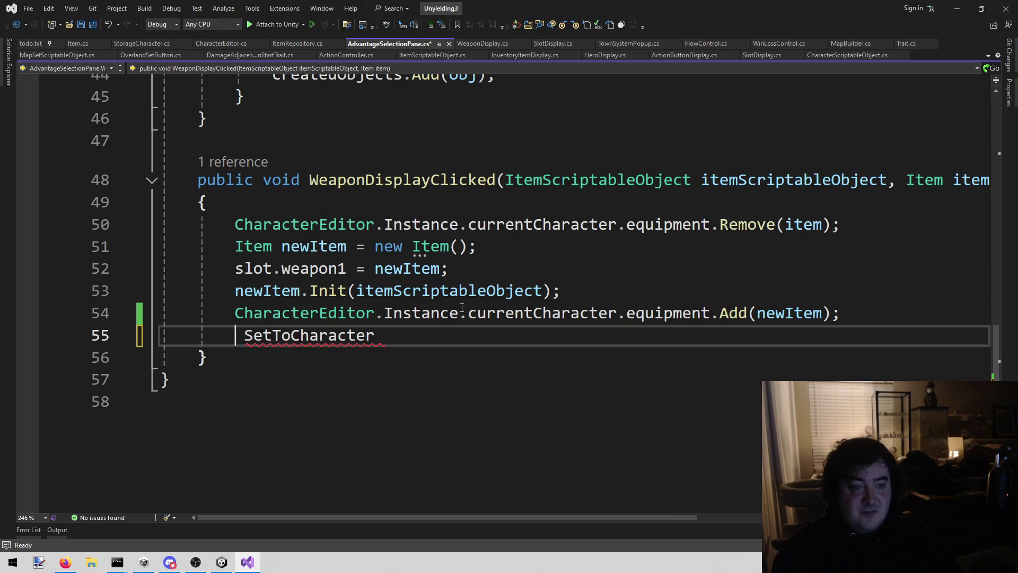
text(CharacterE)
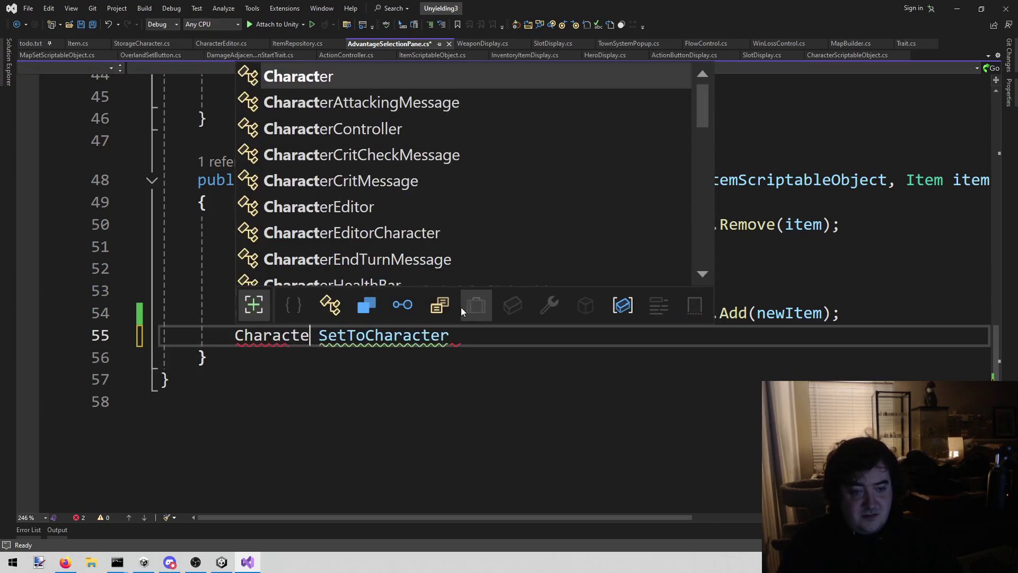
key(Tab)
text(.)
key(Delete)
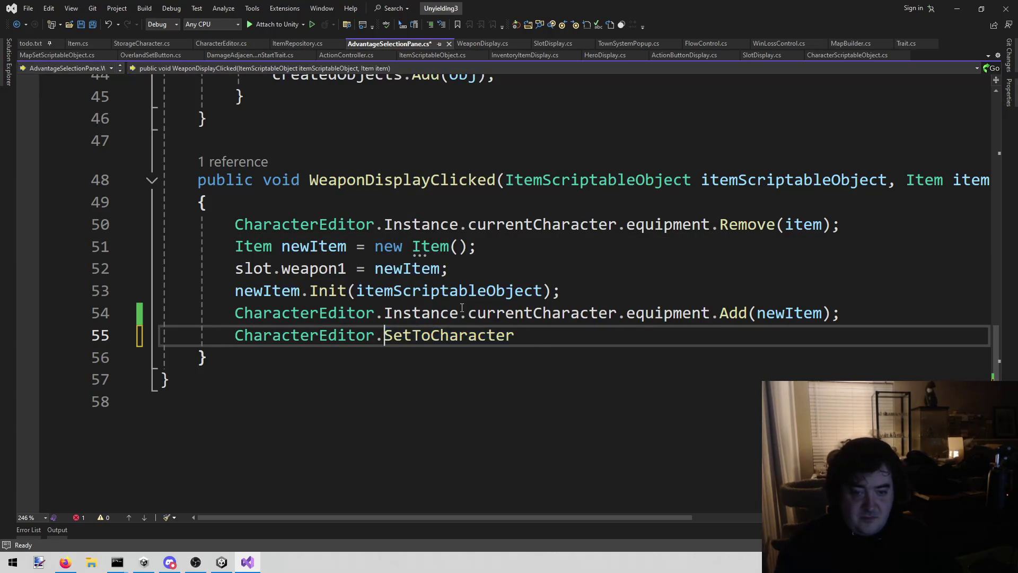
key(End)
text(()
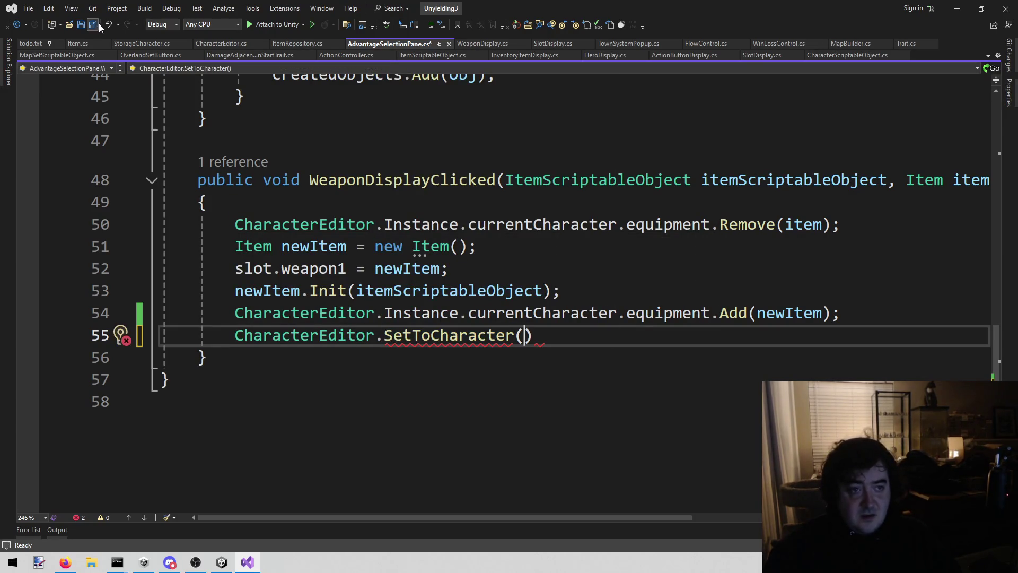
mouse_move(391, 342)
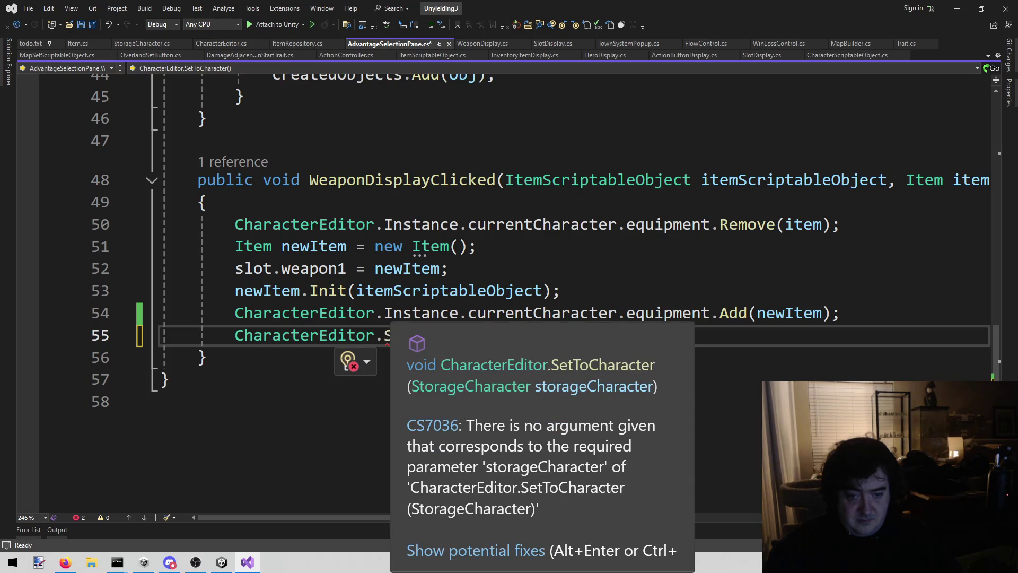
drag(385, 335, 549, 329)
text(Re)
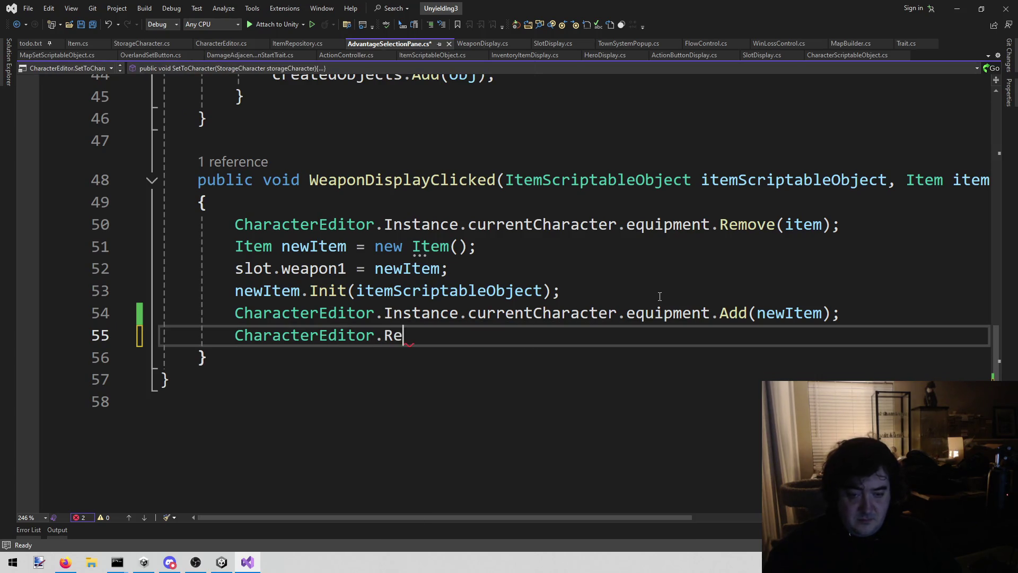
text(setToBase();)
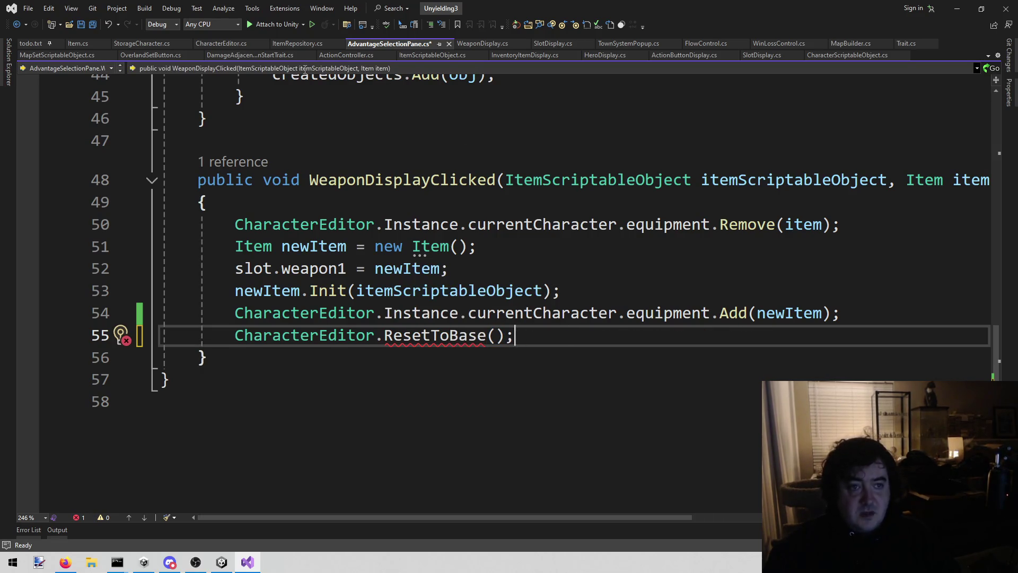
- Switch to CharacterEditor.cs and look over its end
click(221, 43)
scroll(295, 213, down, 18)
scroll(301, 217, up, 3)
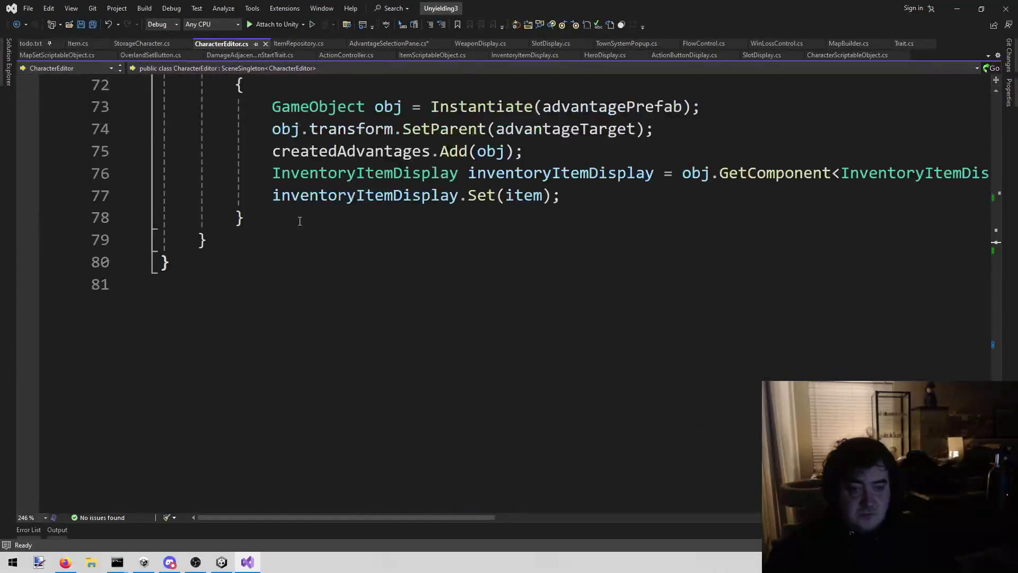
- Declare a new public void ResetToBase() method after the last method in CharacterEditor.cs
scroll(301, 217, up, 2)
click(269, 376)
key(Return)
key(Return)
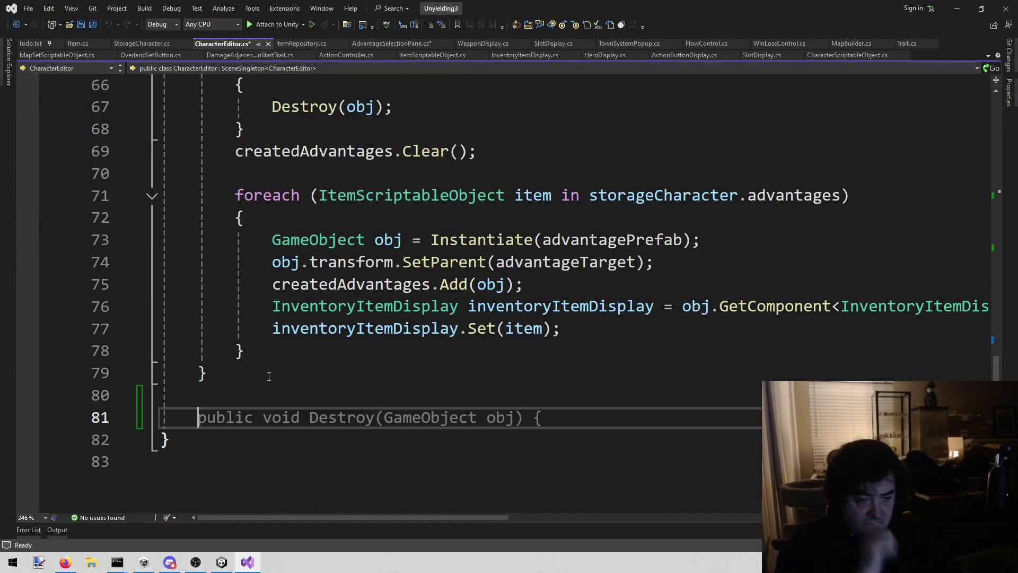
text(public void Re)
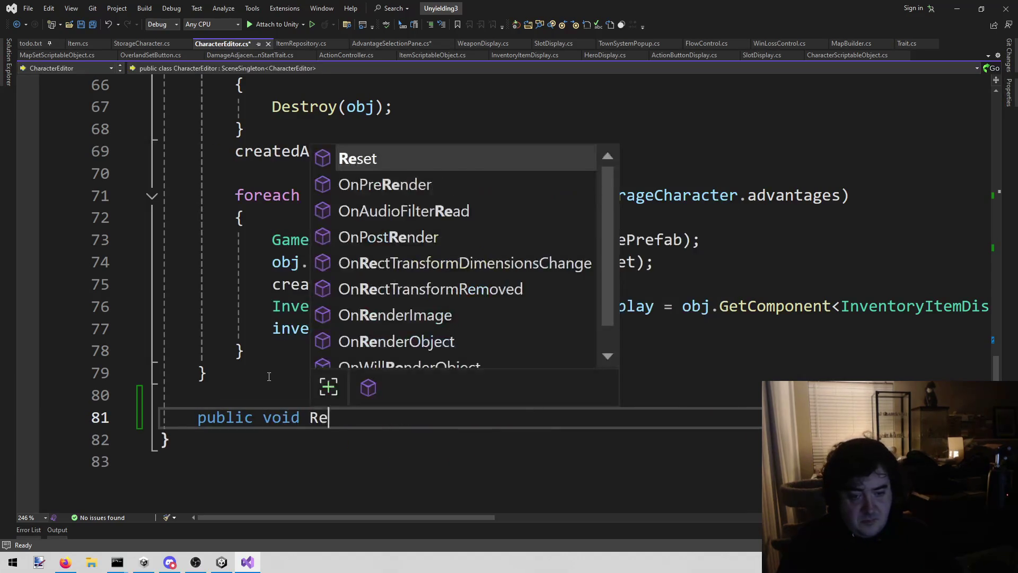
text(setToBase())
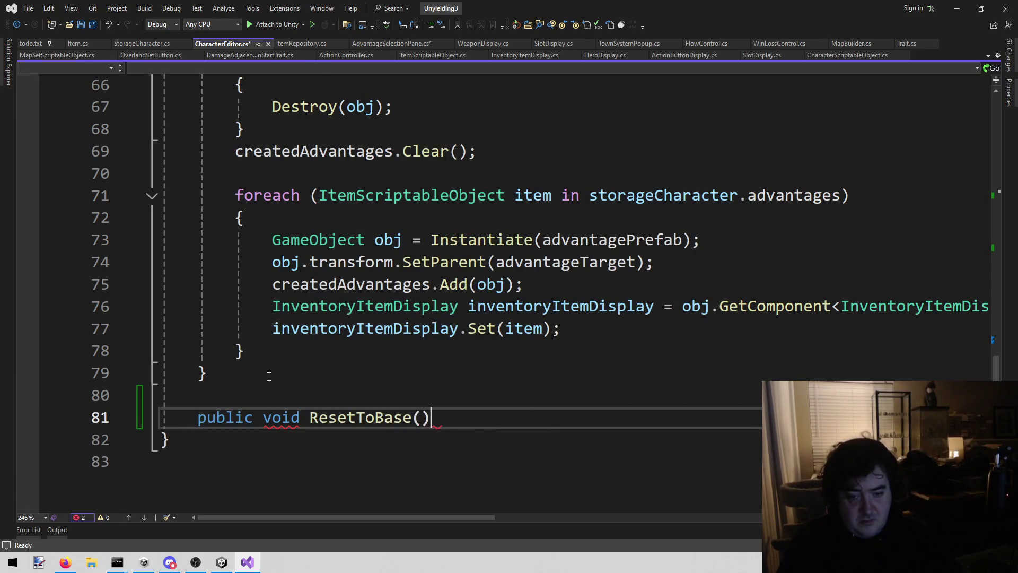
key(Return)
text({)
key(Return)
- Make ResetToBase call SetToCharacter(currentCharacter) and save CharacterEditor.cs
key(ctrl+Home)
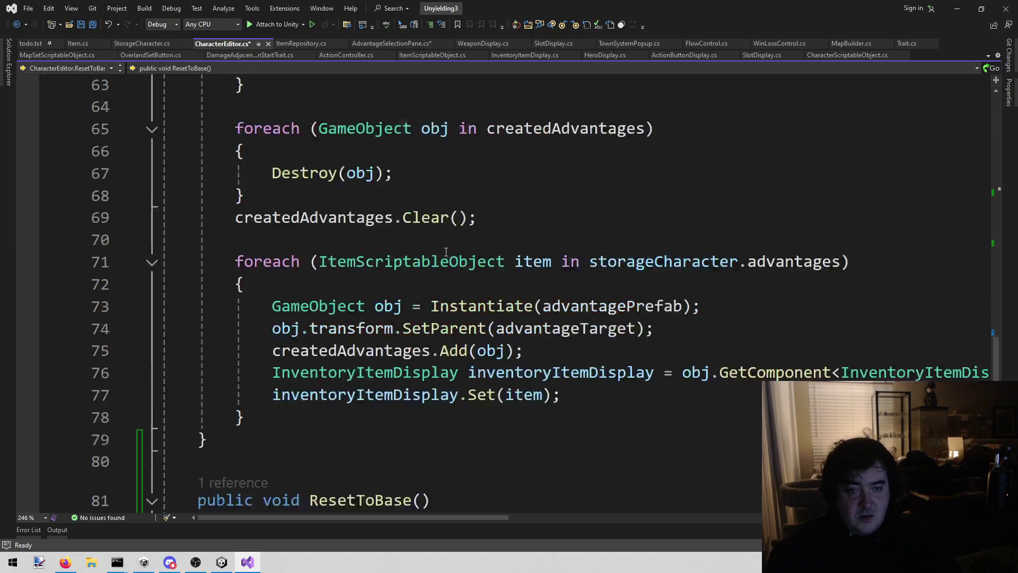
scroll(443, 253, down, 8)
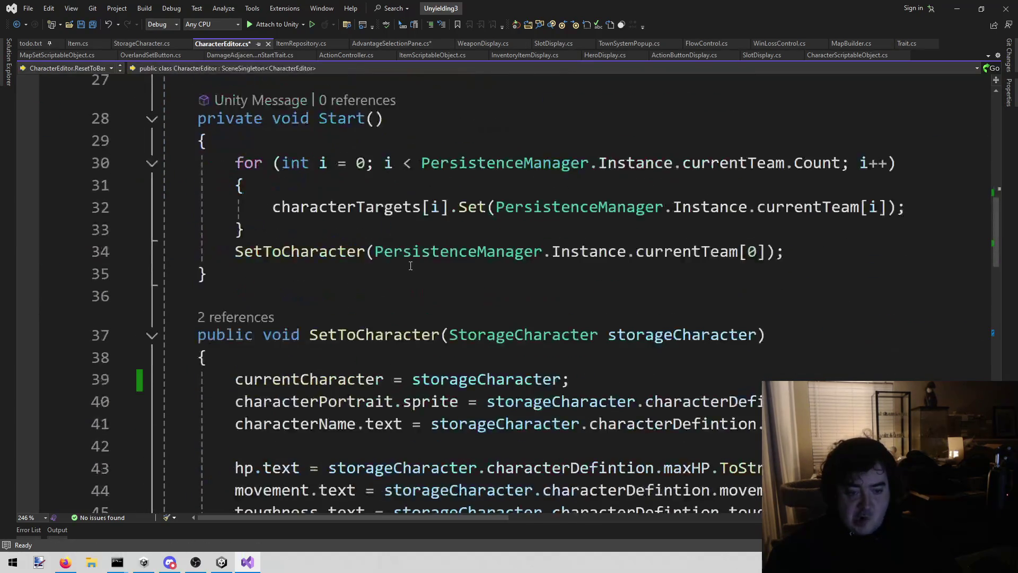
click(360, 329)
scroll(438, 270, down, 17)
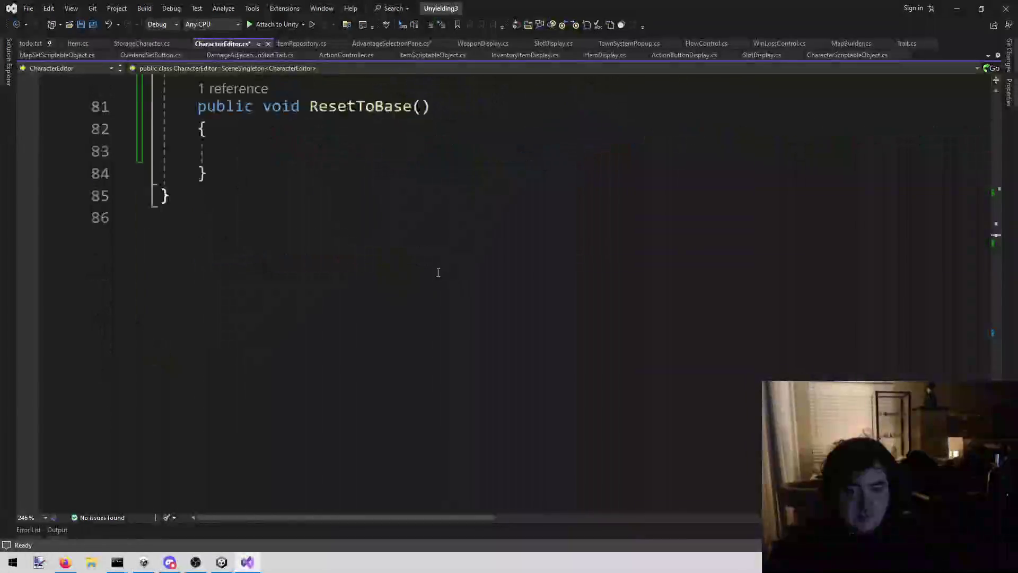
scroll(378, 266, up, 1)
click(400, 221)
key(ctrl+v)
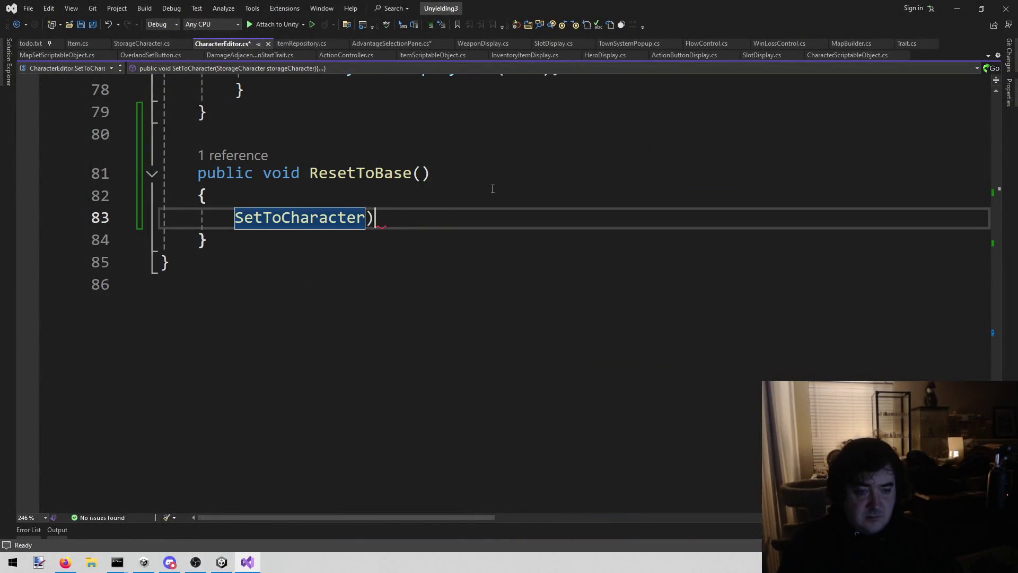
text(_;)
text(())
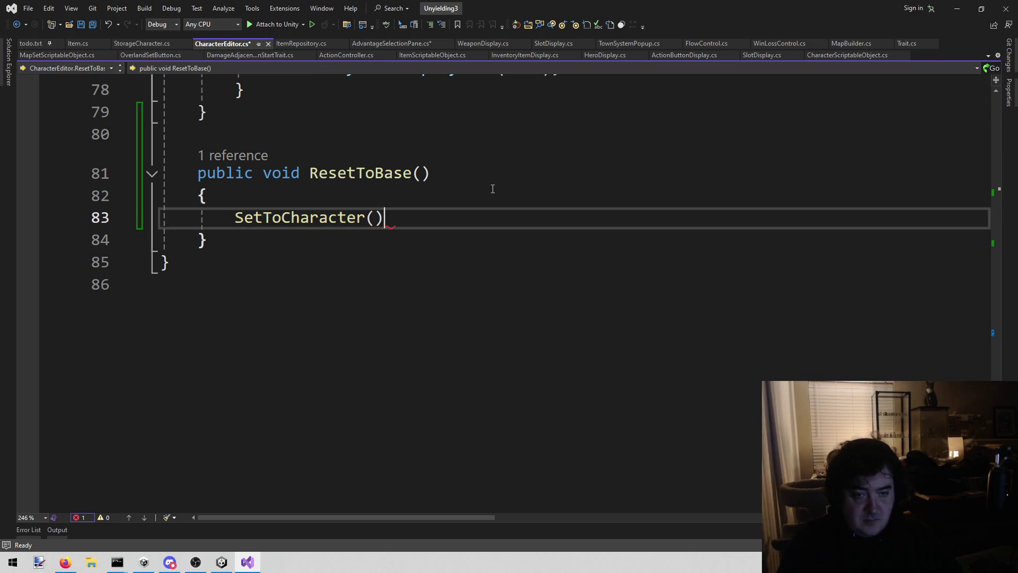
scroll(492, 189, up, 18)
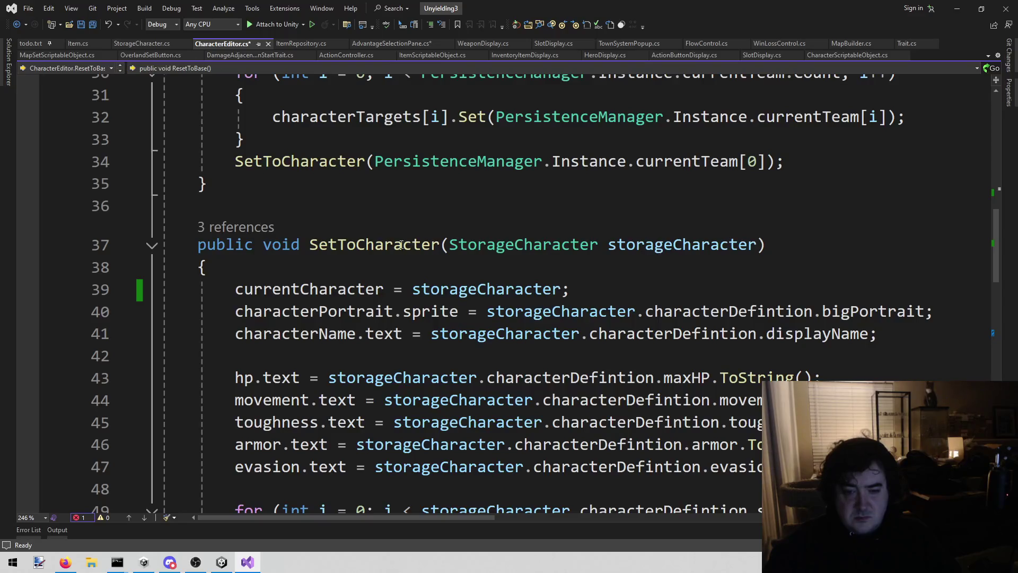
double_click(335, 287)
key(ctrl+c)
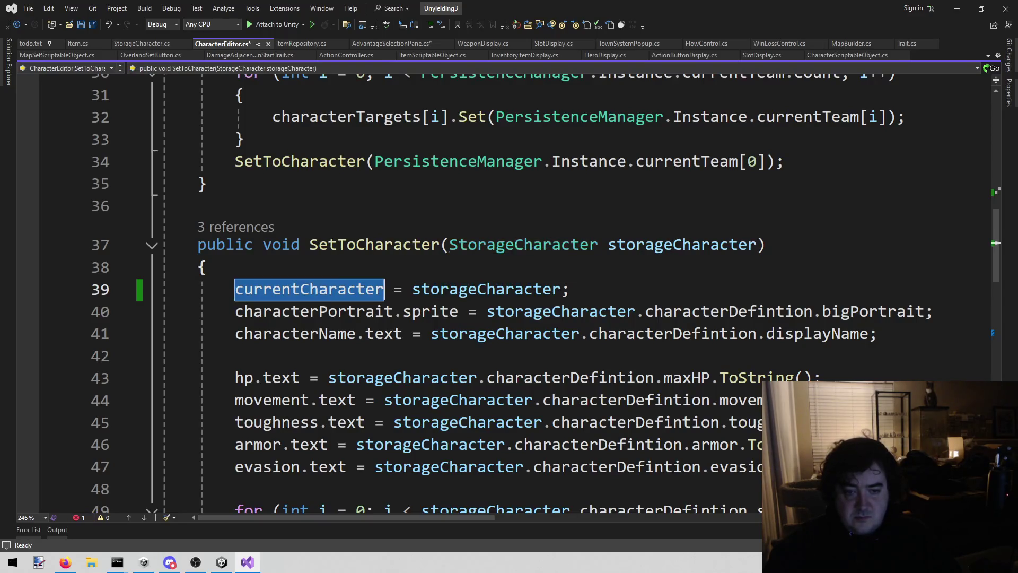
scroll(450, 242, down, 13)
click(377, 418)
key(ctrl+v)
key(ctrl+s)
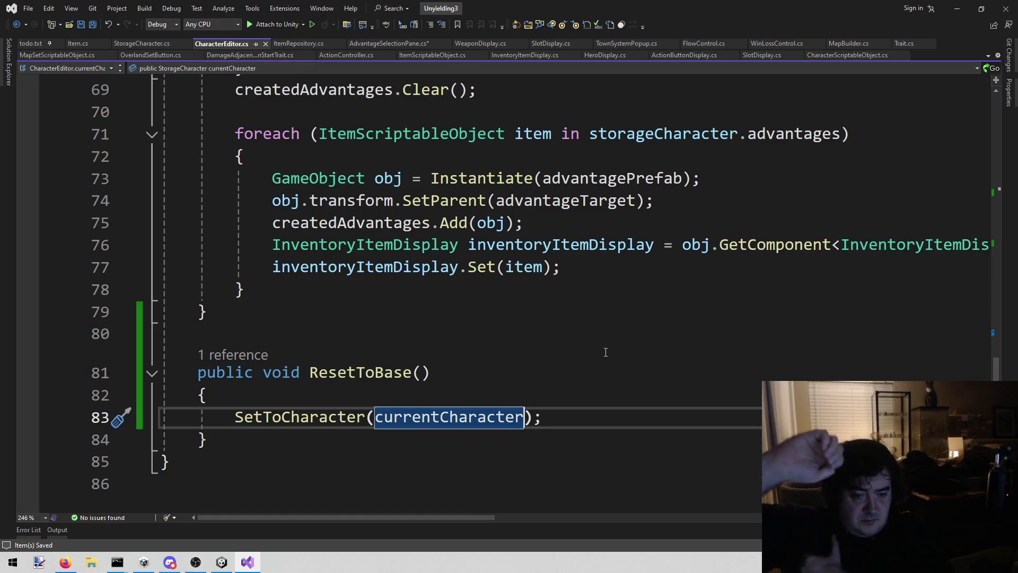
- Start a new line inside the SetToCharacter method and review the field declarations
scroll(560, 330, up, 10)
scroll(559, 329, up, 5)
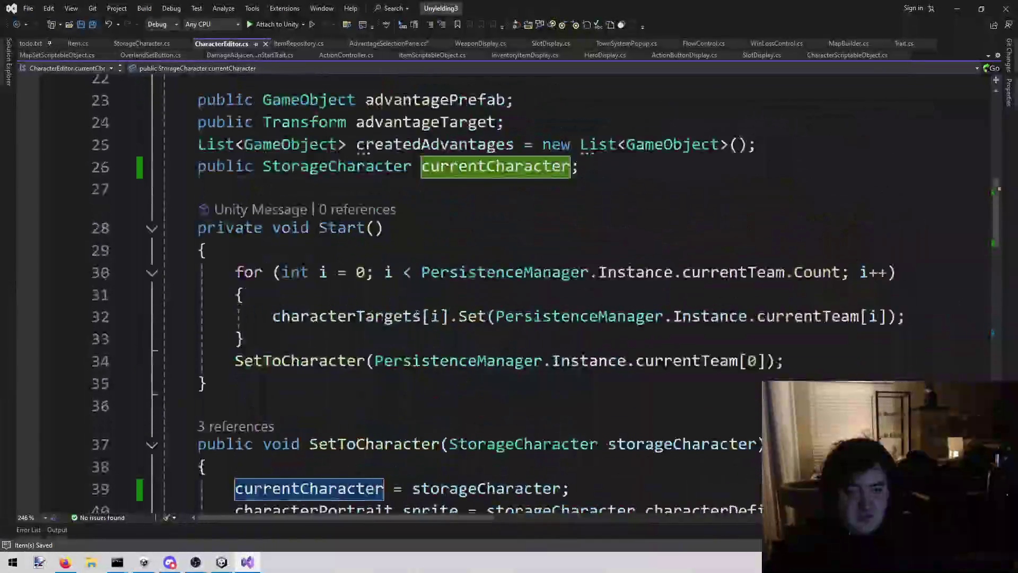
scroll(560, 329, down, 3)
click(236, 267)
scroll(341, 255, up, 5)
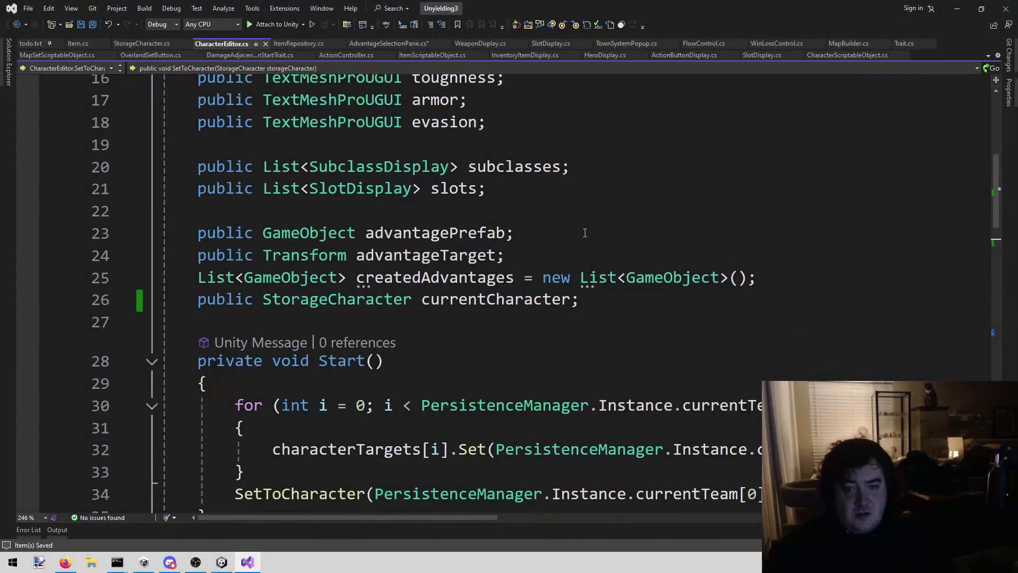
key(Return)
scroll(472, 180, up, 2)
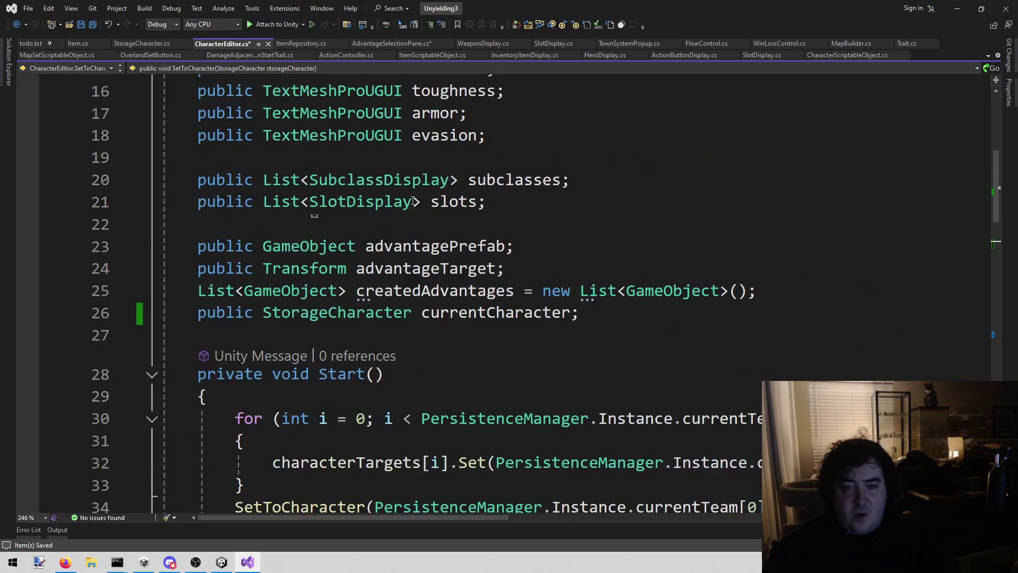
scroll(496, 338, up, 3)
scroll(498, 354, down, 1)
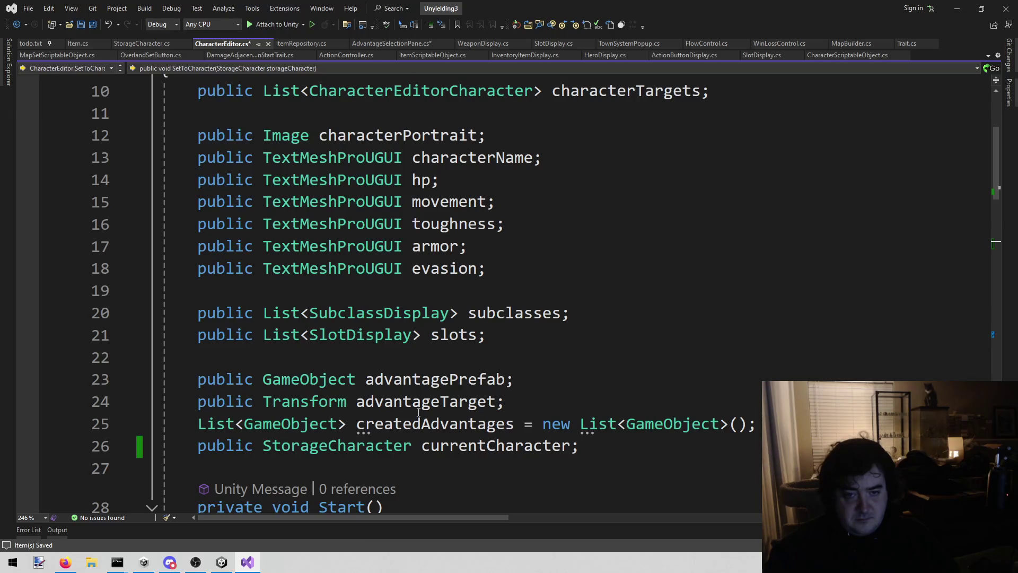
scroll(509, 300, down, 2)
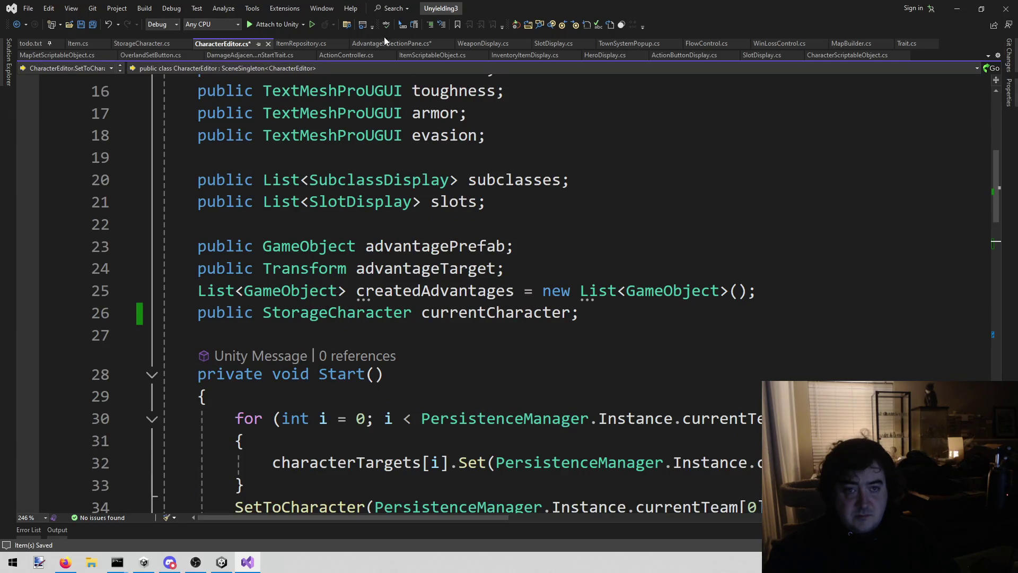
- Change line 55 in AdvantageSelectionPane.cs to CharacterEditor.Instance.ResetToBase()
click(390, 42)
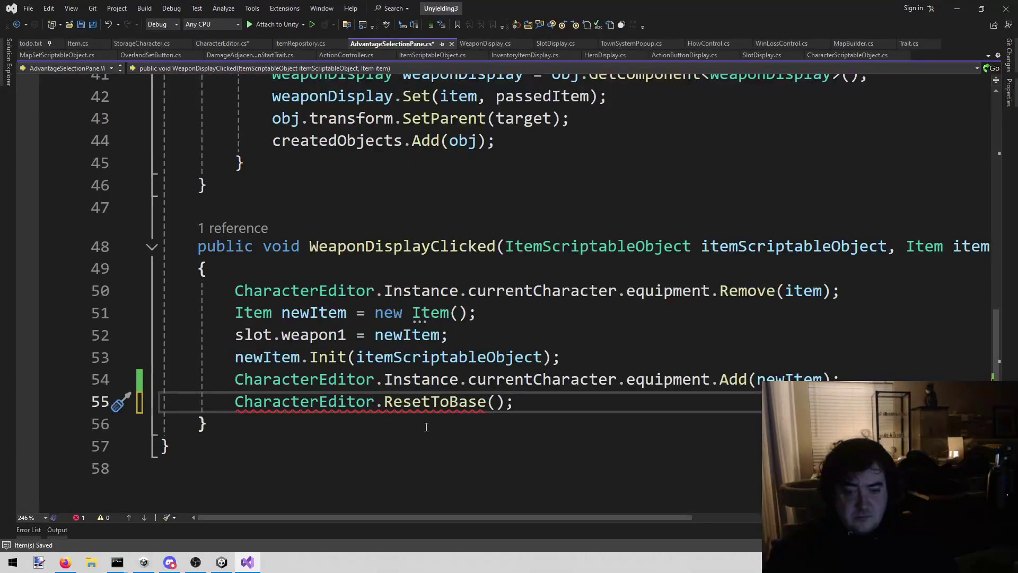
click(379, 402)
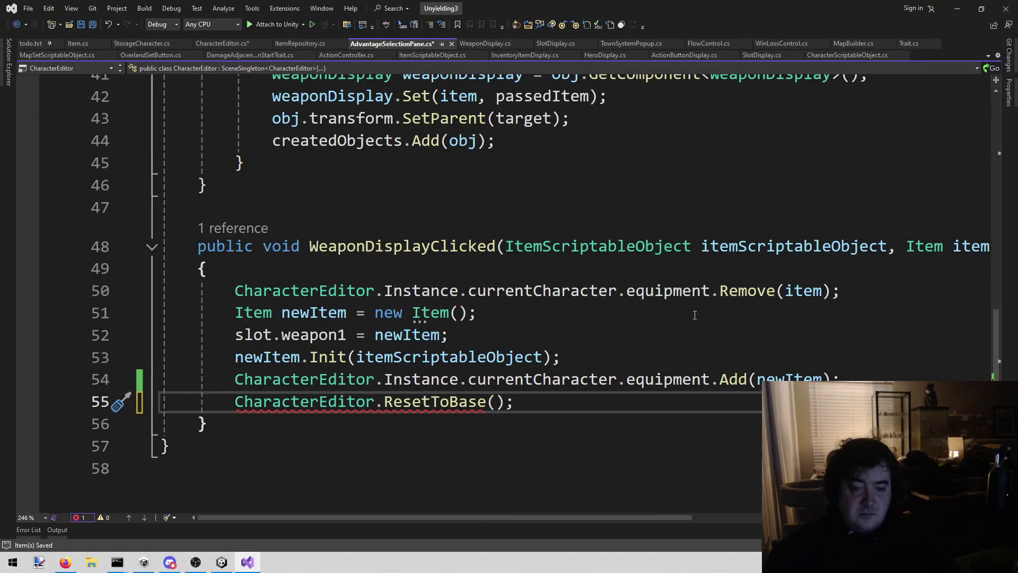
key(BackSpace)
text(.in)
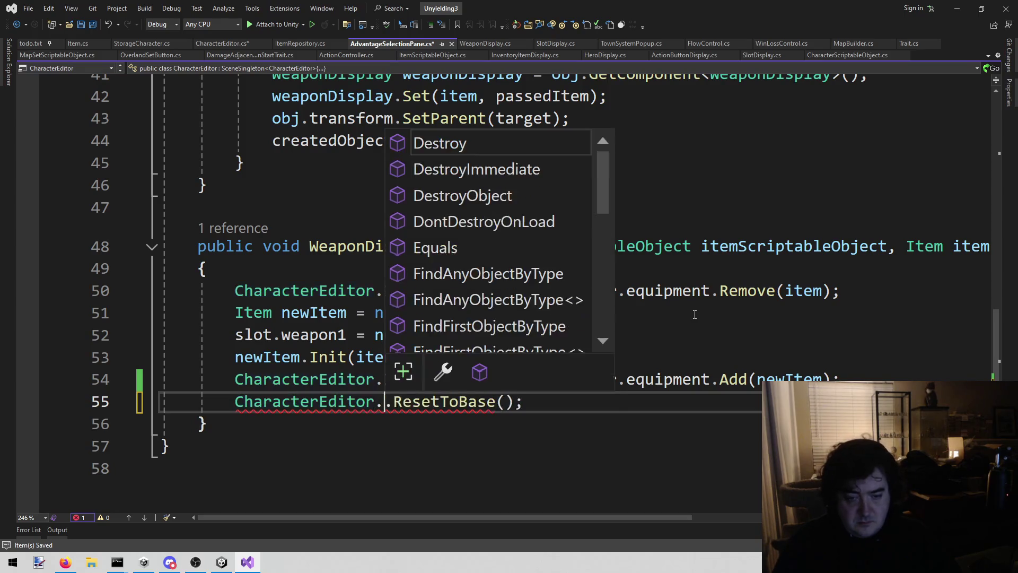
key(Tab)
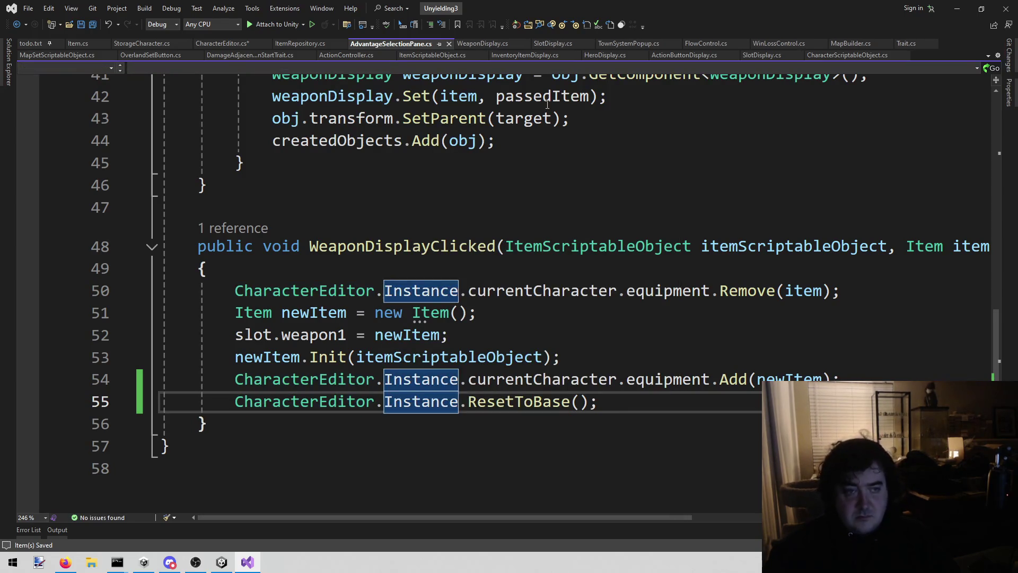
scroll(392, 222, up, 13)
scroll(393, 221, down, 3)
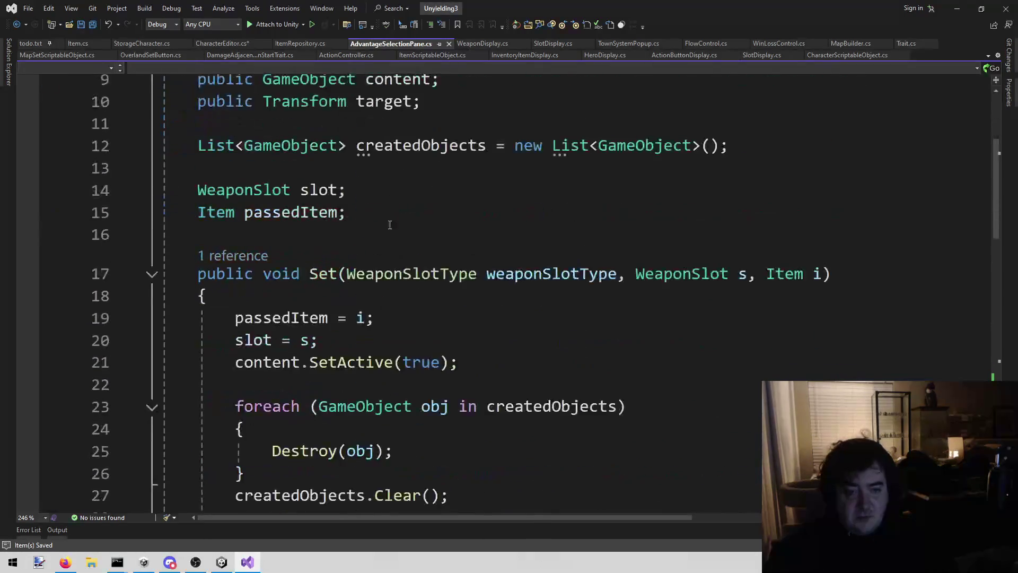
- Trace the Set method via its SlotDisplay.cs caller to its definition, selecting content.SetActive(true)
click(238, 255)
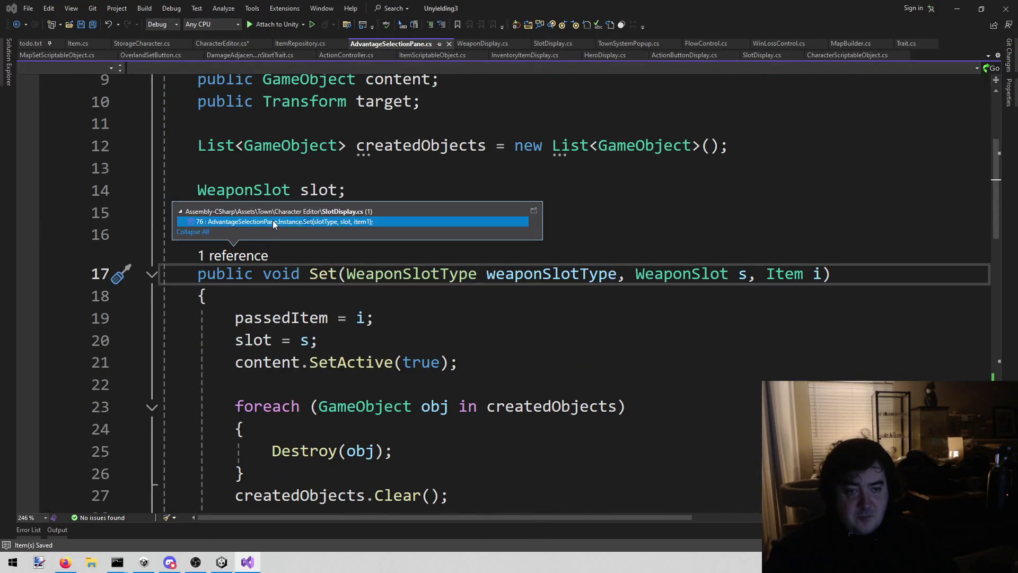
click(273, 221)
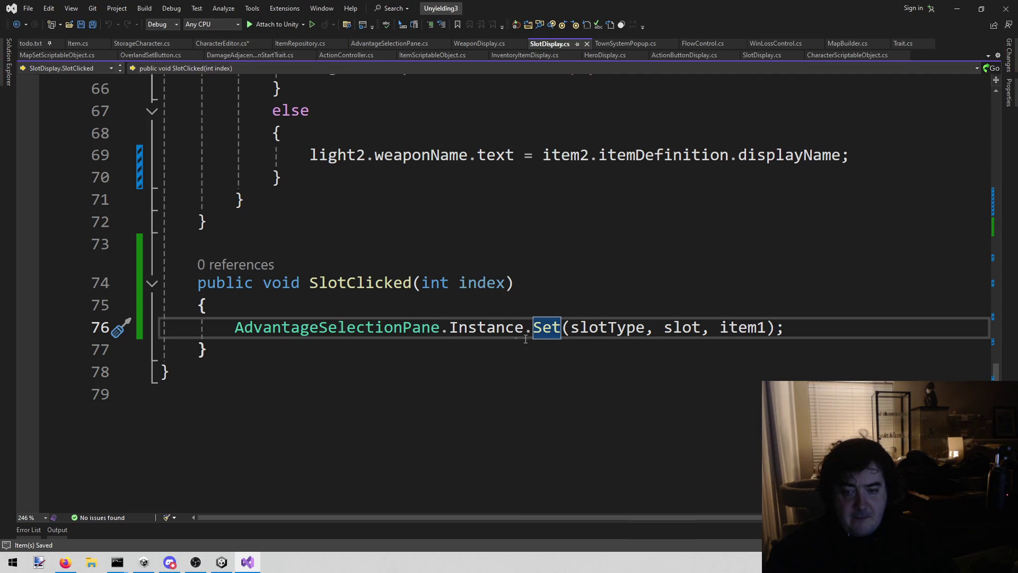
mouse_move(555, 330)
right_click(553, 329)
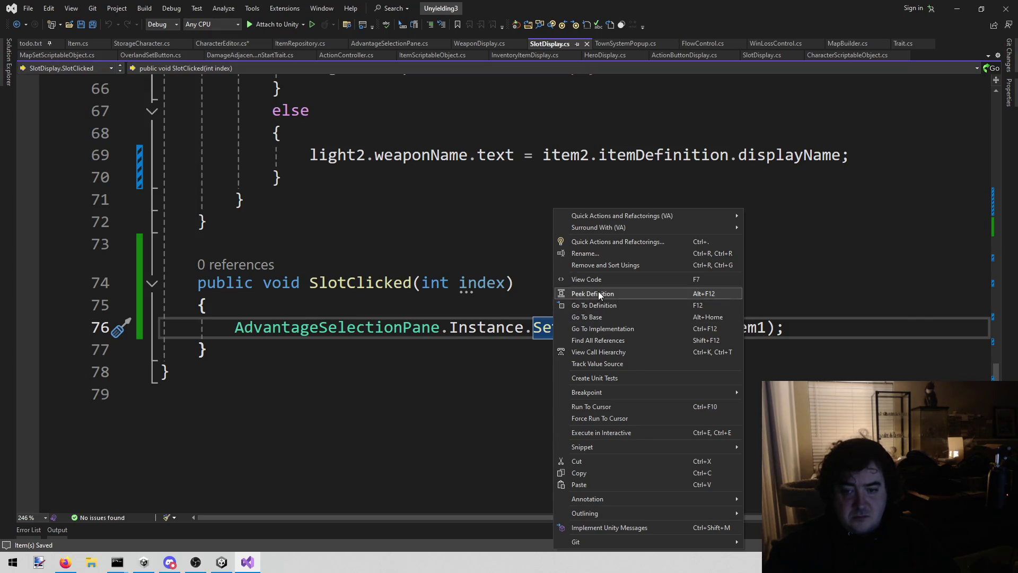
click(594, 304)
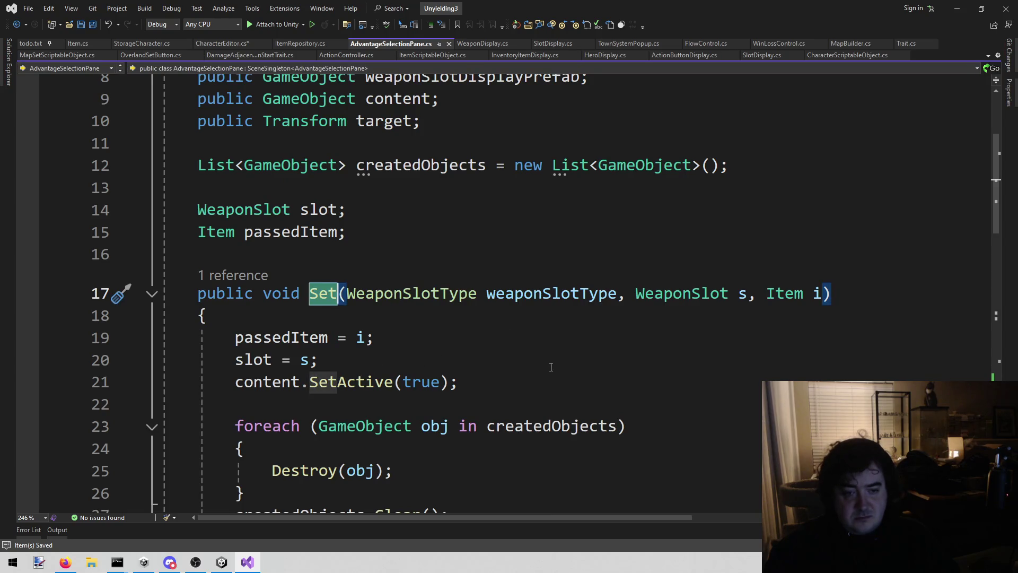
drag(235, 382, 497, 376)
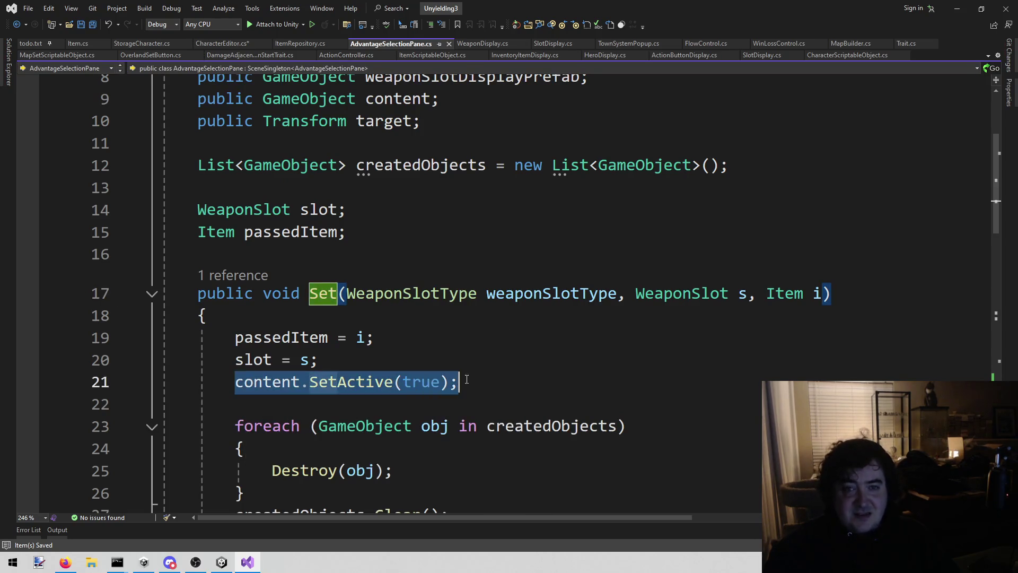
scroll(497, 376, down, 15)
scroll(493, 389, up, 6)
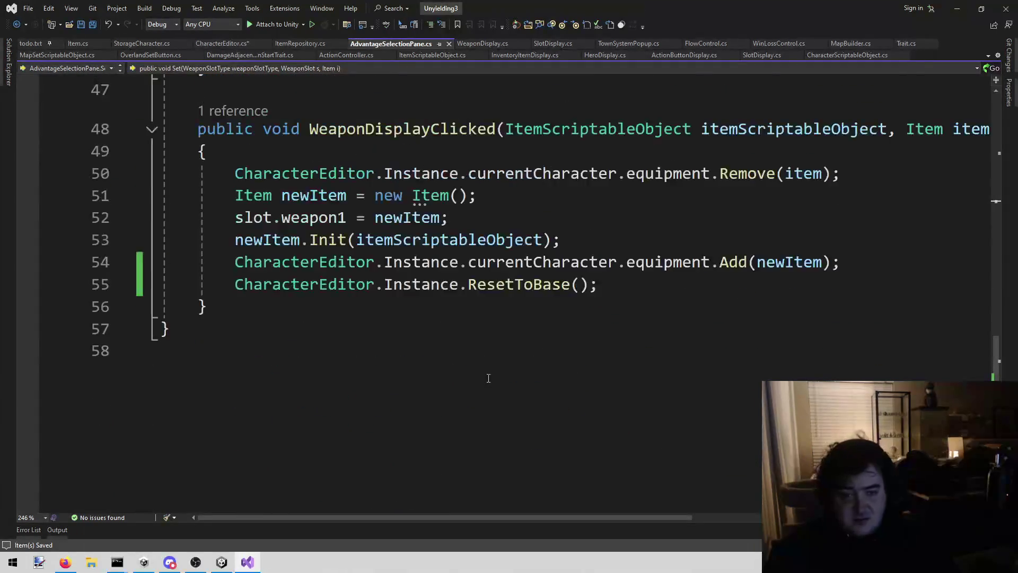
- Place the caret on the blank line above WeaponDisplayClicked
click(704, 297)
click(891, 280)
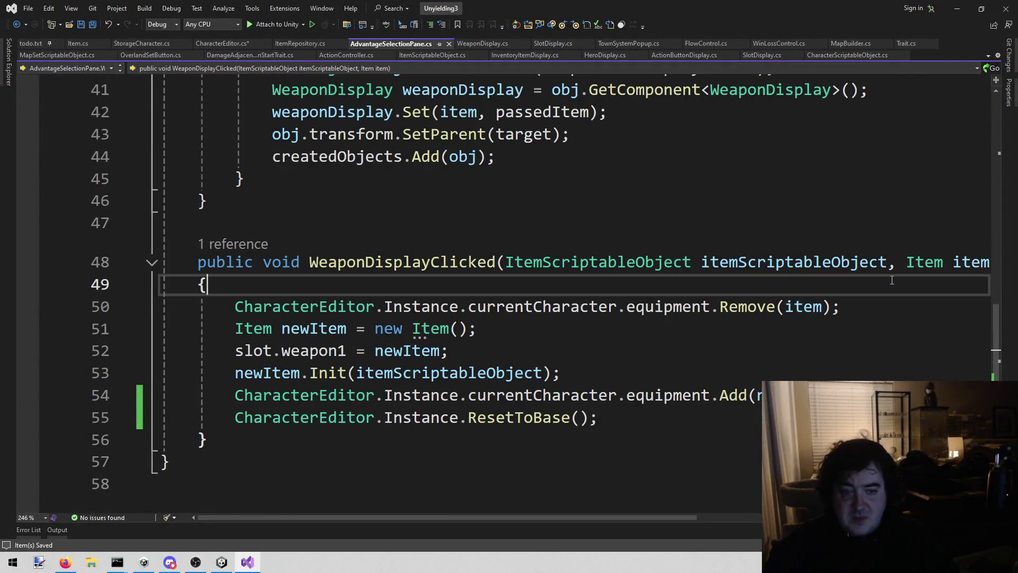
click(856, 310)
click(415, 222)
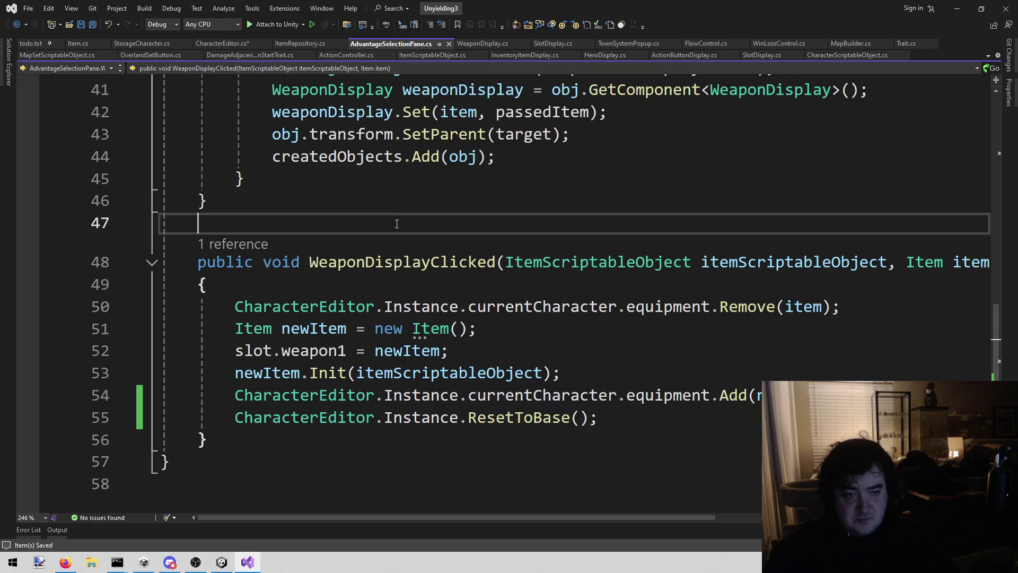
- Add a public void Hide() method that runs content.SetActive(false), and save
key(Return)
key(Return)
key(Up)
text(ublic void Hide)
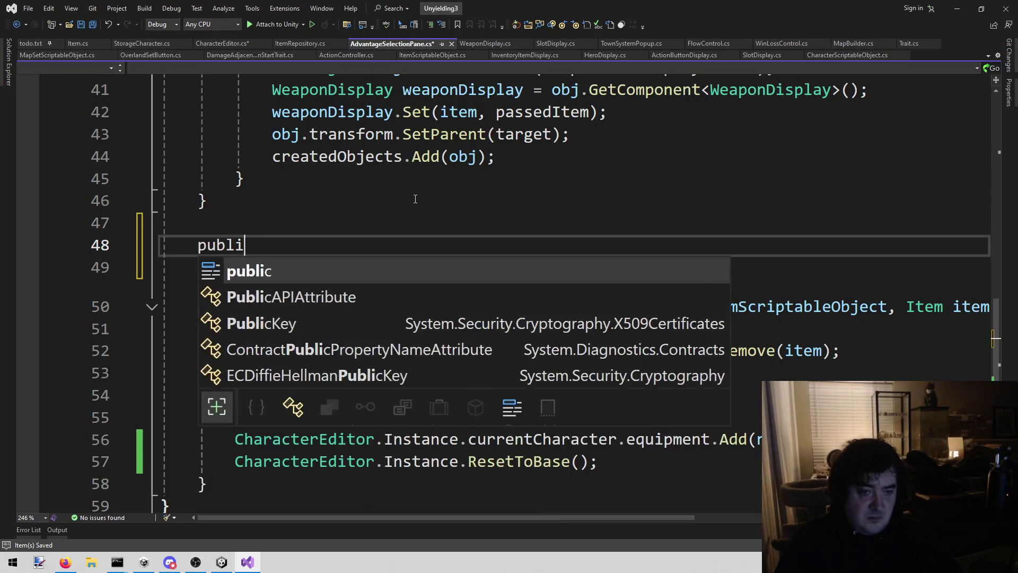
key(Return)
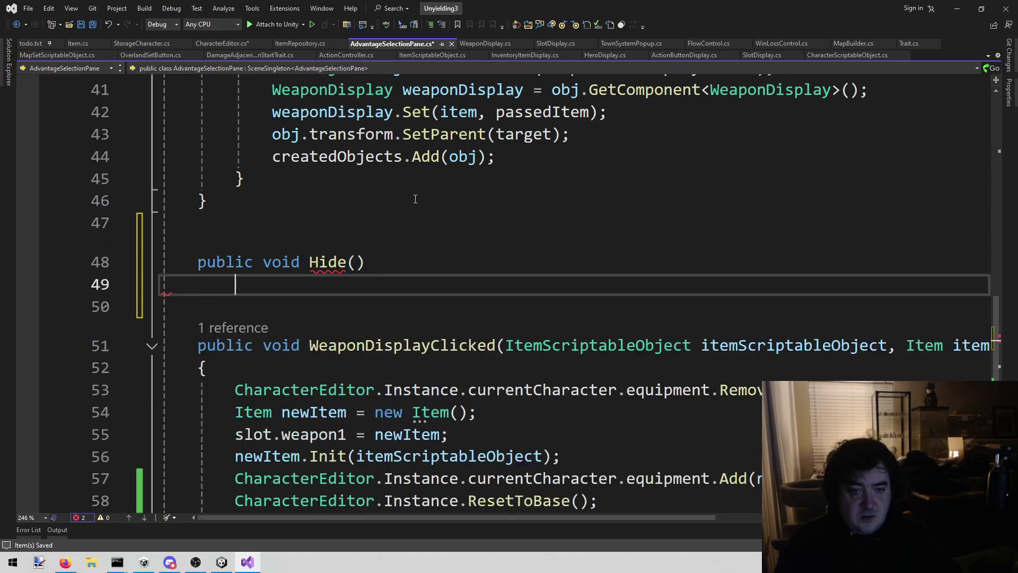
key(Tab)
key(Left)
key(Left)
key(ctrl+shift+Left)
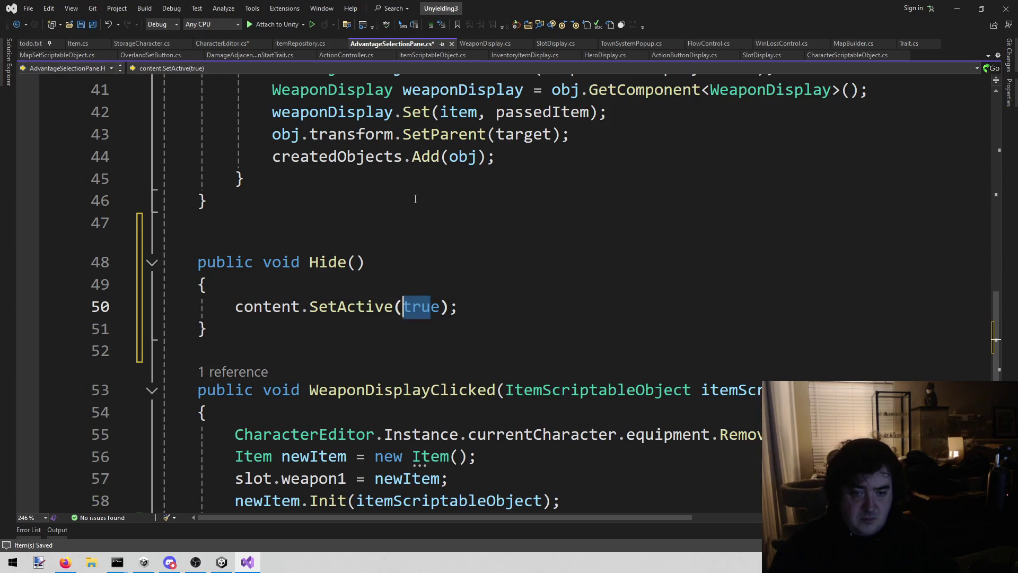
text(fals)
key(Tab)
key(ctrl+s)
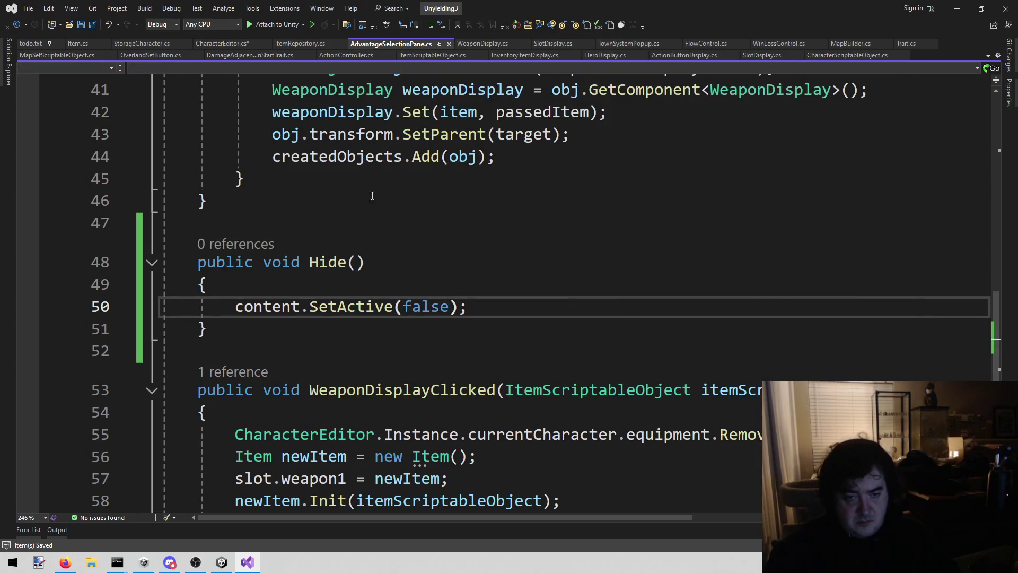
- Call Hide(); right after equipment.Add(newItem), save, and switch over to Firefox
double_click(338, 263)
key(ctrl+c)
scroll(338, 264, down, 3)
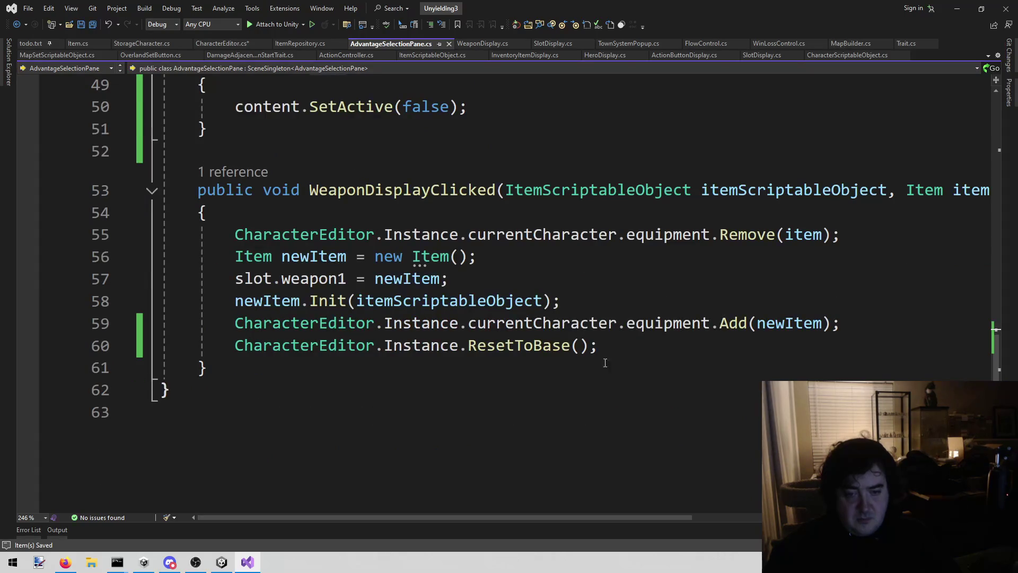
click(844, 306)
click(844, 320)
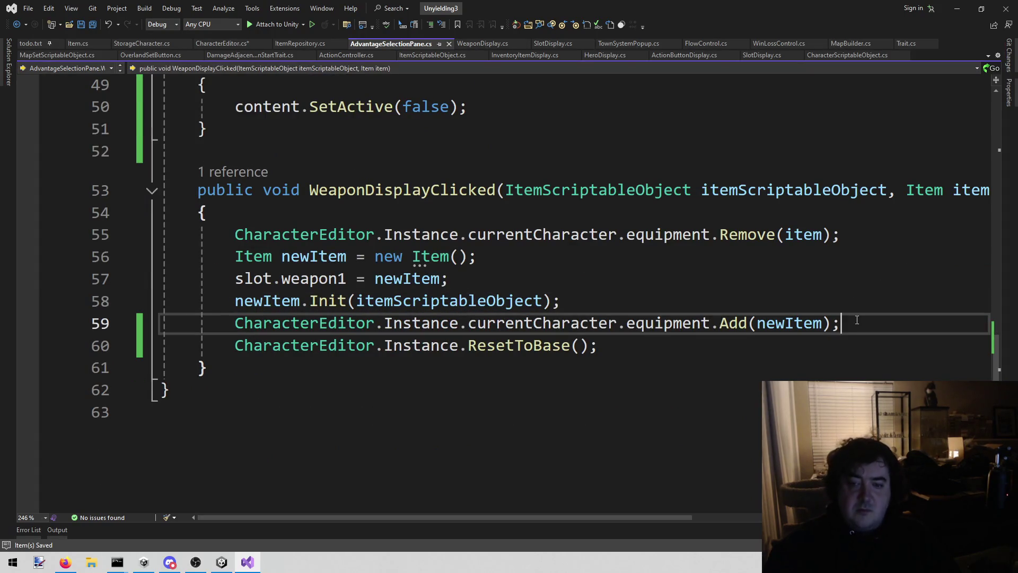
key(Return)
key(ctrl+v)
text(();)
key(ctrl+s)
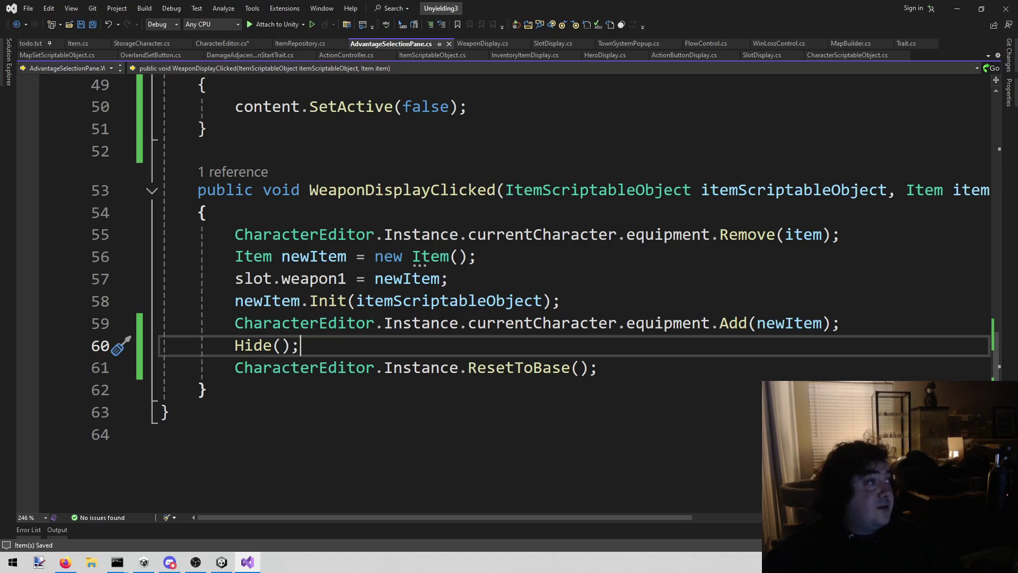
key(alt+Tab)
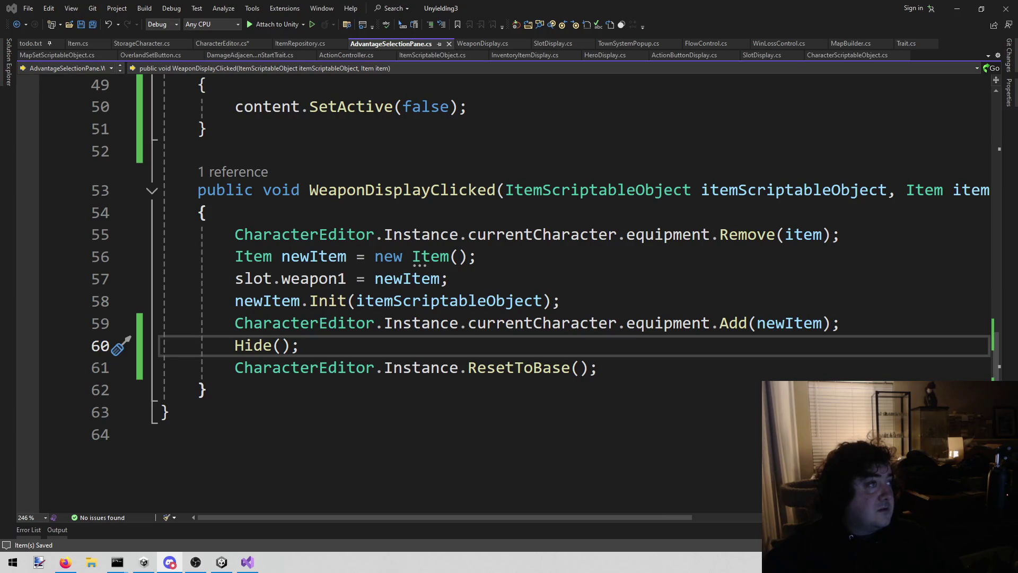
key(alt+Tab)
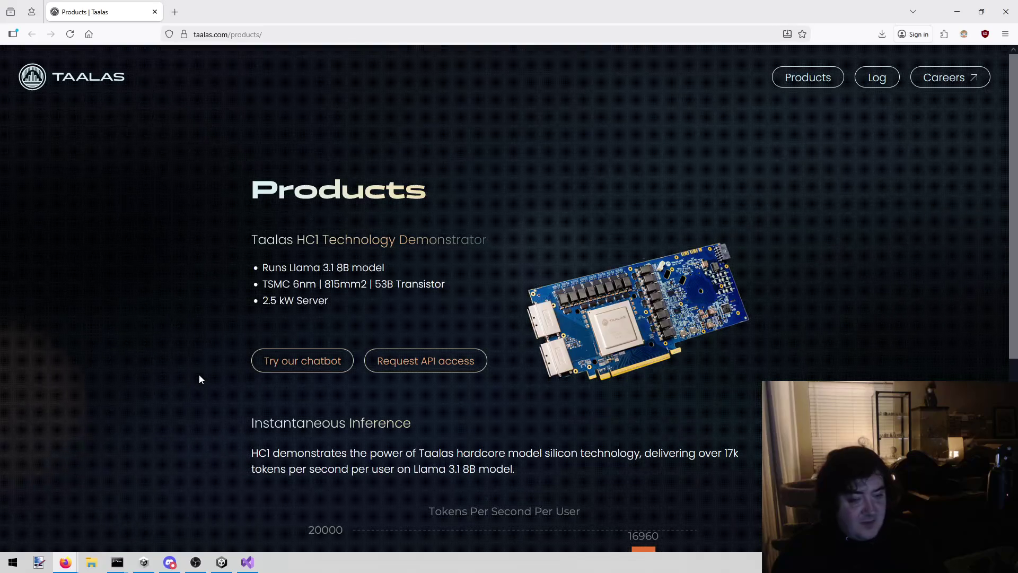
scroll(175, 286, down, 5)
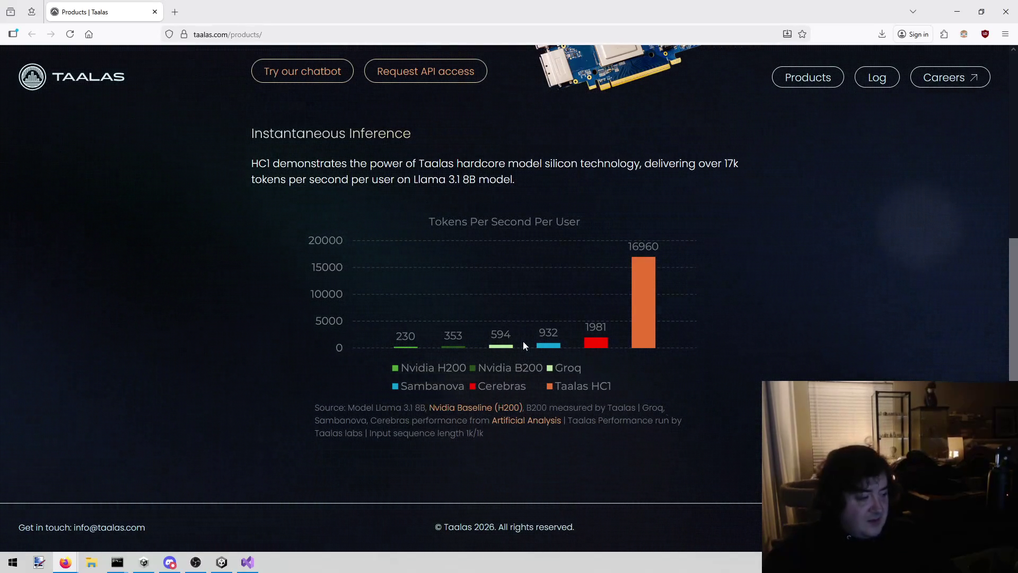
scroll(514, 355, up, 4)
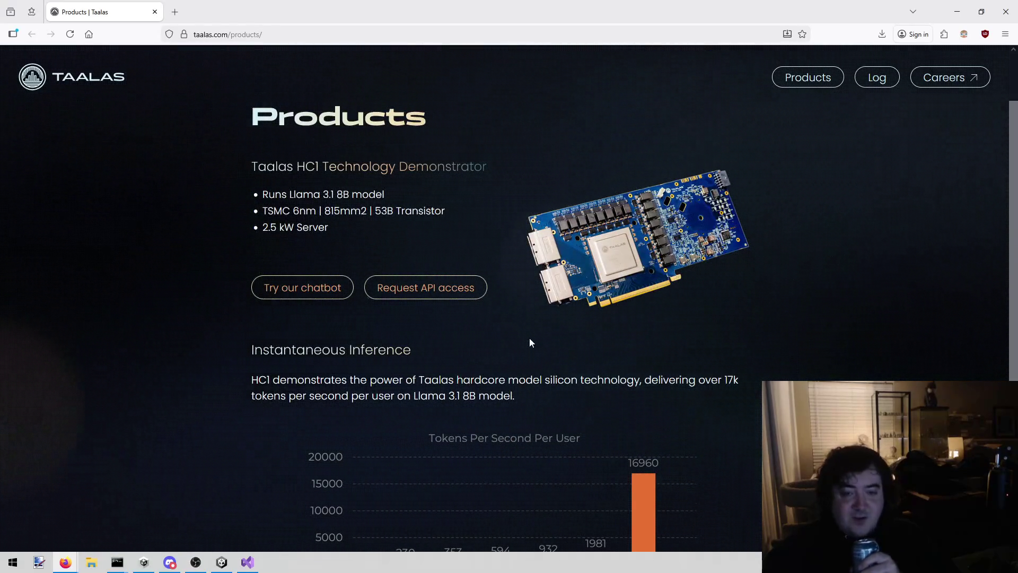
scroll(529, 338, up, 2)
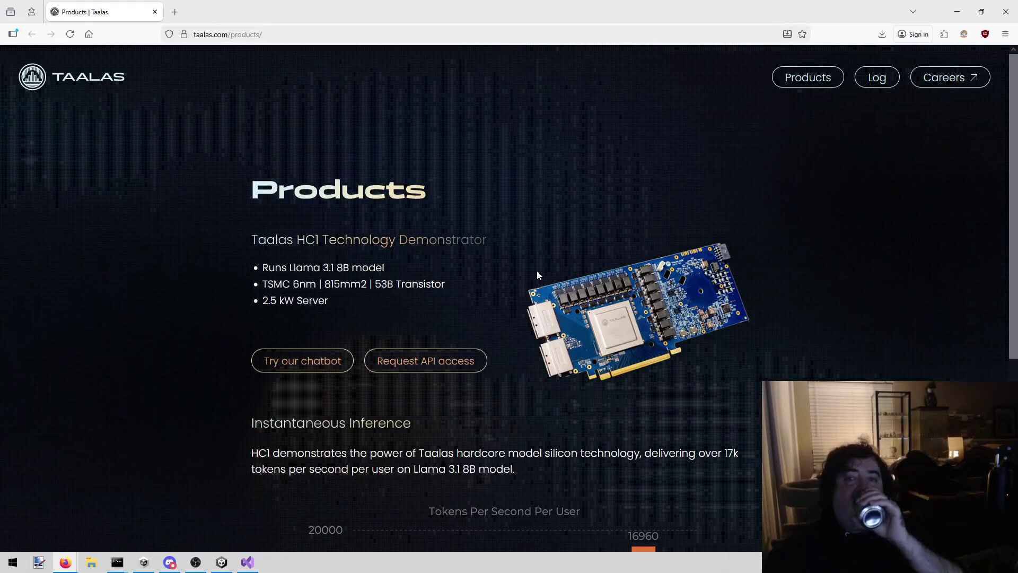
scroll(537, 270, down, 5)
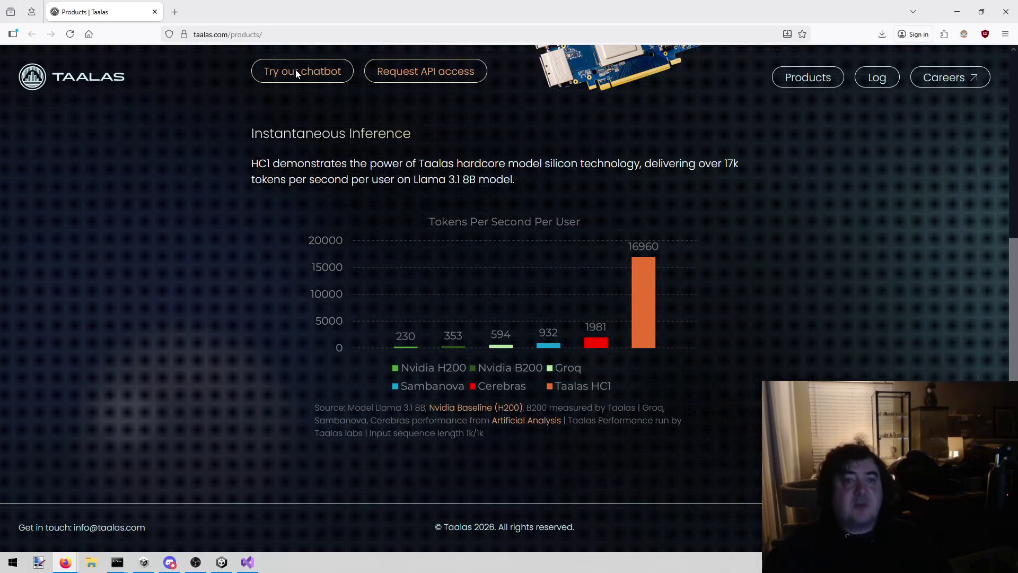
scroll(260, 266, up, 5)
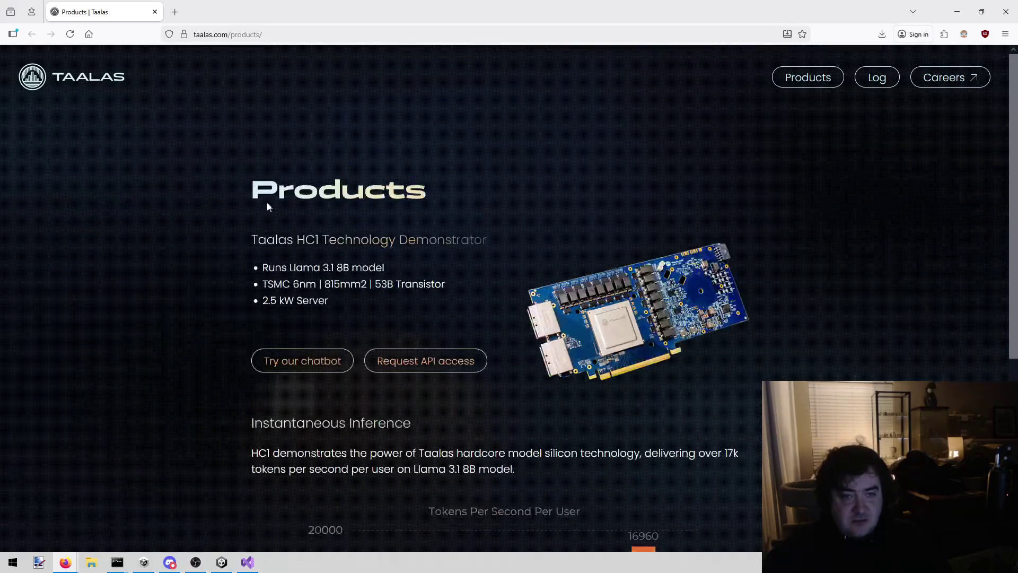
- Open the Chat jimmy chatbot and turn the Dark Reader filter off for this site
click(306, 361)
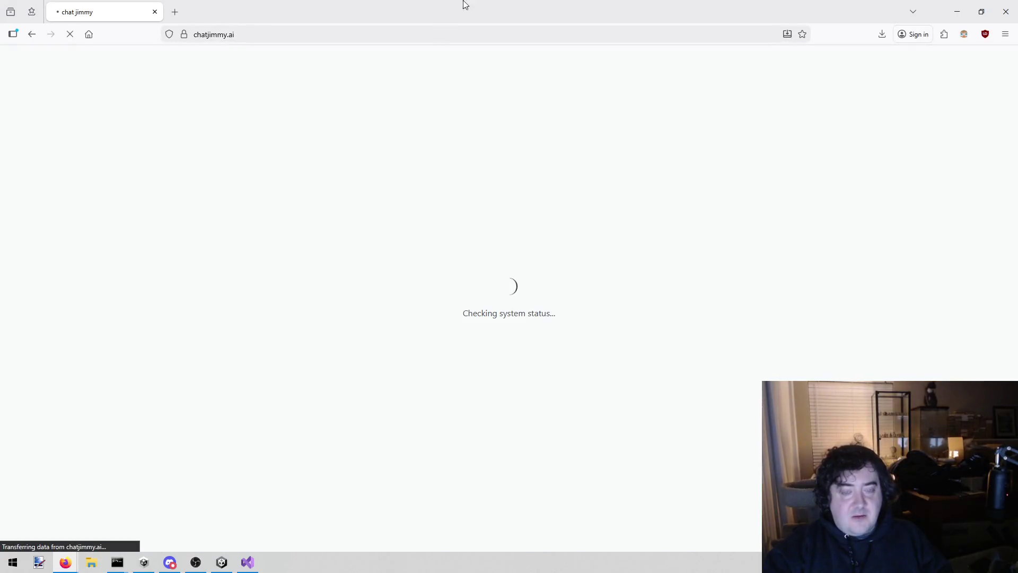
click(964, 34)
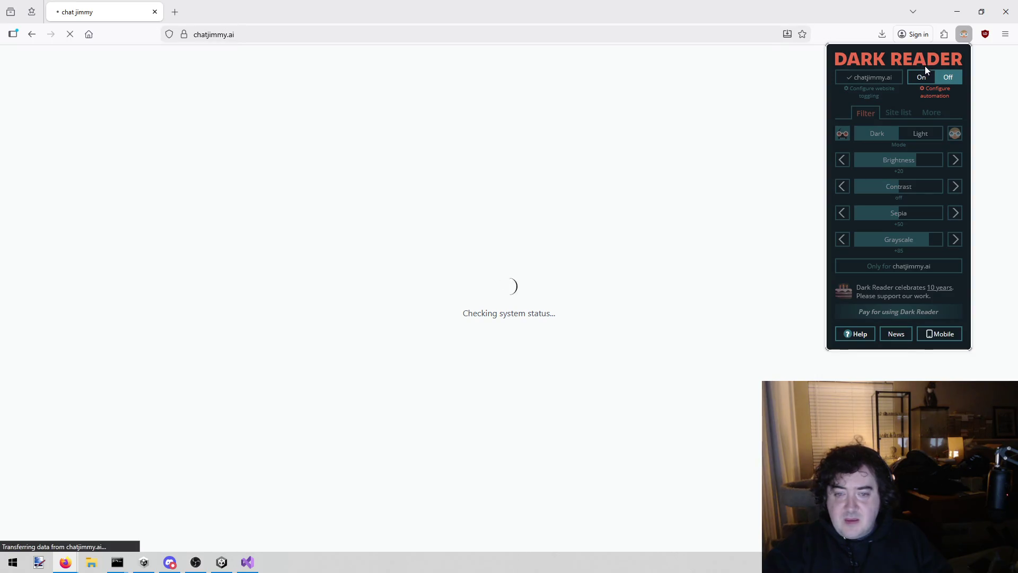
click(922, 77)
click(159, 365)
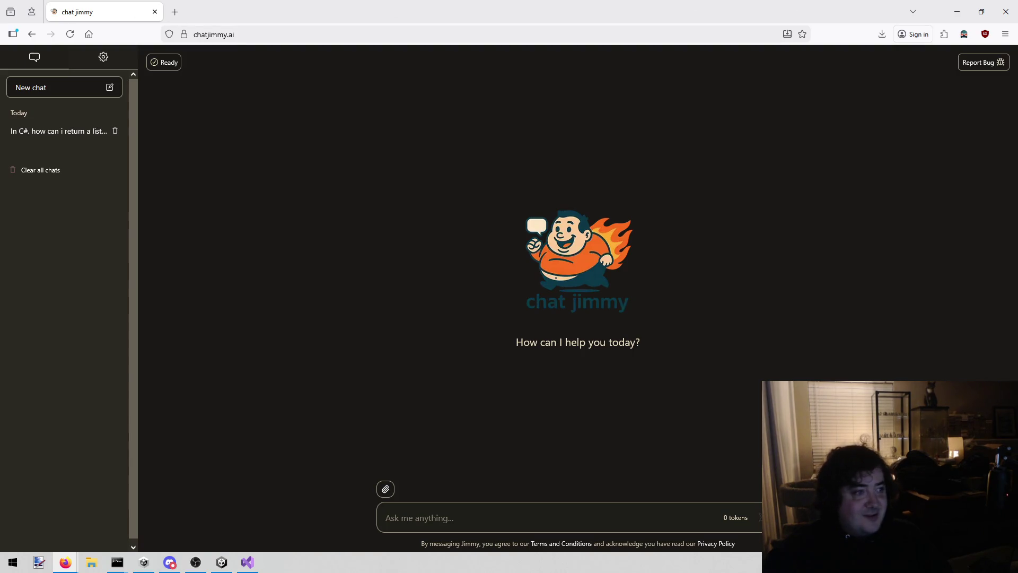
click(964, 34)
click(946, 78)
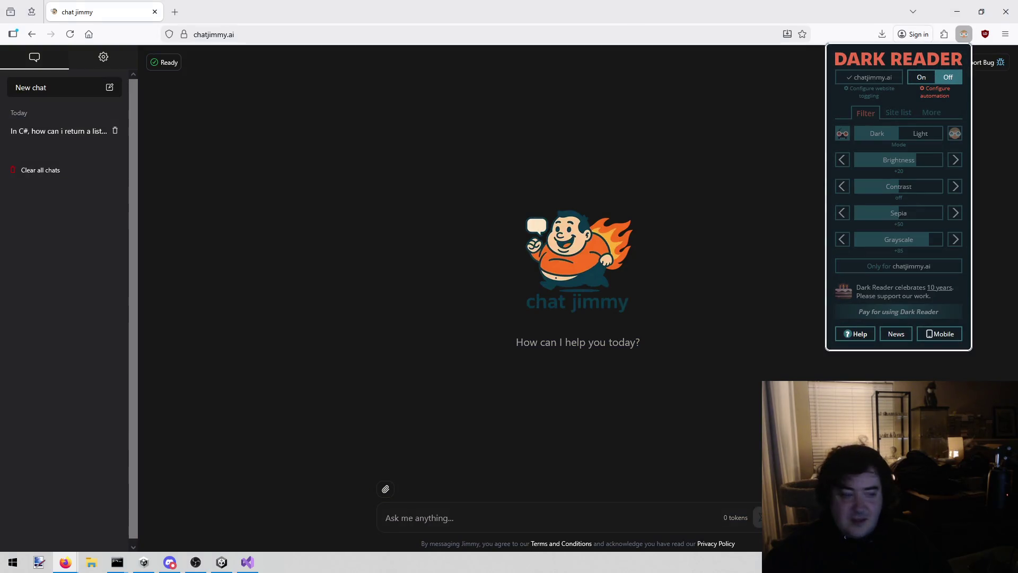
click(450, 515)
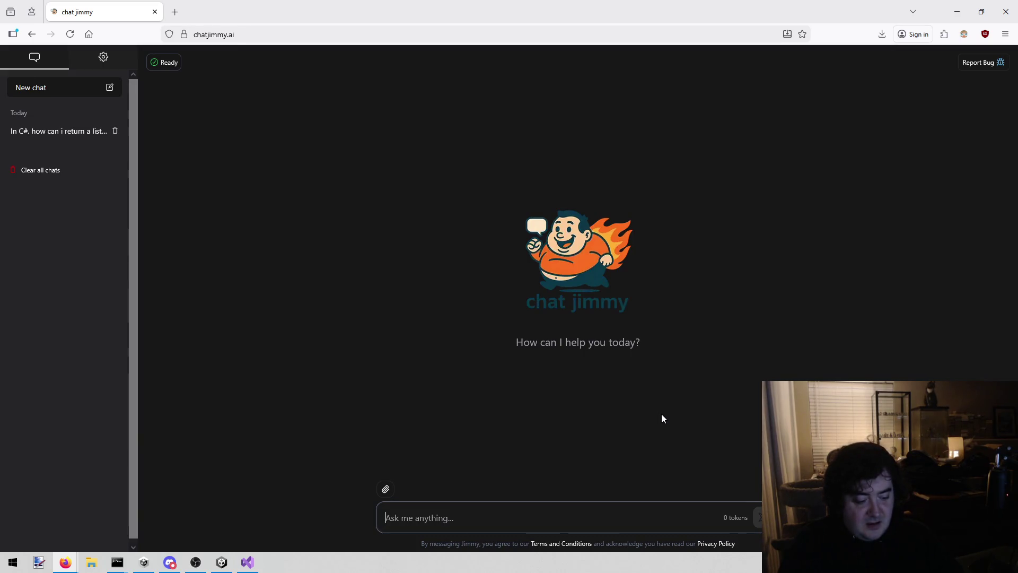
- Ask Chat jimmy the average per die when a rolled 1 is rerolled plus an extra die
text(If I )
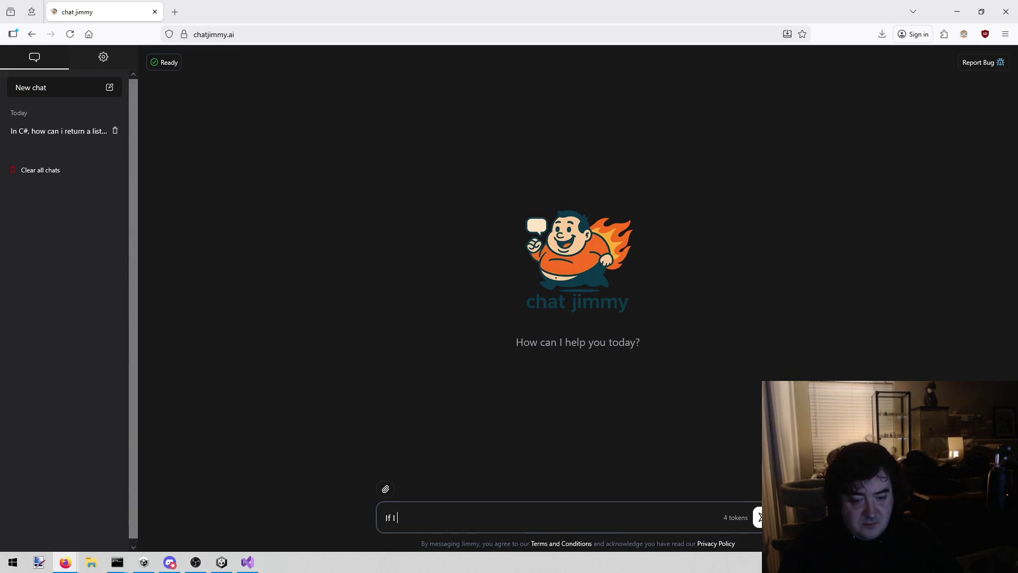
text(roll a 1d5, and on the re)
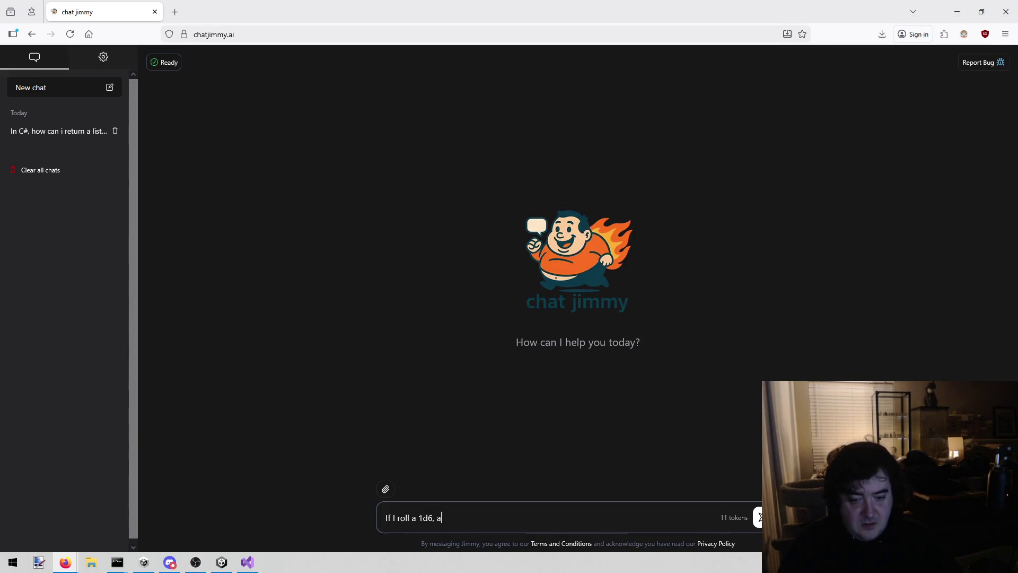
text(sult of)
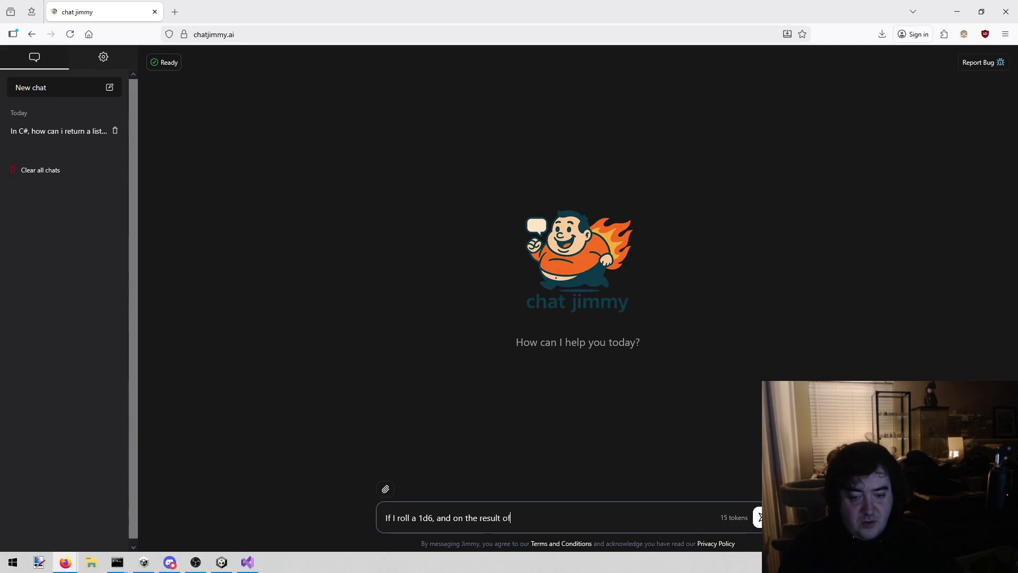
text( a 1, )
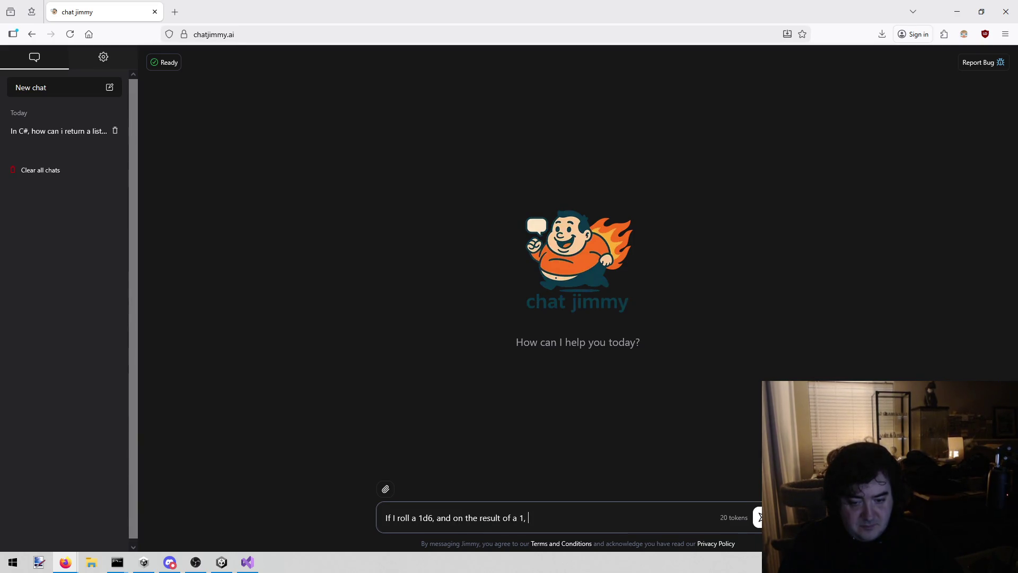
text(I rer)
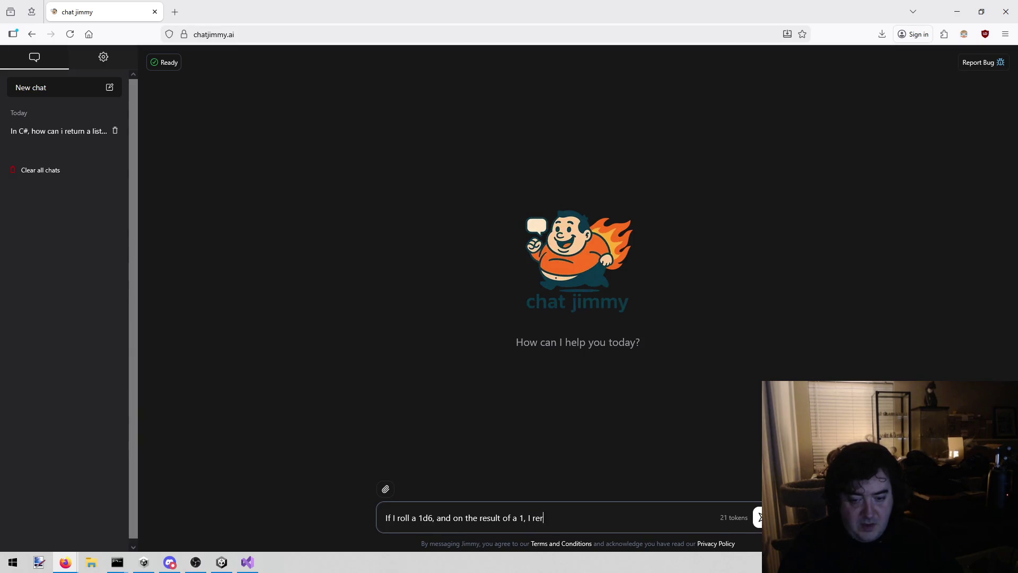
text(oll that dice)
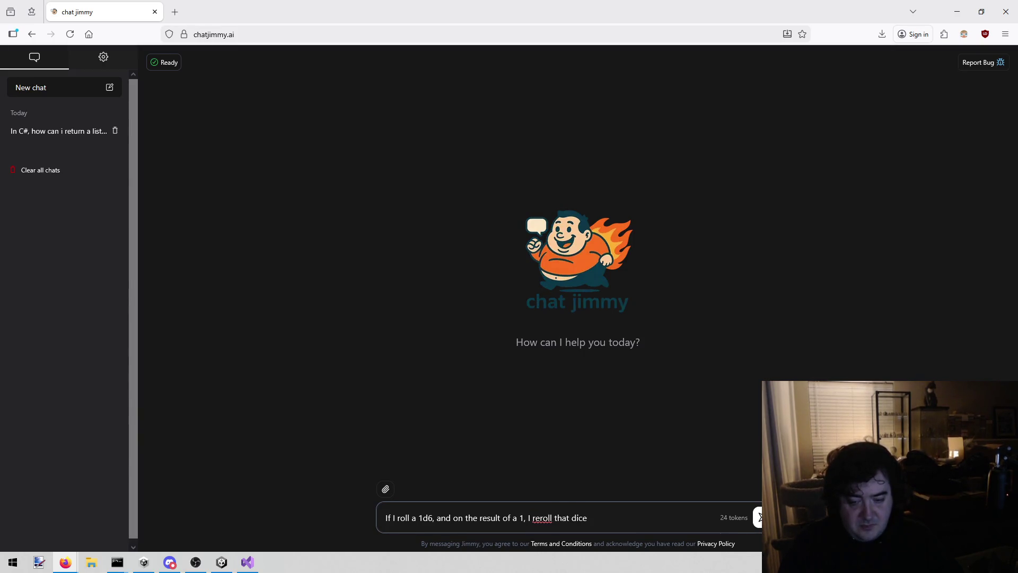
text(and )
text(roll a)
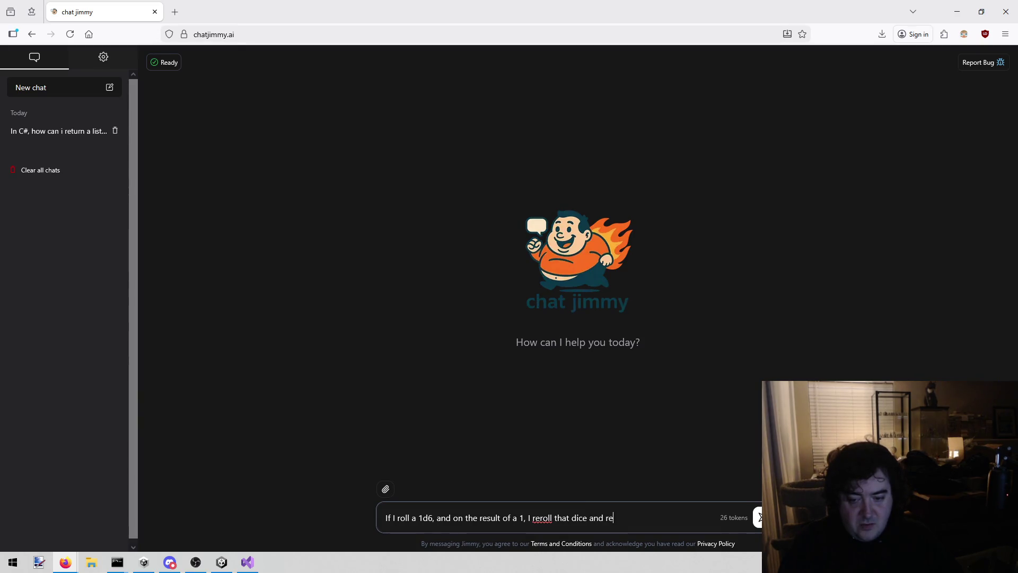
text(nother)
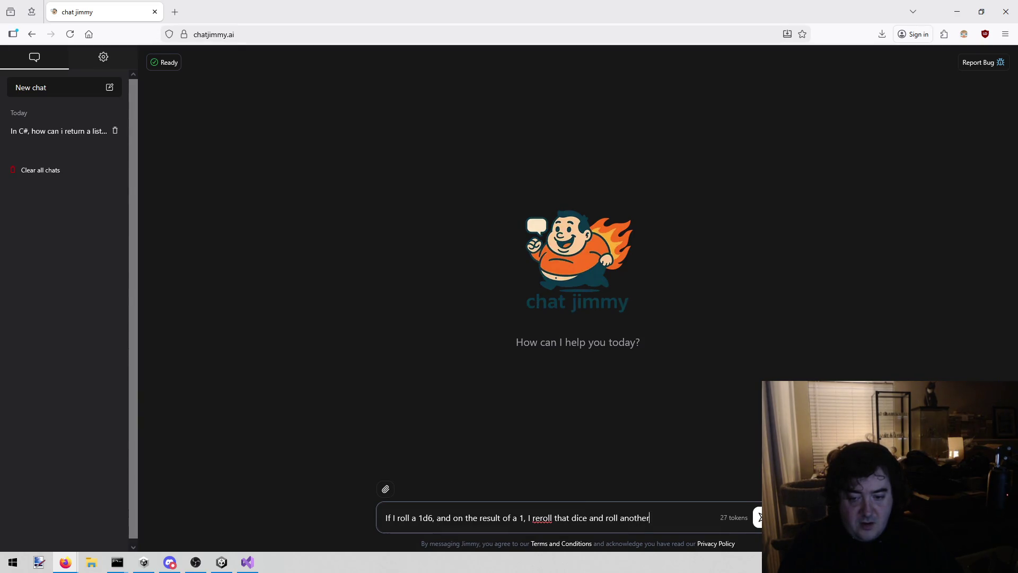
text( dice that fools)
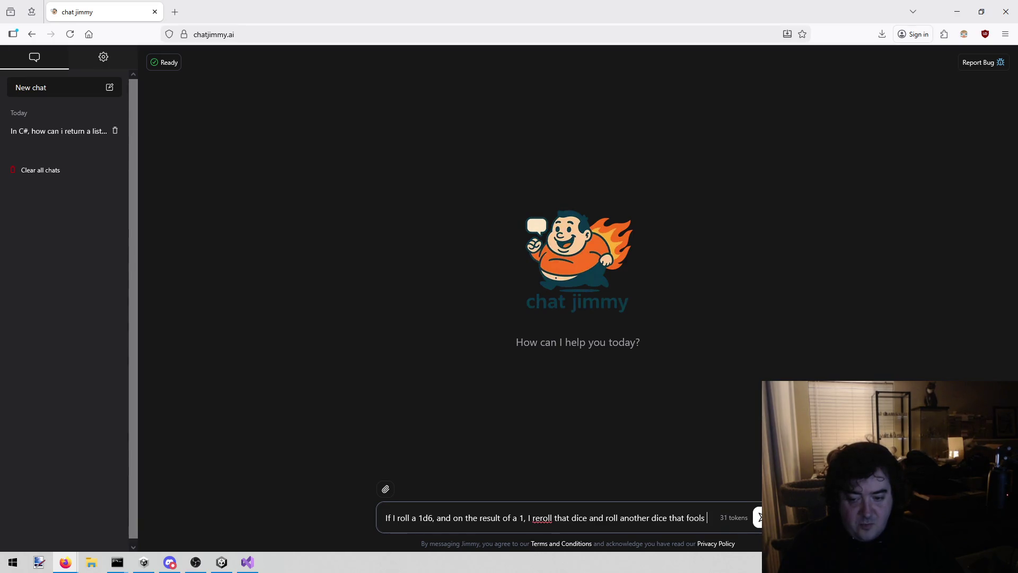
key(BackSpace)
key(BackSpace)
key(BackSpace)
text(rul)
text(es )
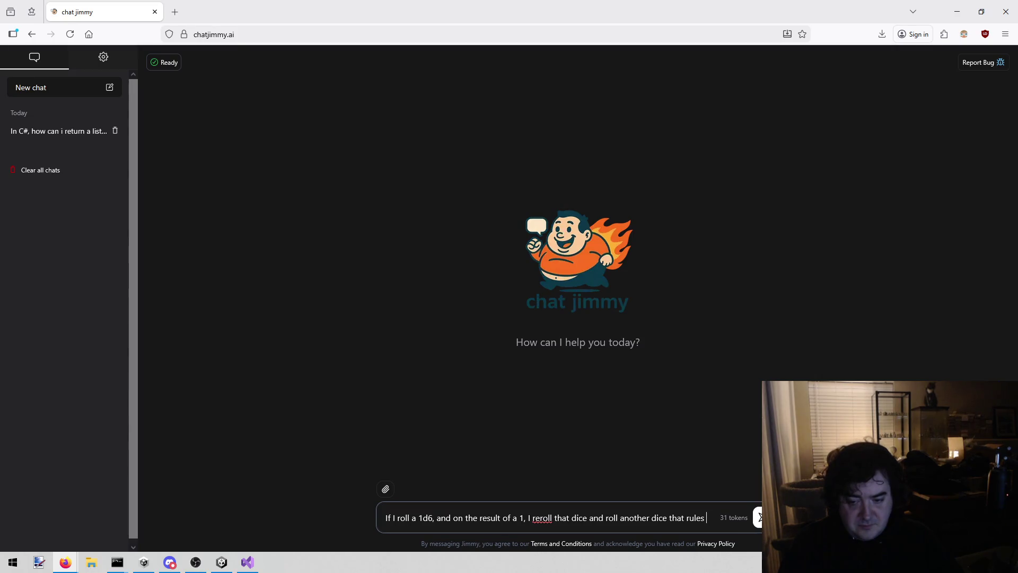
text(and add)
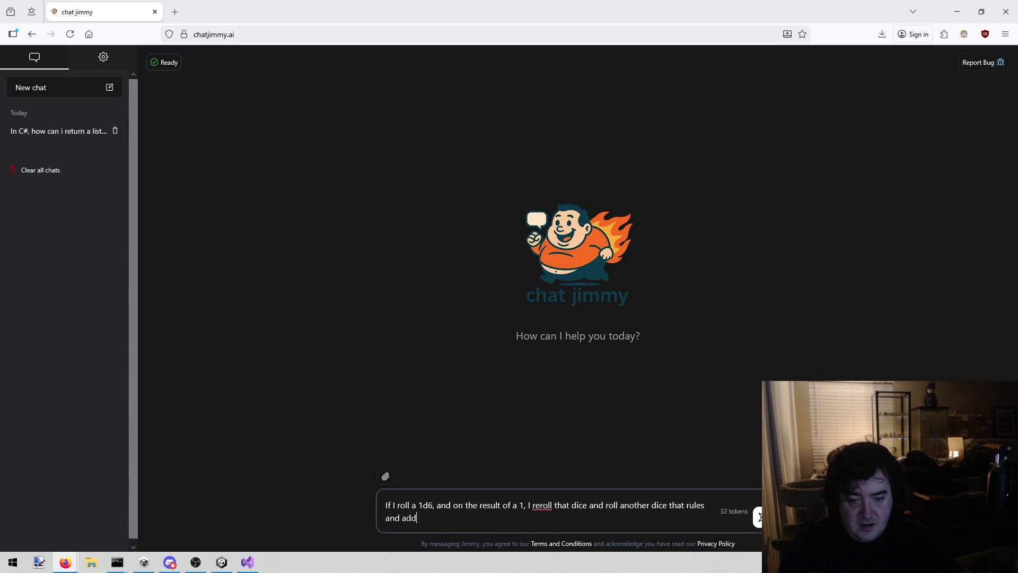
text( all results t)
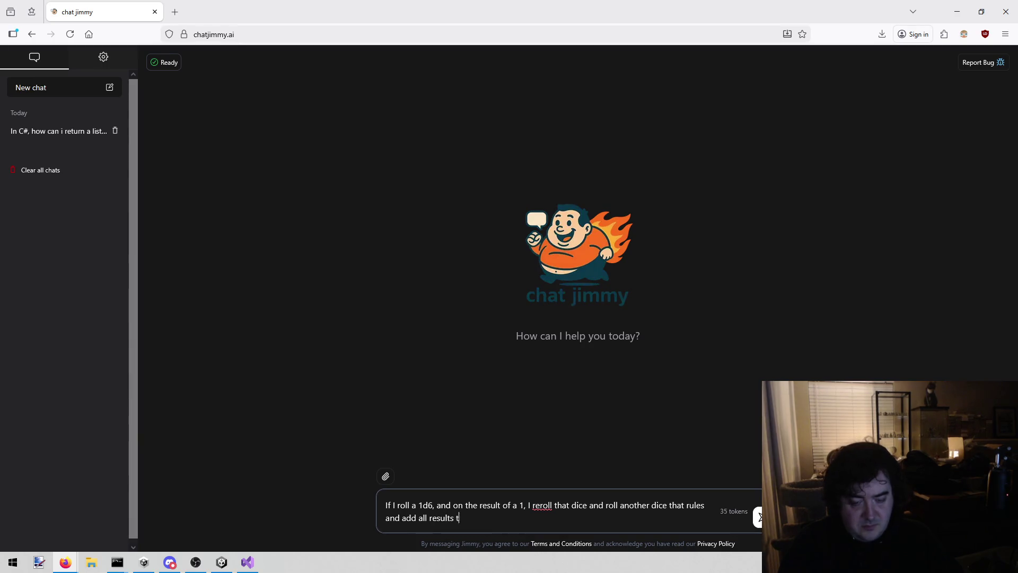
text(ogether, what is )
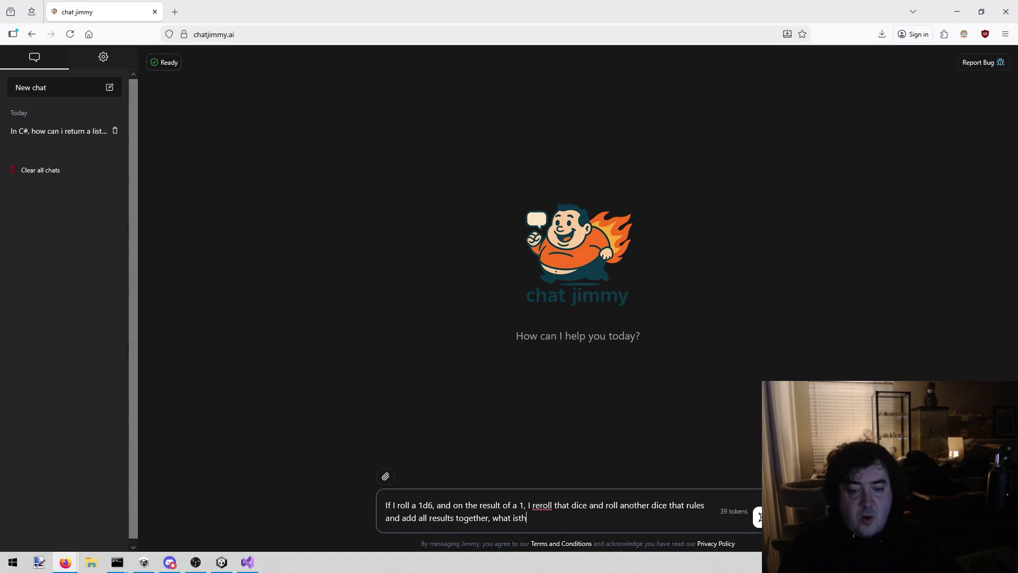
text(the a)
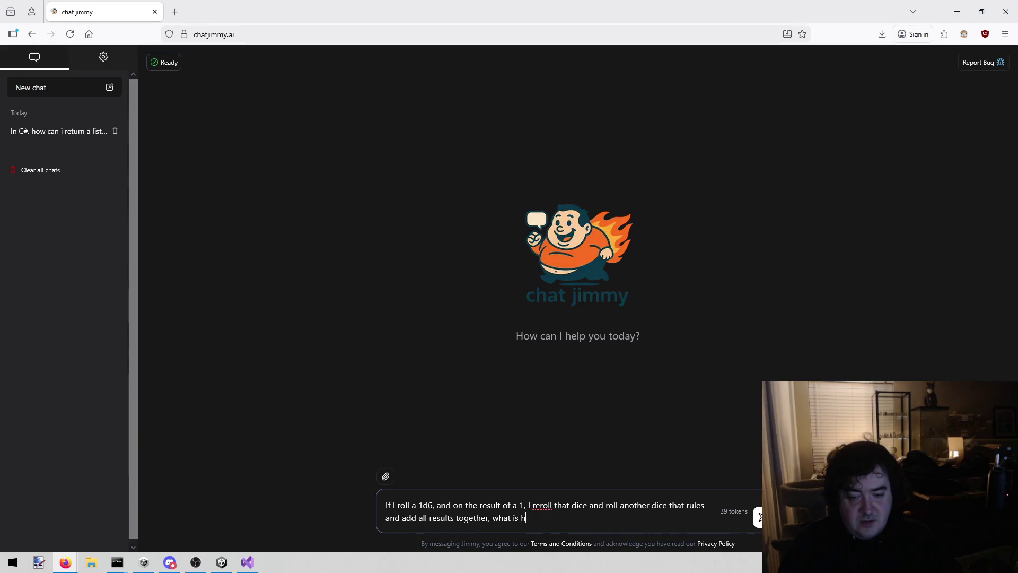
text(verag)
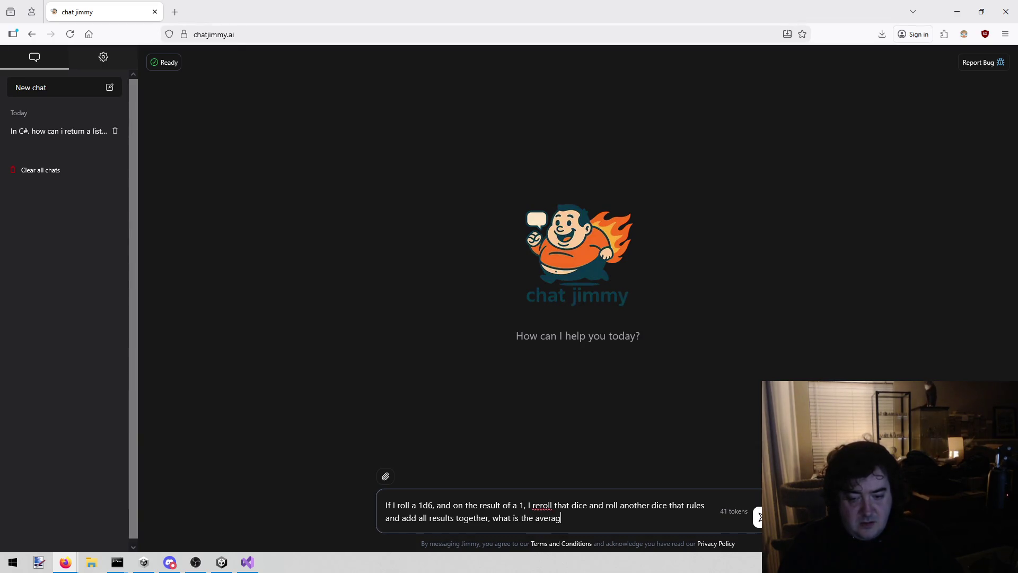
text(e result per dice.)
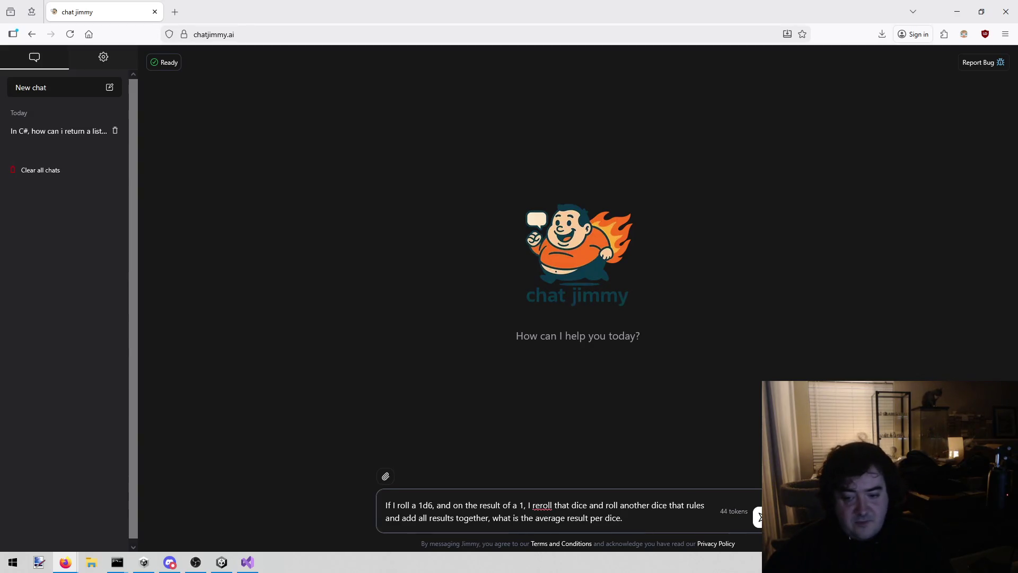
key(Return)
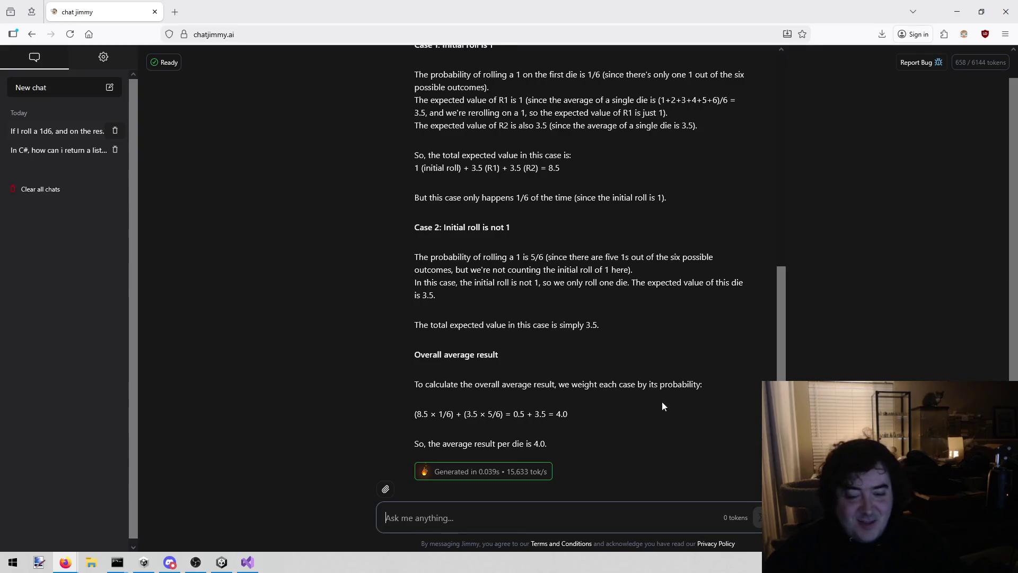
- Scroll through the chatbot's answer and highlight its final average of 4.0
scroll(571, 431, up, 7)
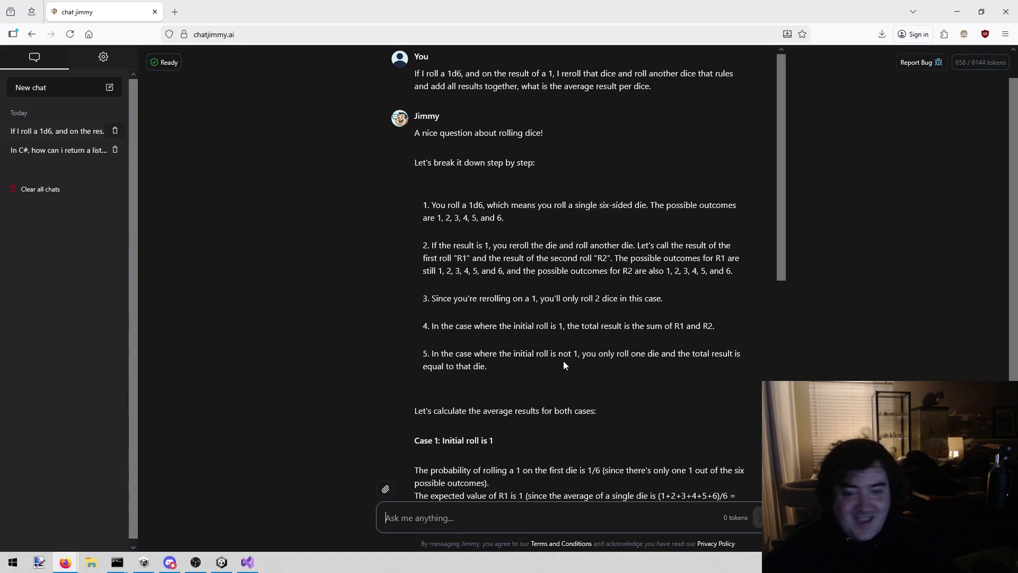
scroll(573, 347, down, 7)
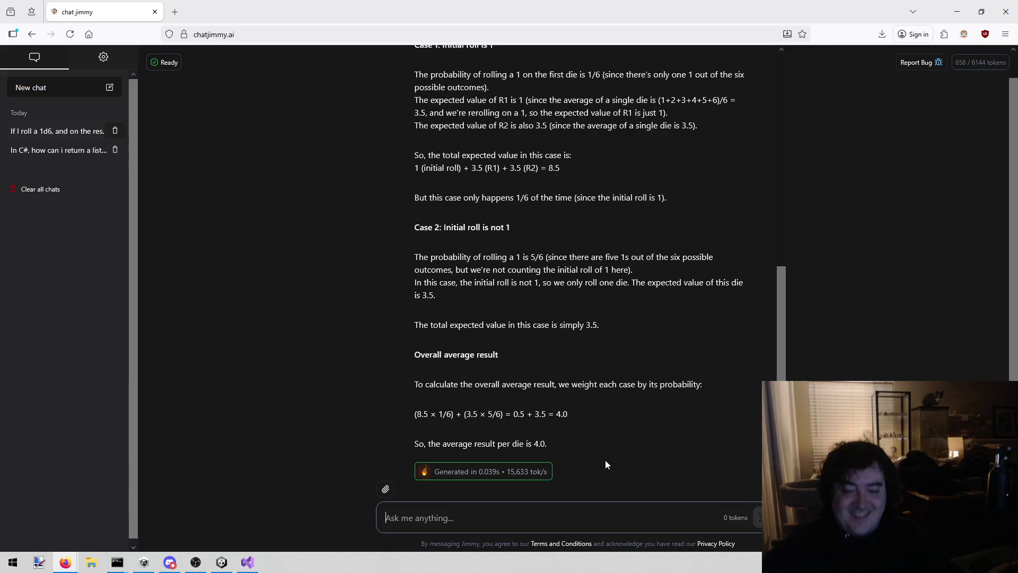
scroll(626, 450, up, 1)
scroll(666, 398, down, 1)
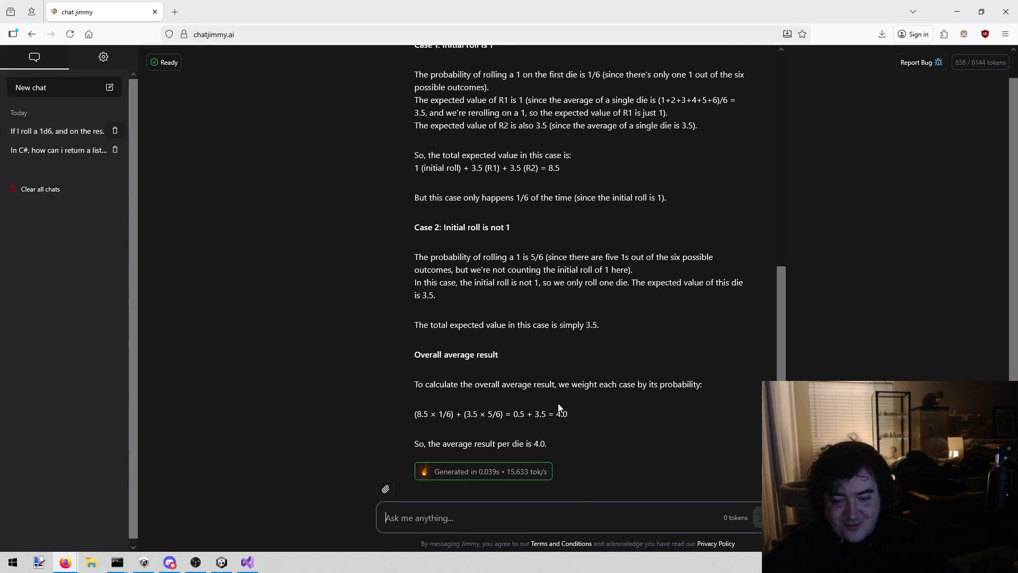
scroll(630, 372, up, 6)
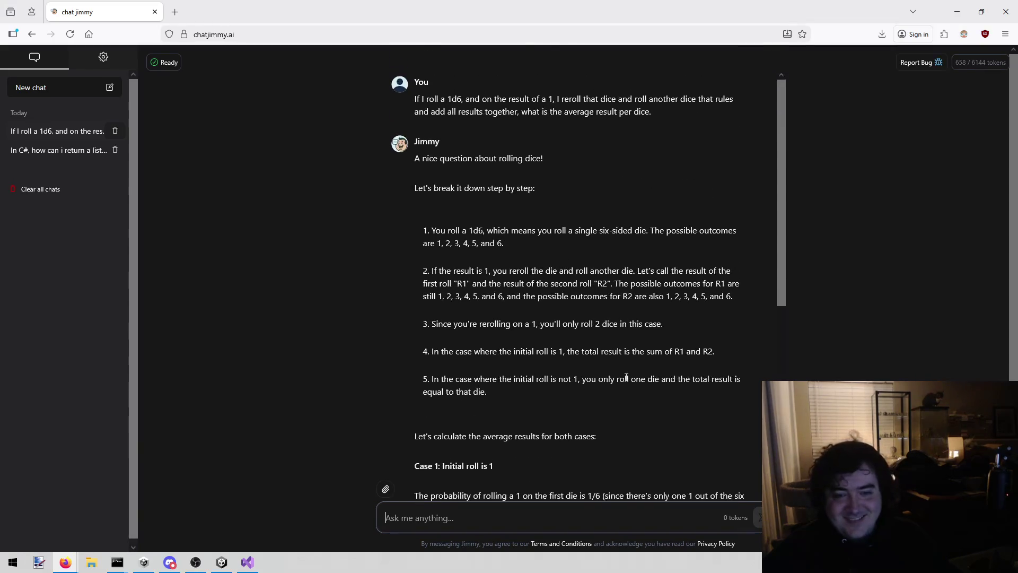
scroll(596, 395, down, 6)
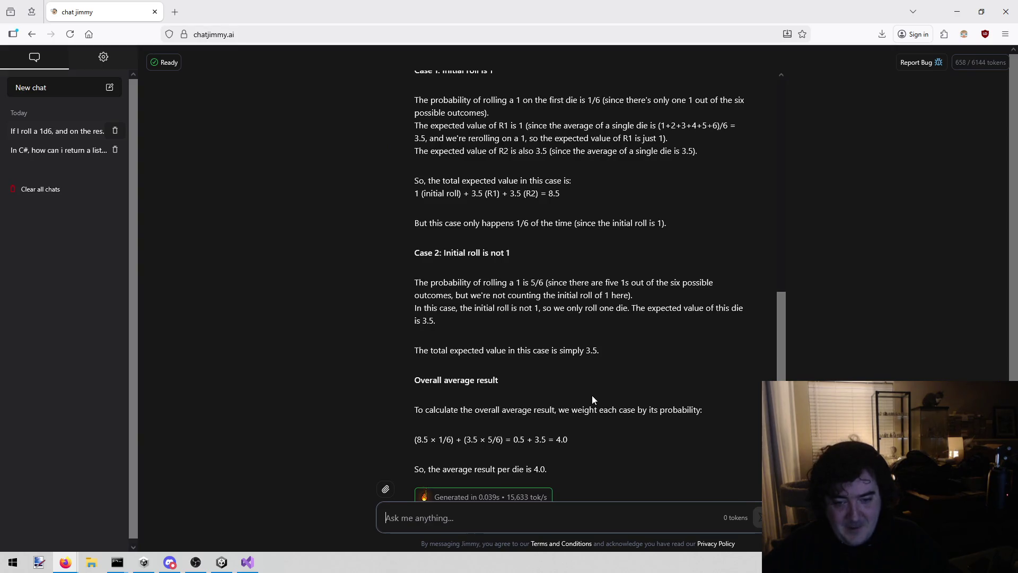
scroll(594, 396, up, 3)
scroll(586, 404, down, 3)
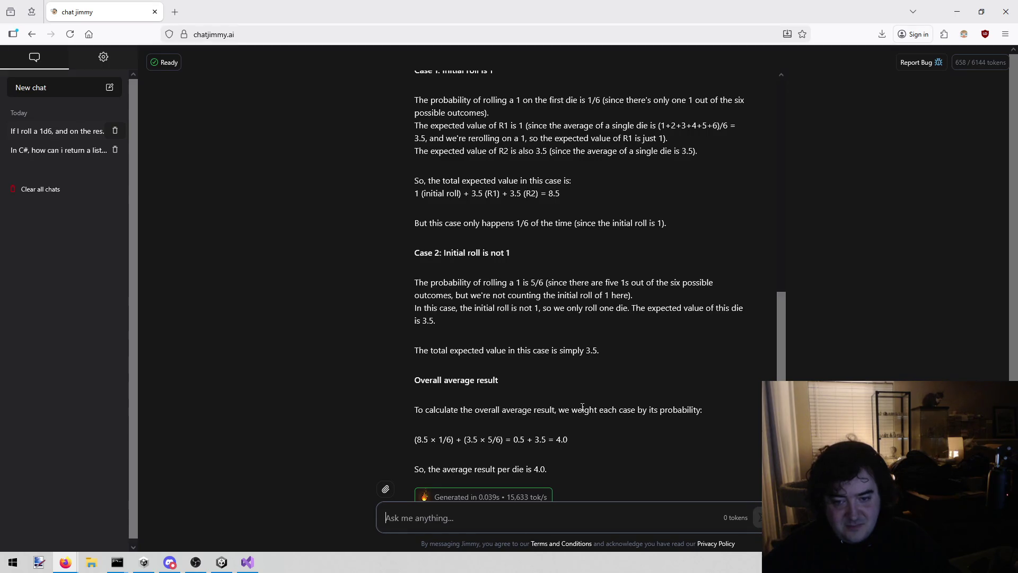
scroll(582, 407, down, 1)
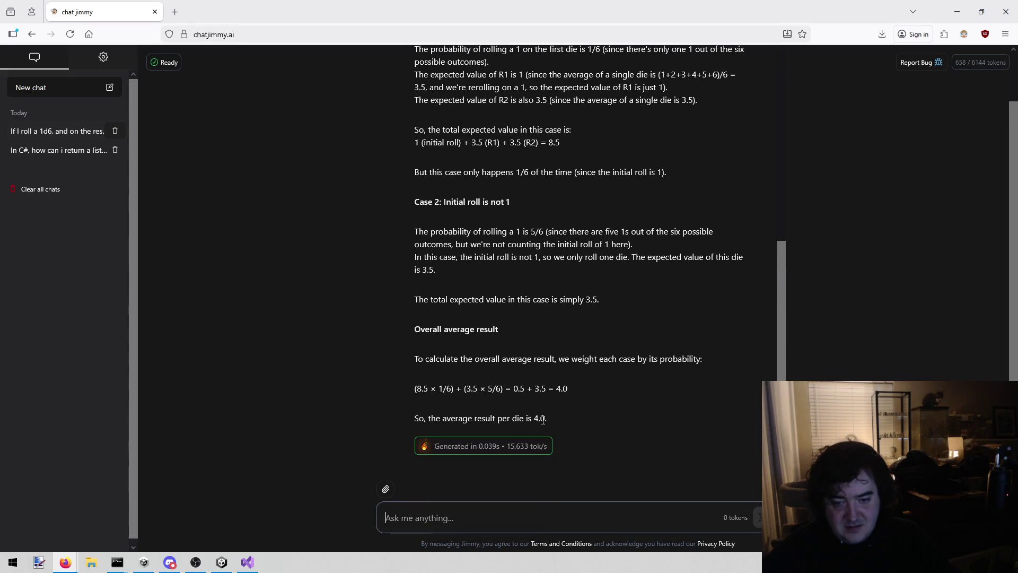
drag(534, 418, 545, 416)
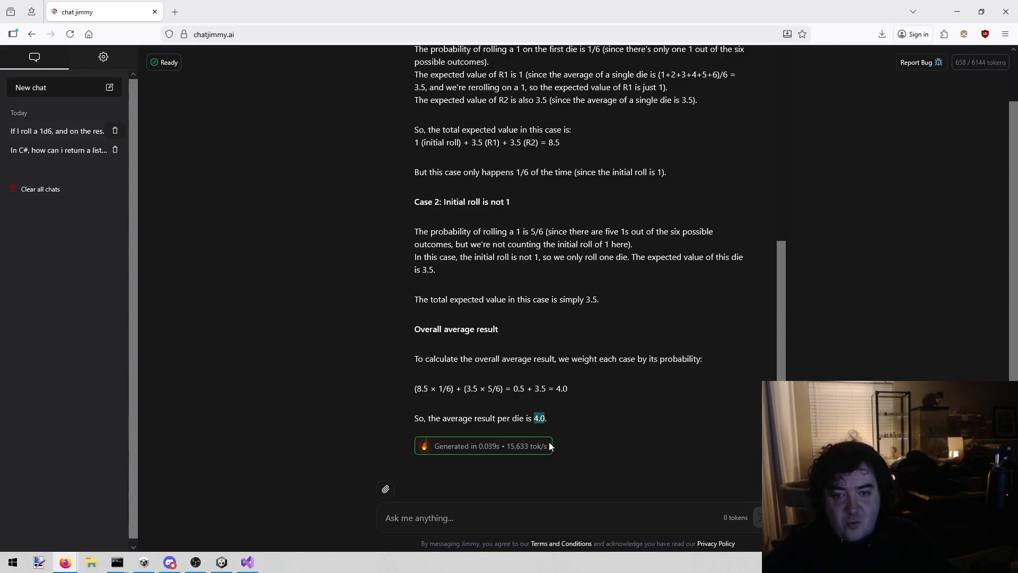
- Review the reroll reasoning and the 8.5 sum, then return to Visual Studio
scroll(559, 430, up, 4)
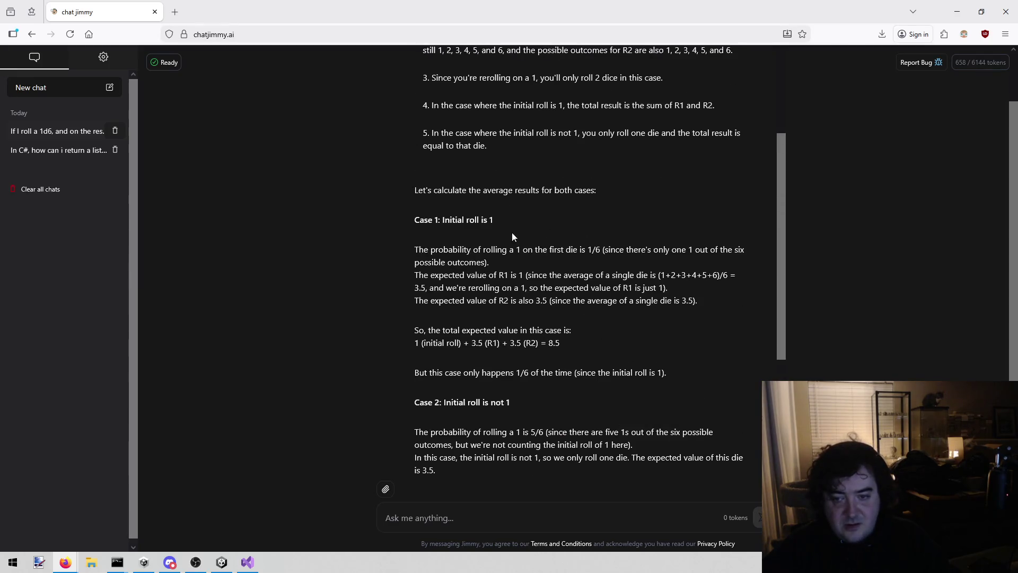
scroll(536, 272, up, 5)
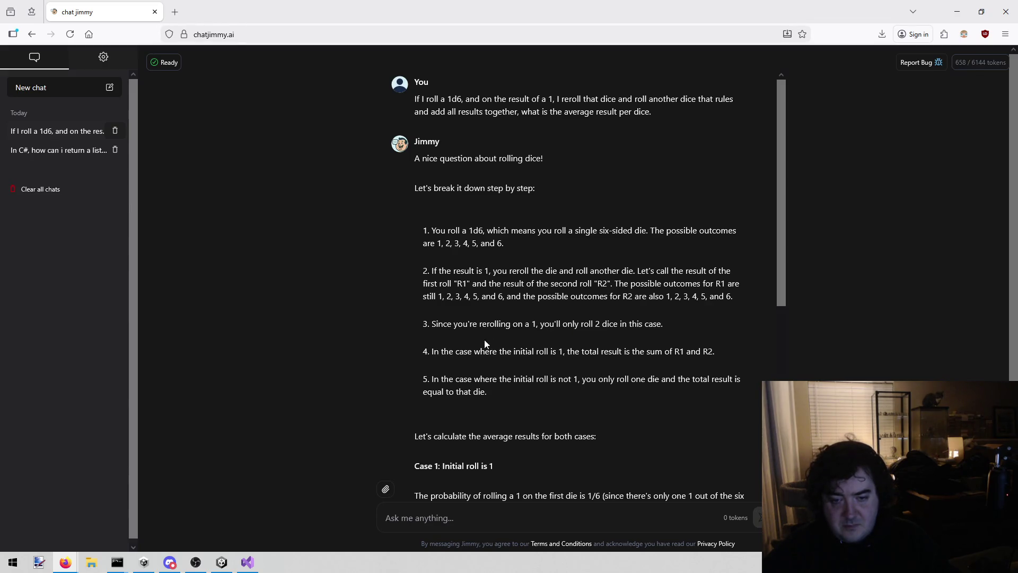
drag(456, 325, 643, 324)
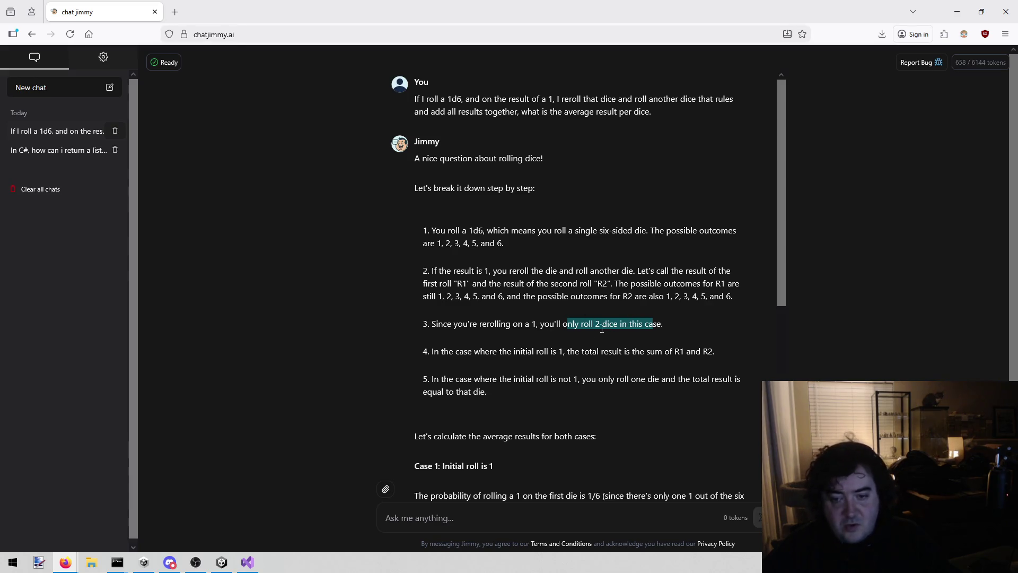
drag(557, 325, 666, 323)
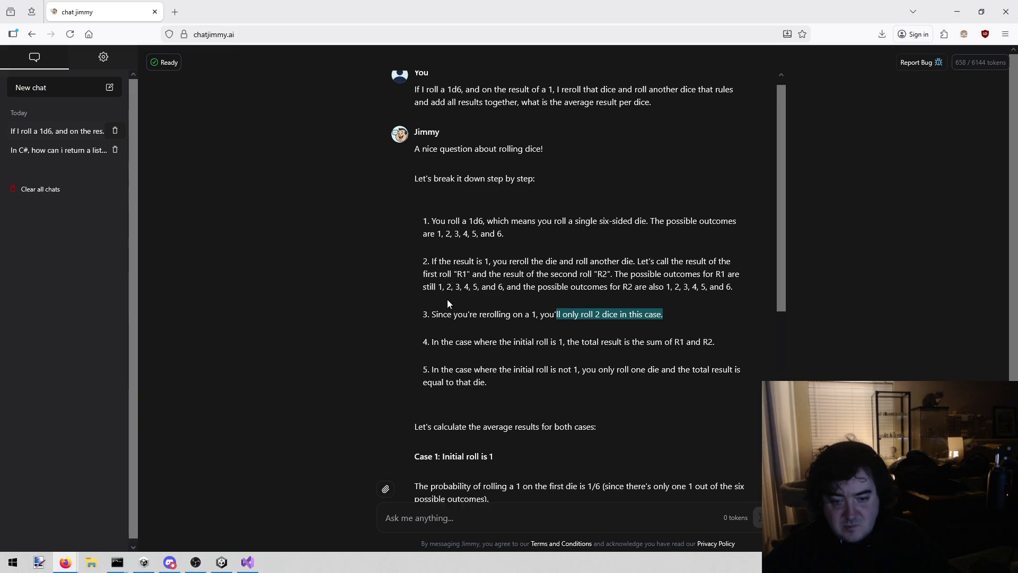
scroll(447, 300, down, 5)
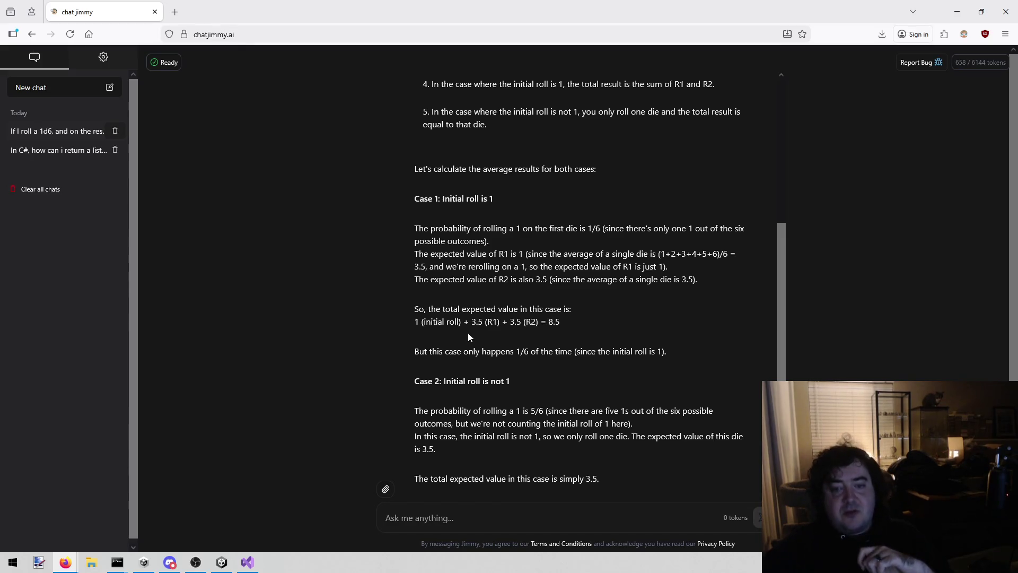
mouse_move(470, 321)
mouse_down()
mouse_move(586, 329)
mouse_move(529, 309)
mouse_move(481, 321)
mouse_move(576, 323)
mouse_up()
scroll(533, 362, down, 2)
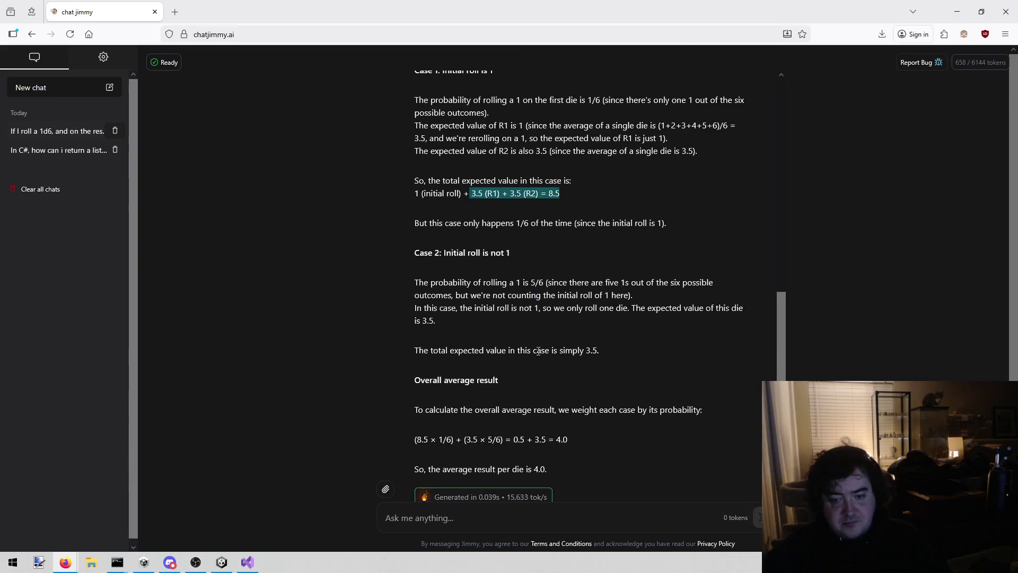
scroll(600, 276, up, 4)
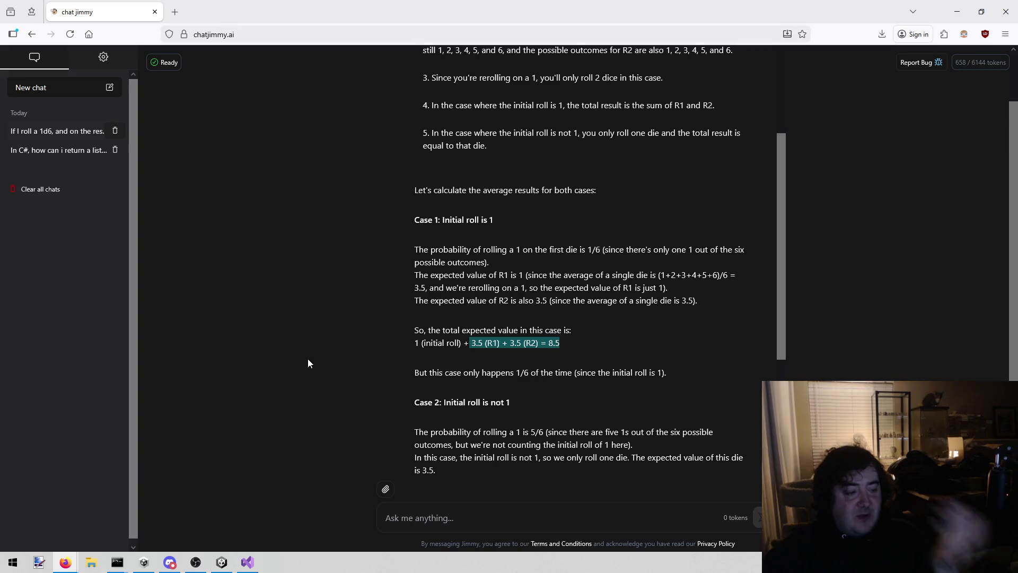
click(450, 293)
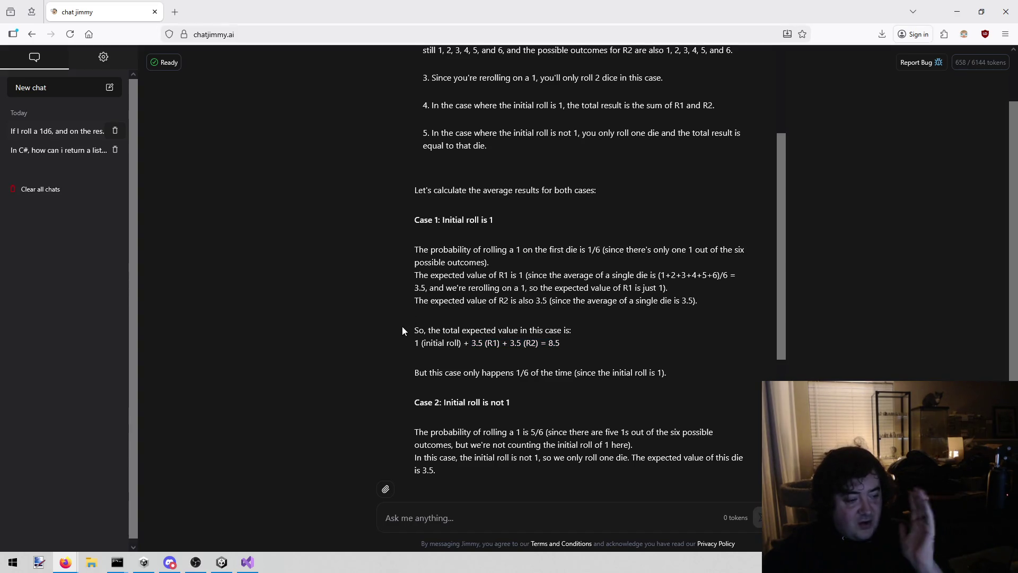
scroll(466, 303, down, 4)
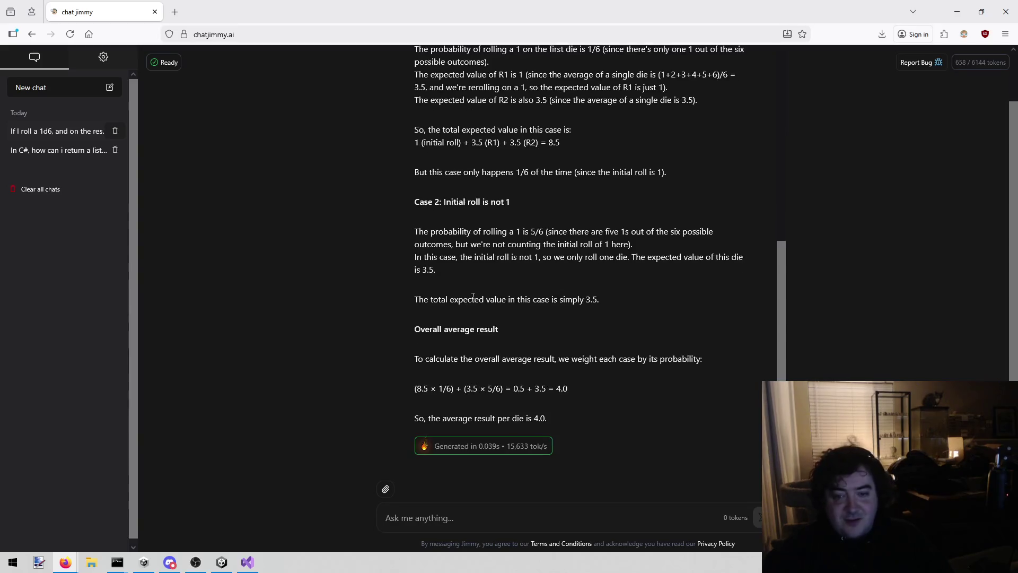
key(alt+Tab)
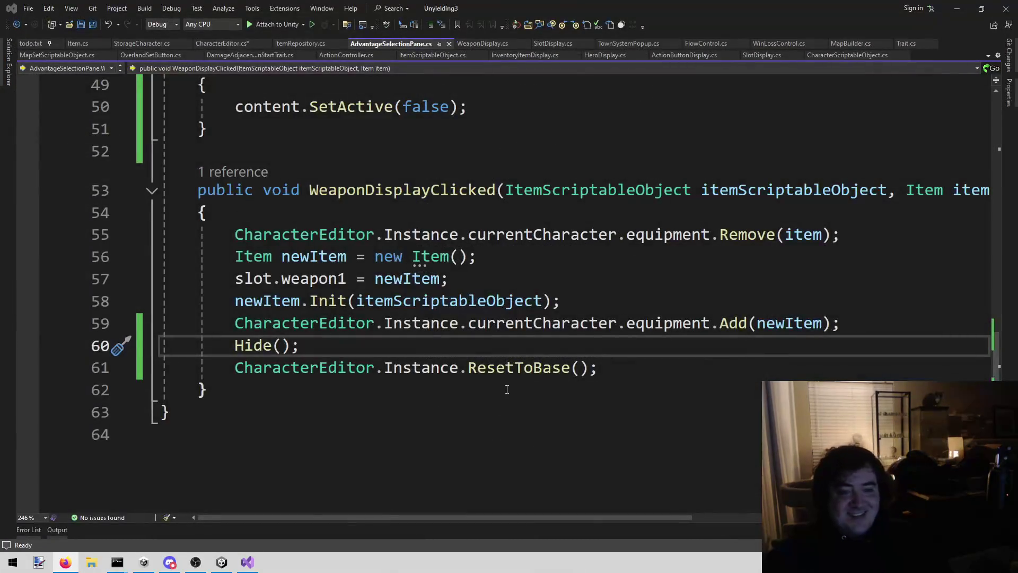
- Save CharacterEditor.cs, then switch to Unity and stop the running game so scripts recompile
click(563, 366)
click(507, 383)
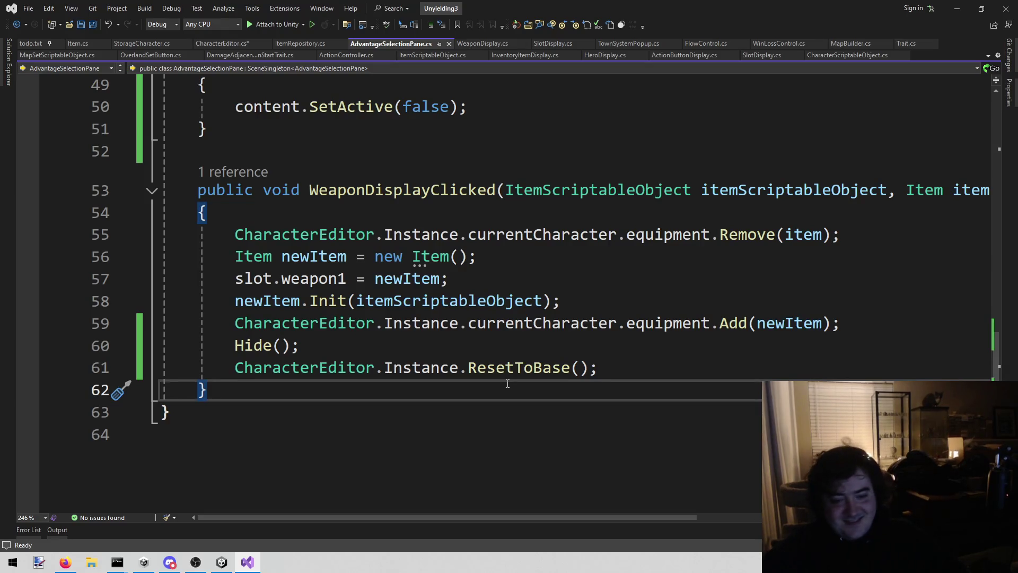
click(231, 43)
click(542, 251)
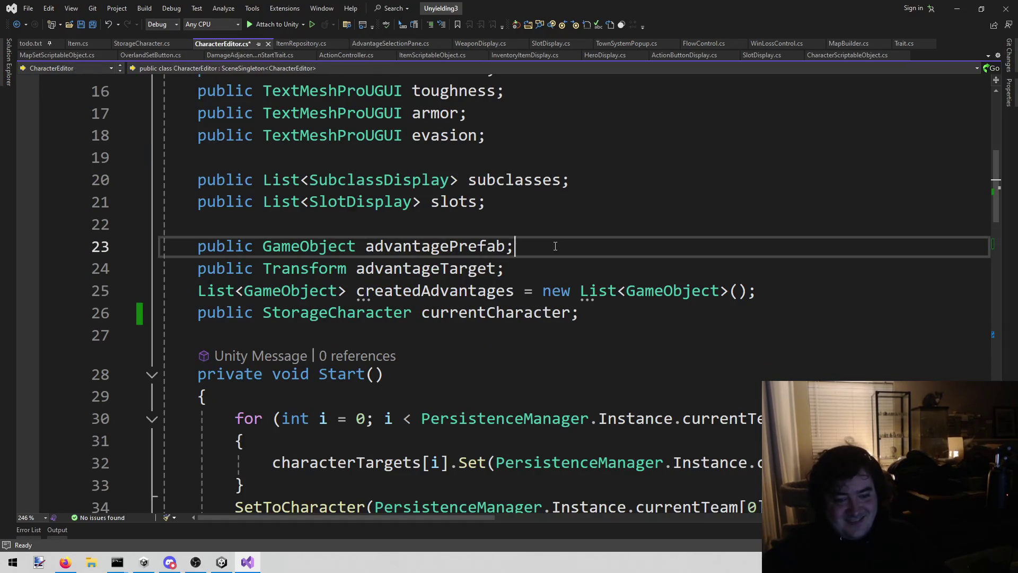
key(ctrl+s)
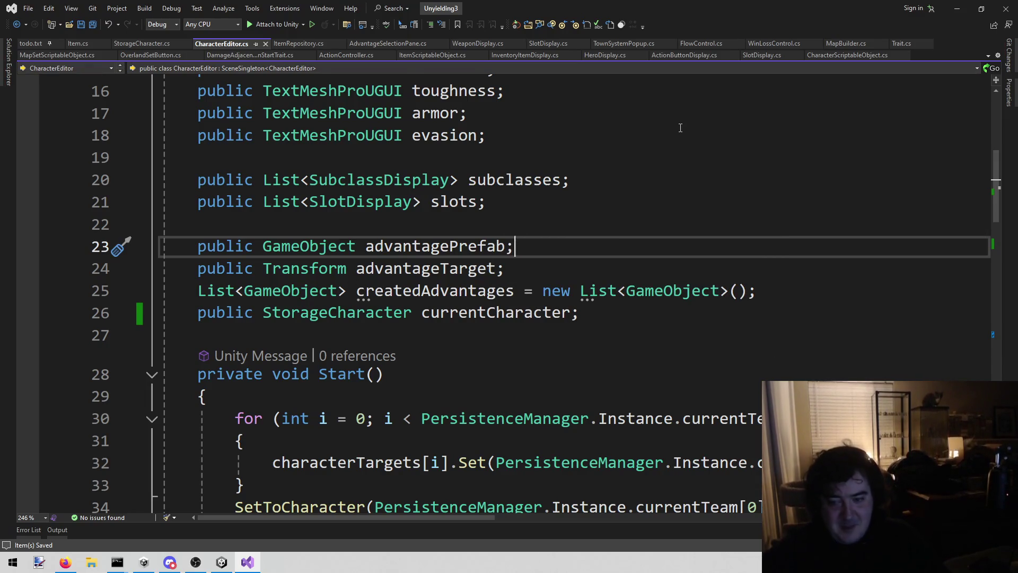
scroll(679, 128, down, 2)
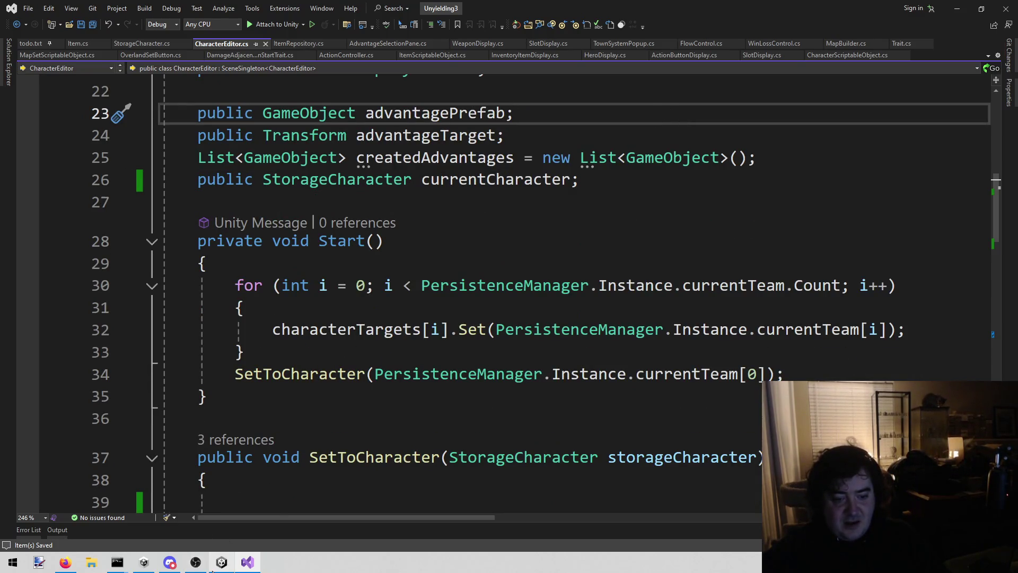
click(222, 562)
click(494, 30)
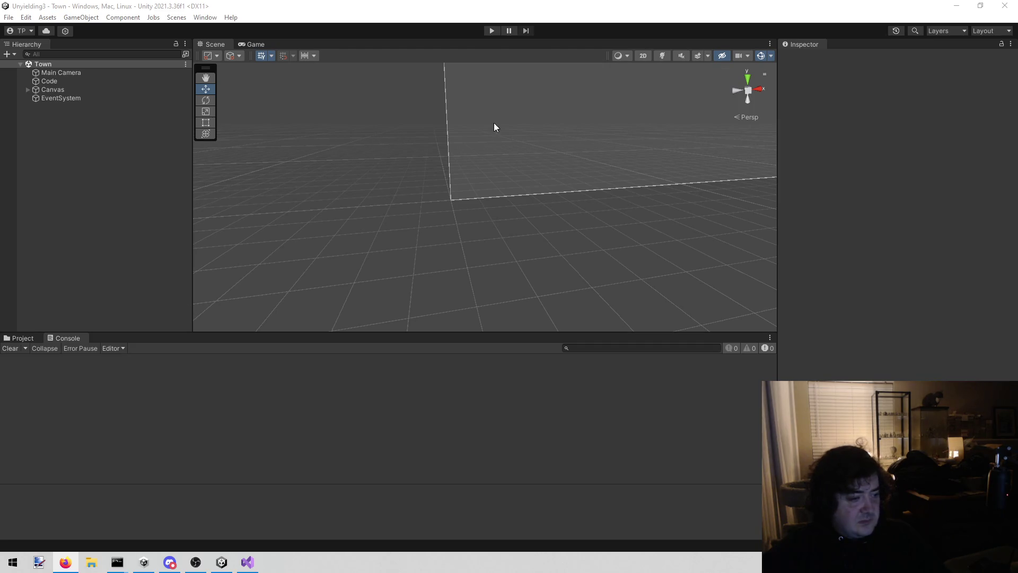
- Play the Town scene and equip Mace in the first weapon slot, Longsword in the second
click(491, 30)
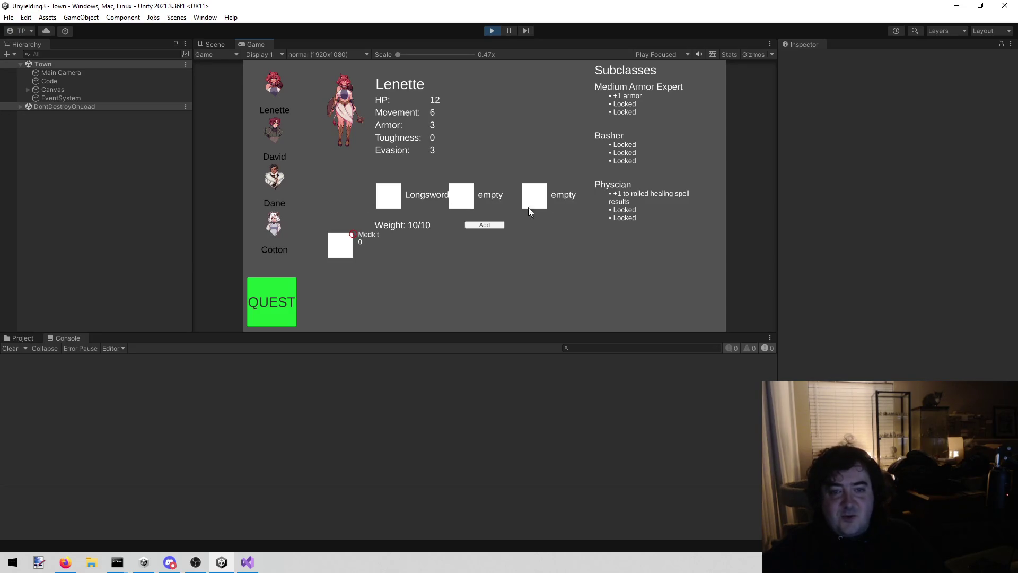
click(385, 196)
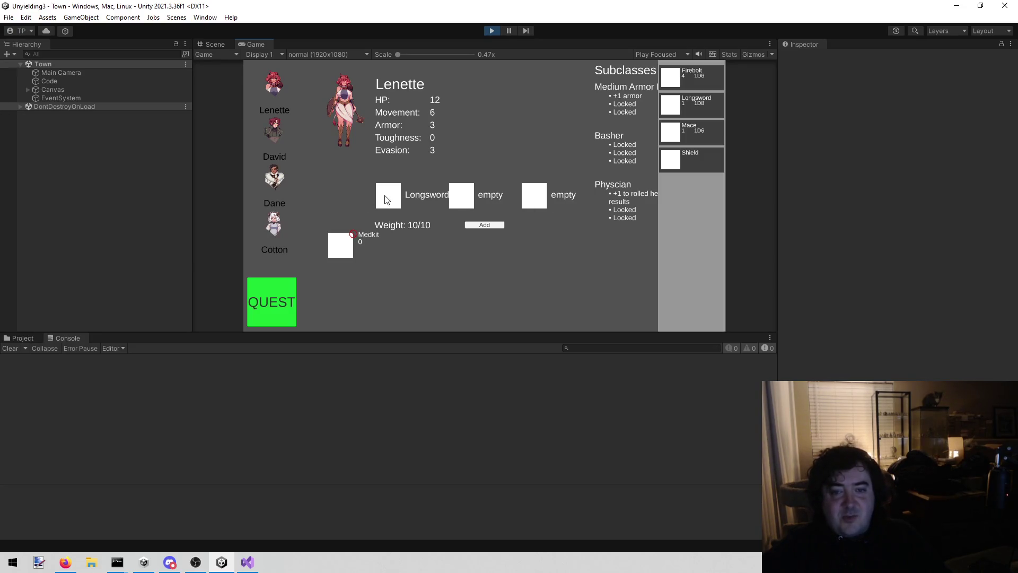
click(672, 135)
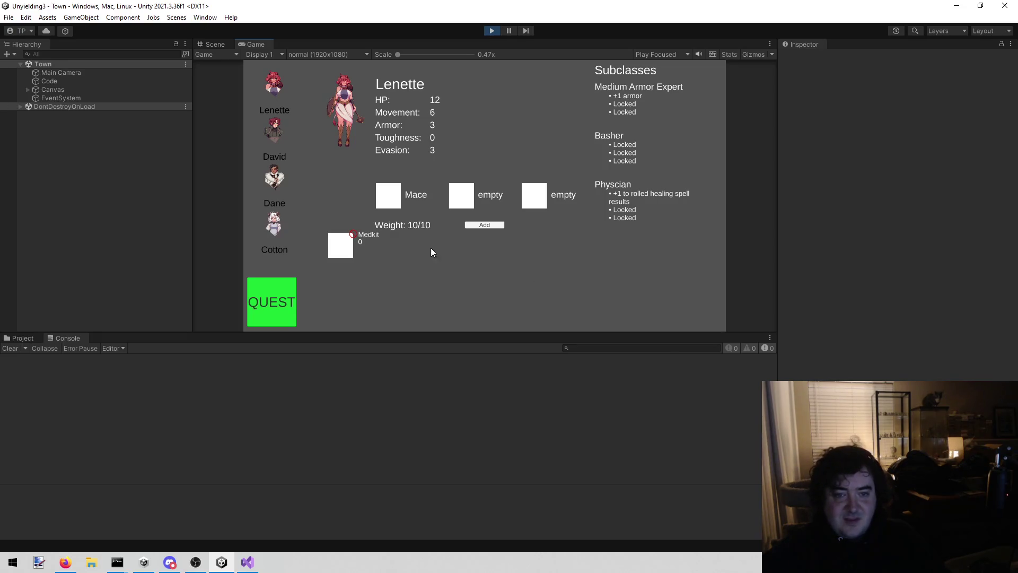
click(465, 198)
click(674, 108)
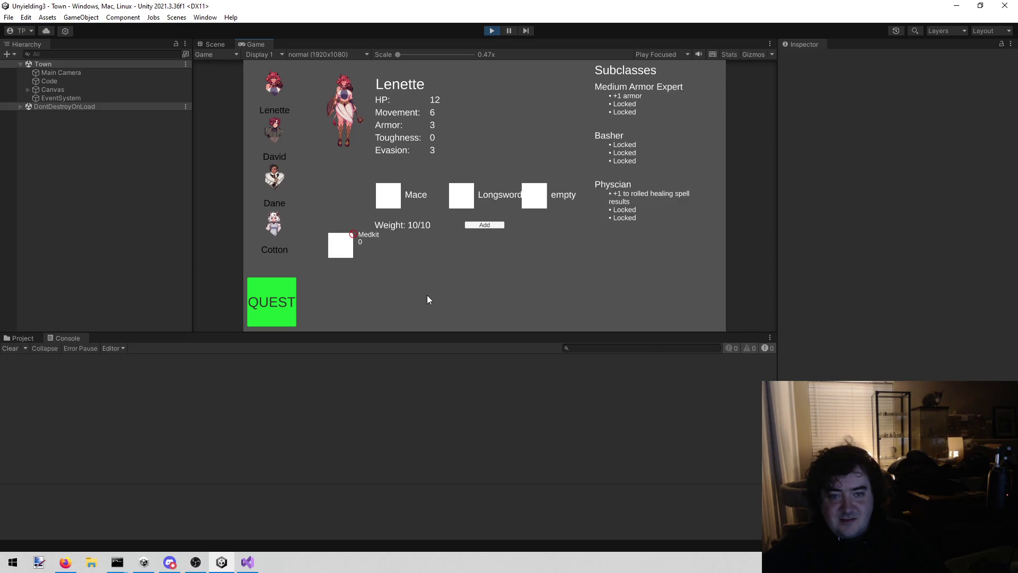
- Start the quest, end turns for David, Dan and Cotton, and dismiss the Howl and Growl popup
click(271, 309)
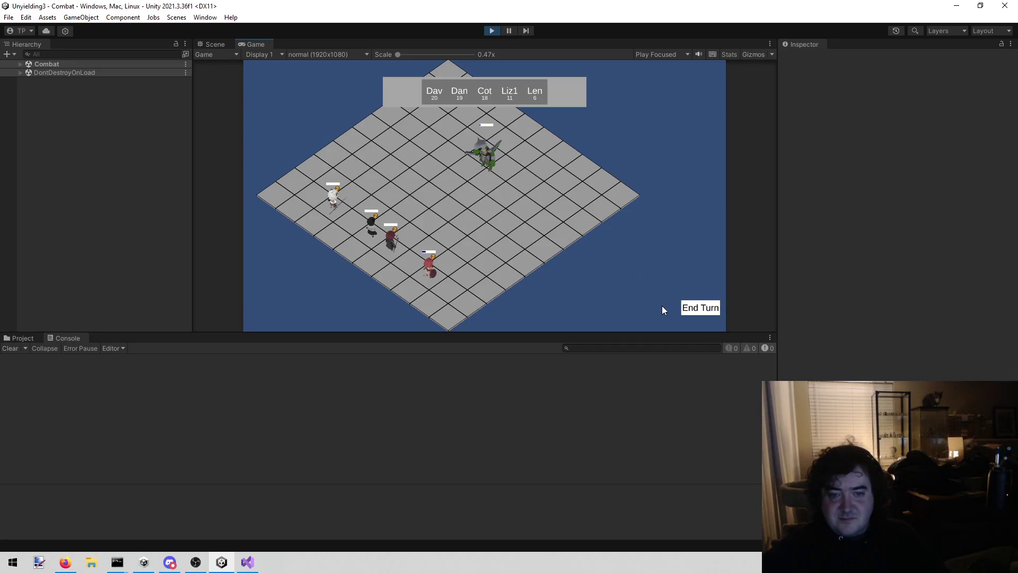
click(695, 309)
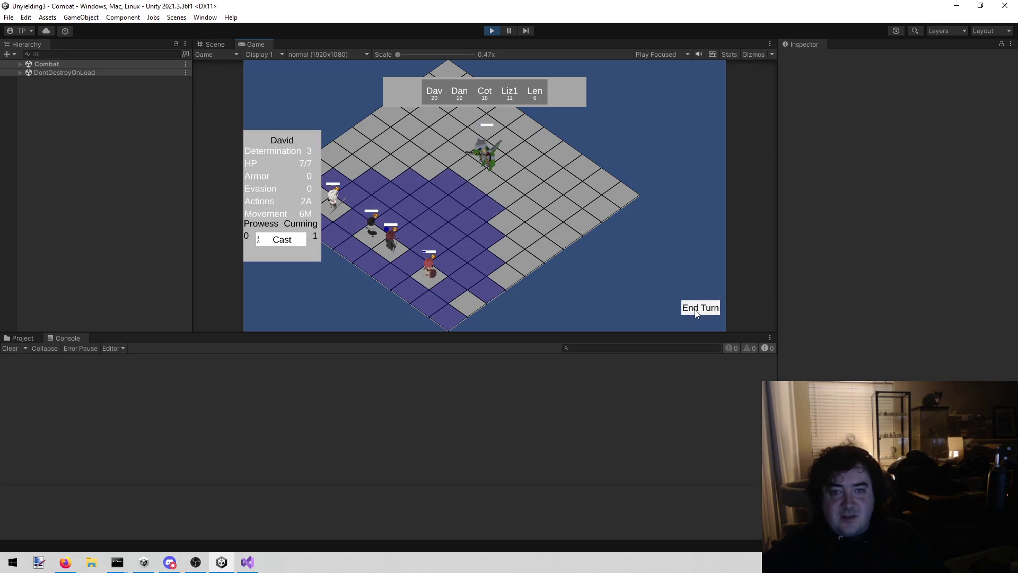
click(696, 311)
click(697, 311)
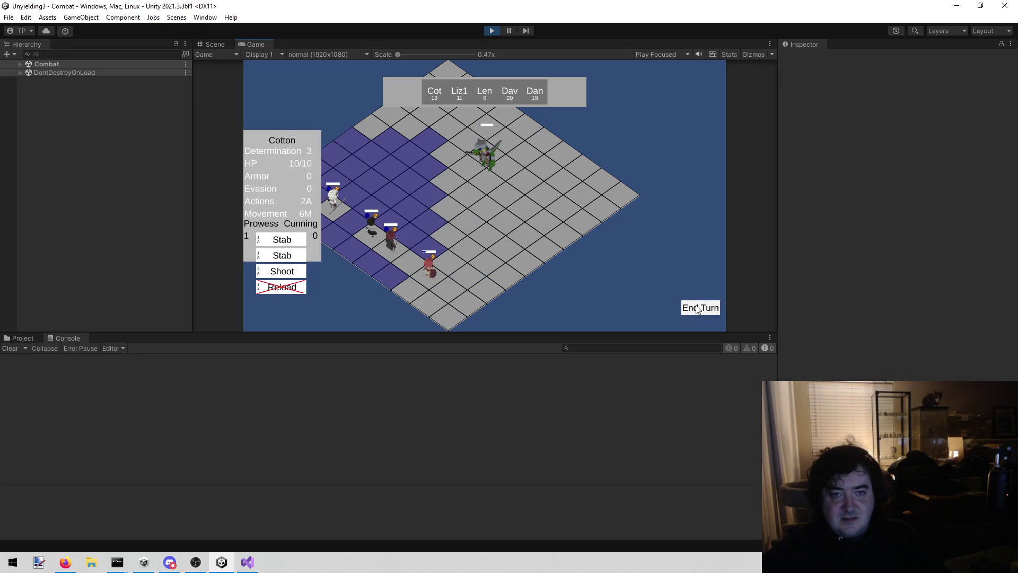
click(698, 310)
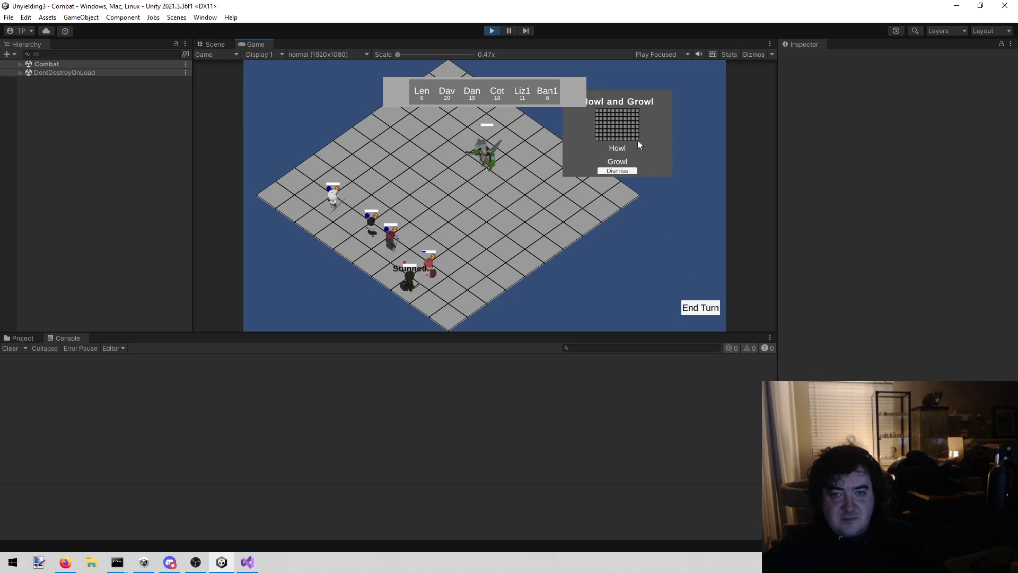
click(625, 171)
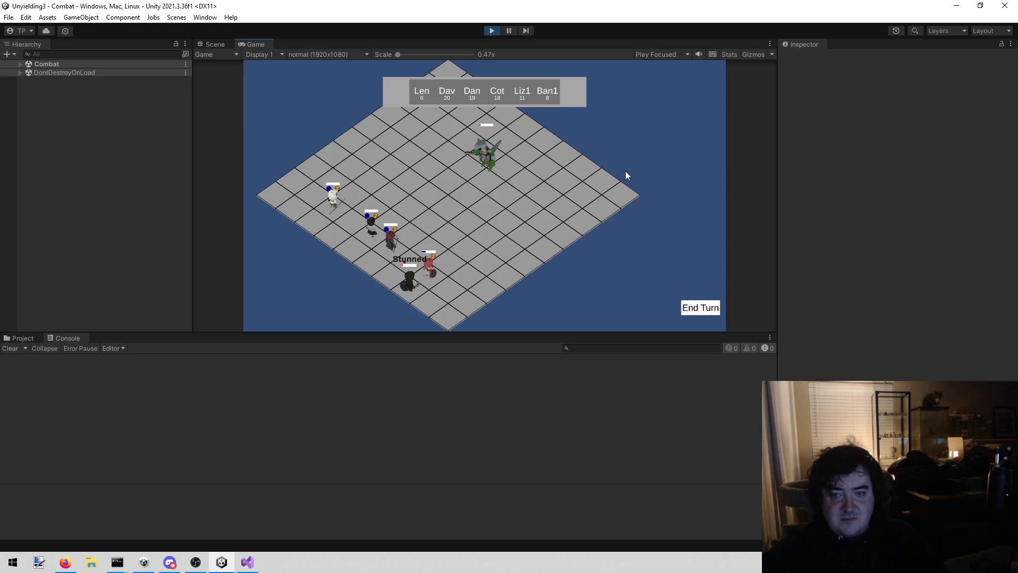
- Advance to Lenette's turn, then stop the Unity test run and leave Unity
click(710, 311)
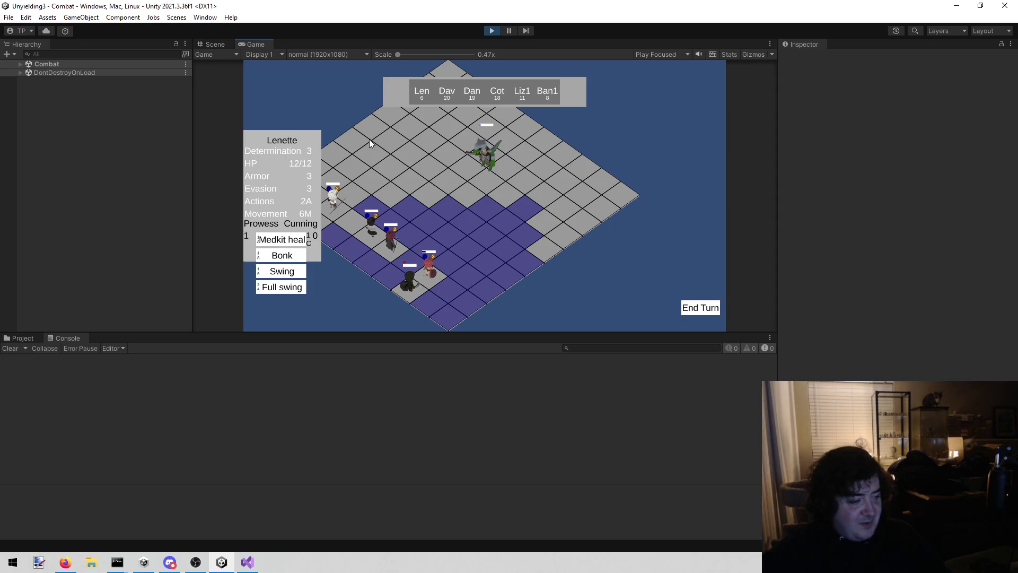
click(492, 30)
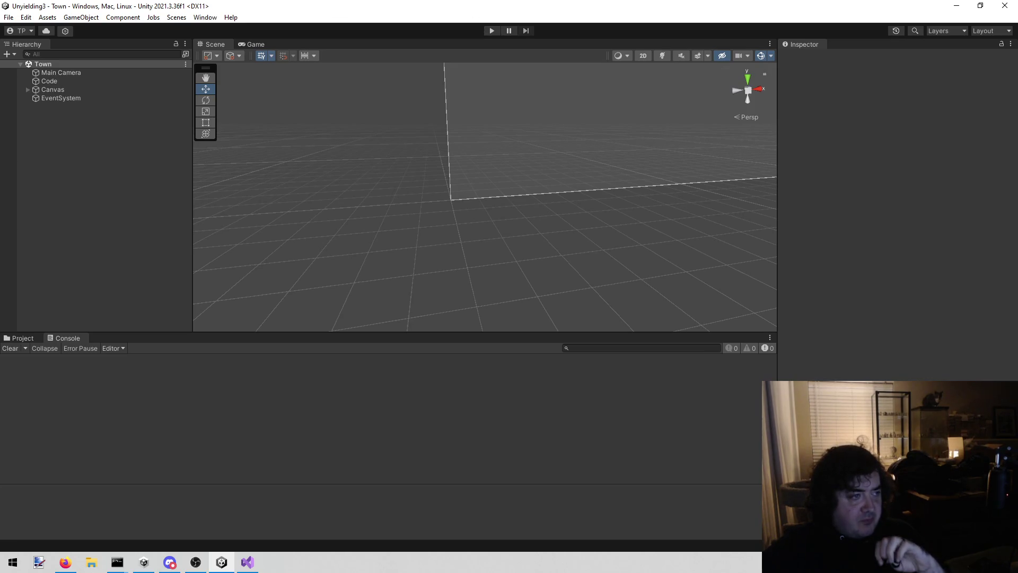
key(alt+Tab)
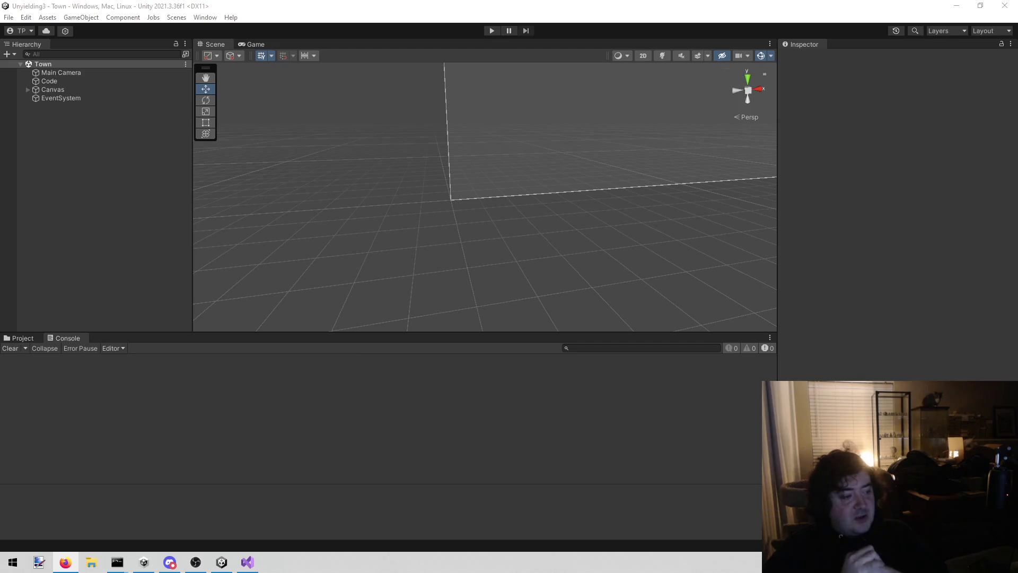
- Bring Visual Studio back to the front from the taskbar
click(253, 565)
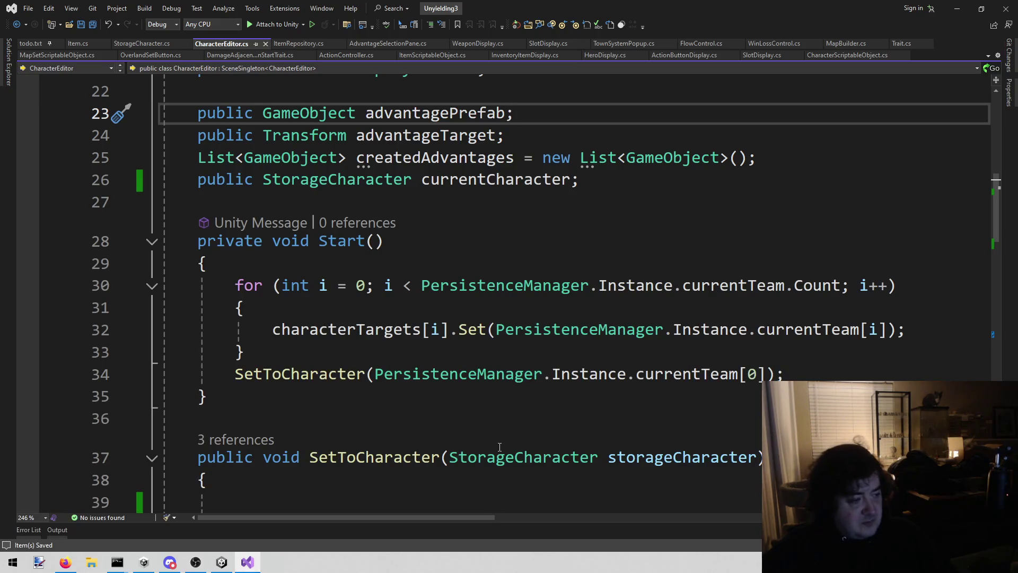
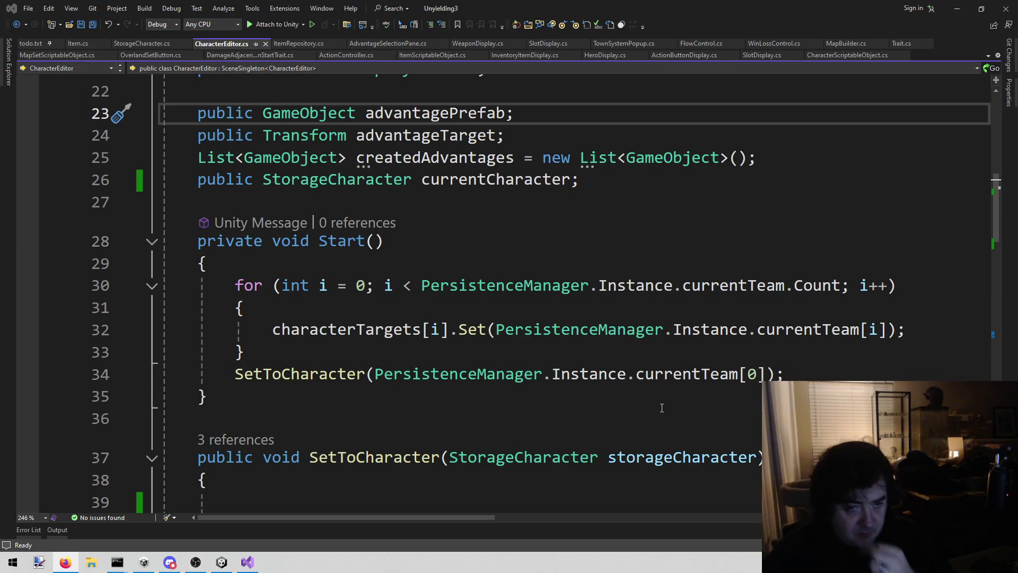
- Bring SlotDisplay.cs into view at its SlotClicked(int index) method
scroll(662, 407, up, 4)
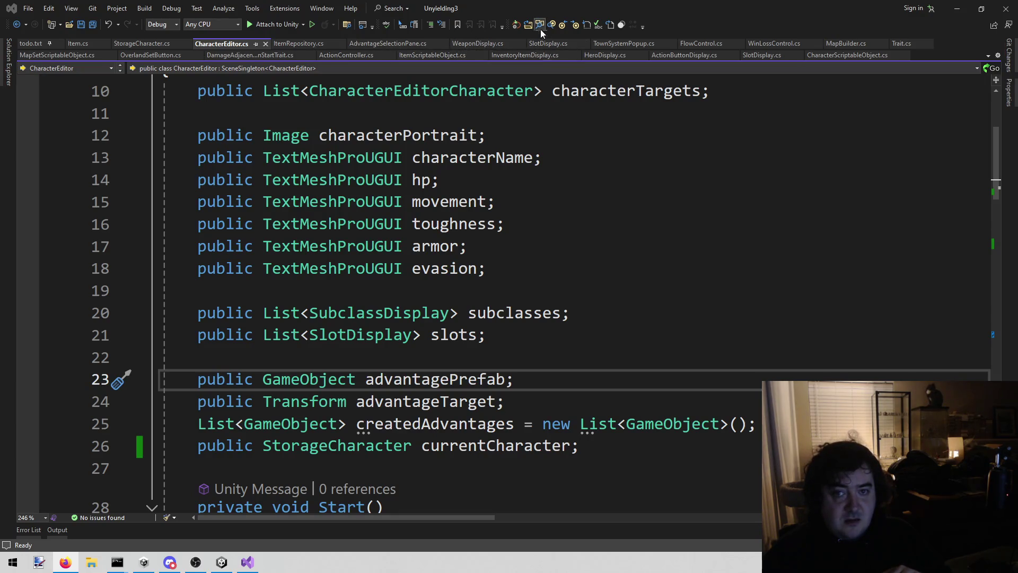
click(554, 45)
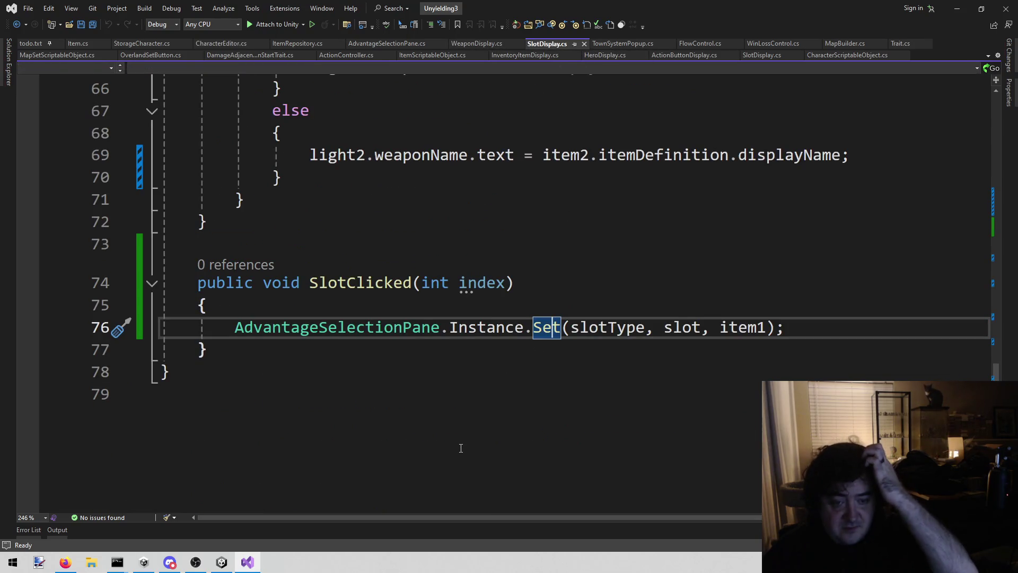
- Open a blank line at the top of SlotClicked, save SlotDisplay.cs, and close TownSystemPopup.cs
click(414, 316)
key(Return)
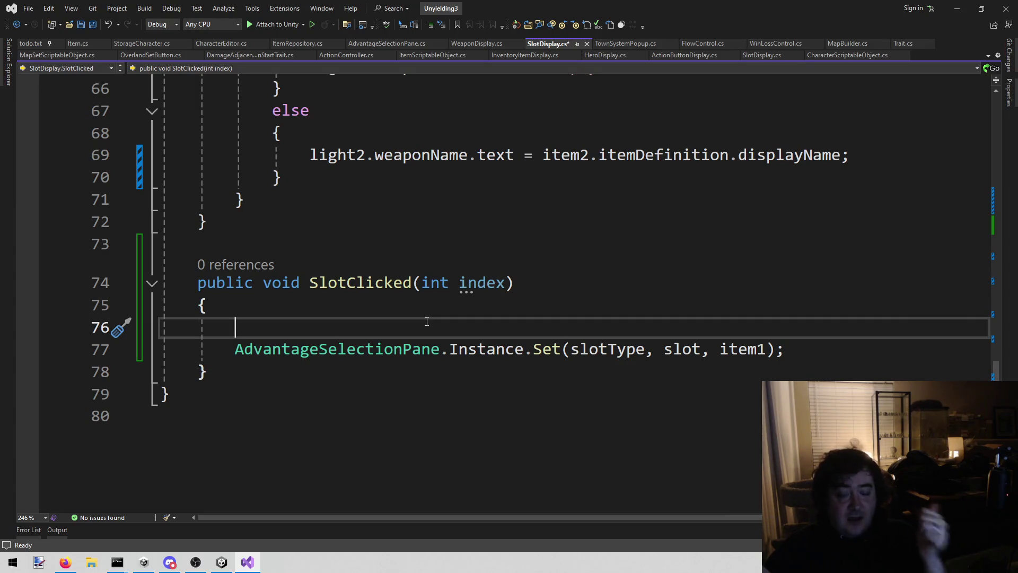
key(ctrl+s)
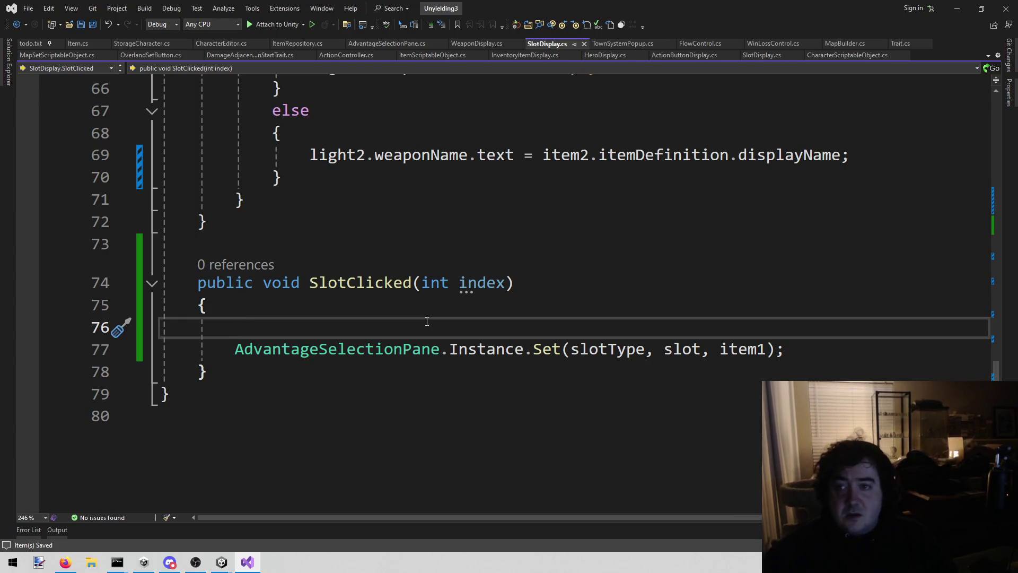
middle_click(623, 46)
- Close FlowControl, WinLossControl, MapBuilder, Trait, ItemRepository, Item, WeaponDisplay and other unneeded script tabs
middle_click(618, 44)
middle_click(619, 44)
middle_click(620, 42)
middle_click(615, 43)
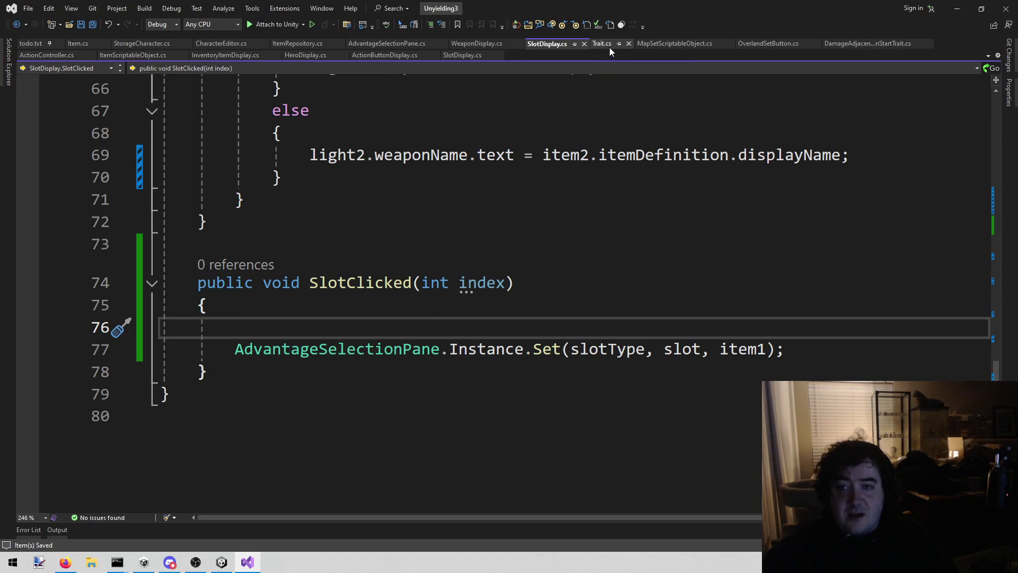
middle_click(609, 44)
middle_click(609, 42)
middle_click(608, 43)
middle_click(609, 42)
middle_click(608, 42)
middle_click(609, 38)
middle_click(609, 40)
middle_click(610, 40)
middle_click(609, 40)
middle_click(610, 40)
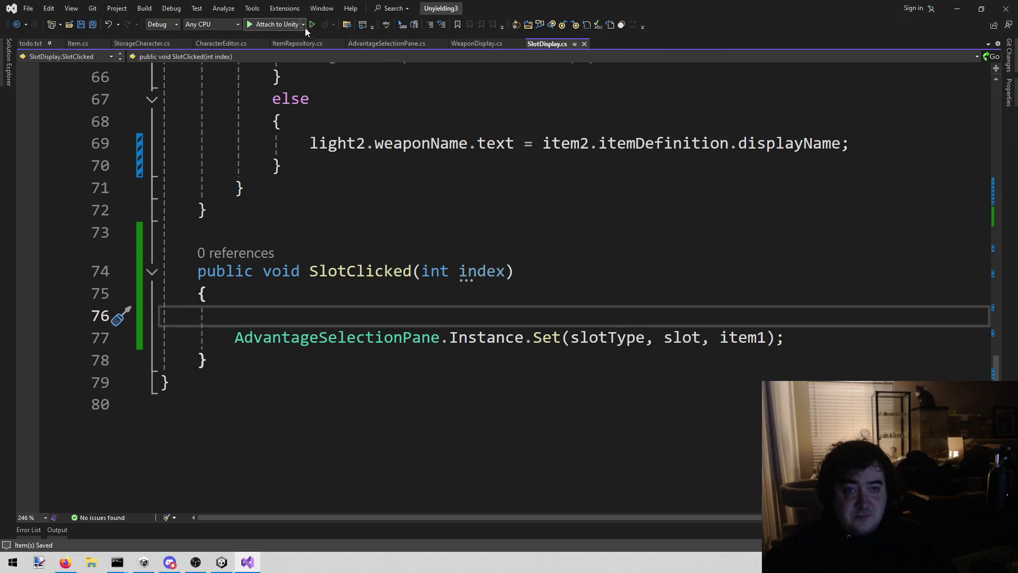
middle_click(301, 43)
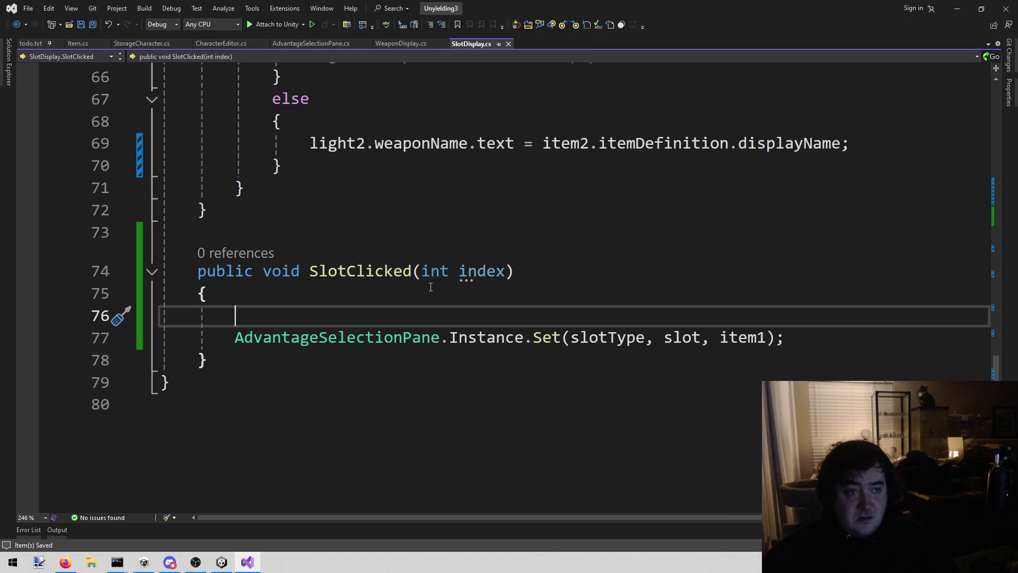
middle_click(152, 42)
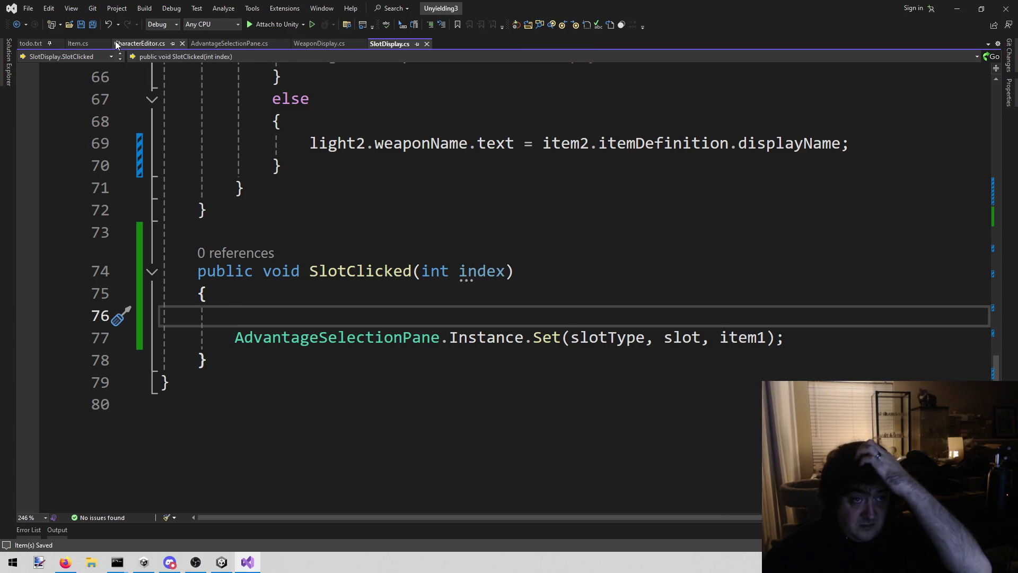
middle_click(87, 42)
middle_click(274, 44)
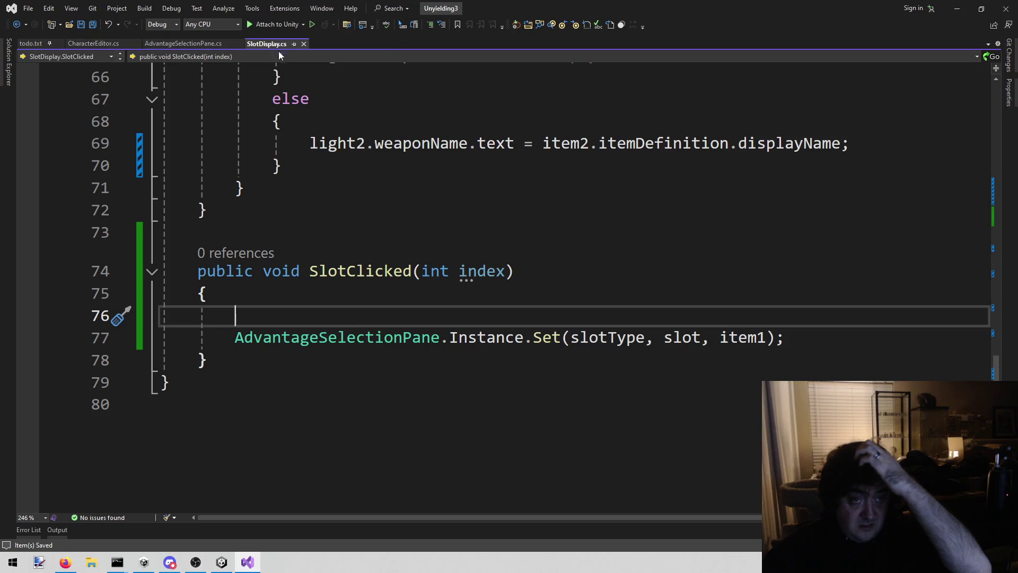
- Open PersistenceManager.cs through the solution file search filtered by 'pers'
triple_click(536, 268)
key(Down)
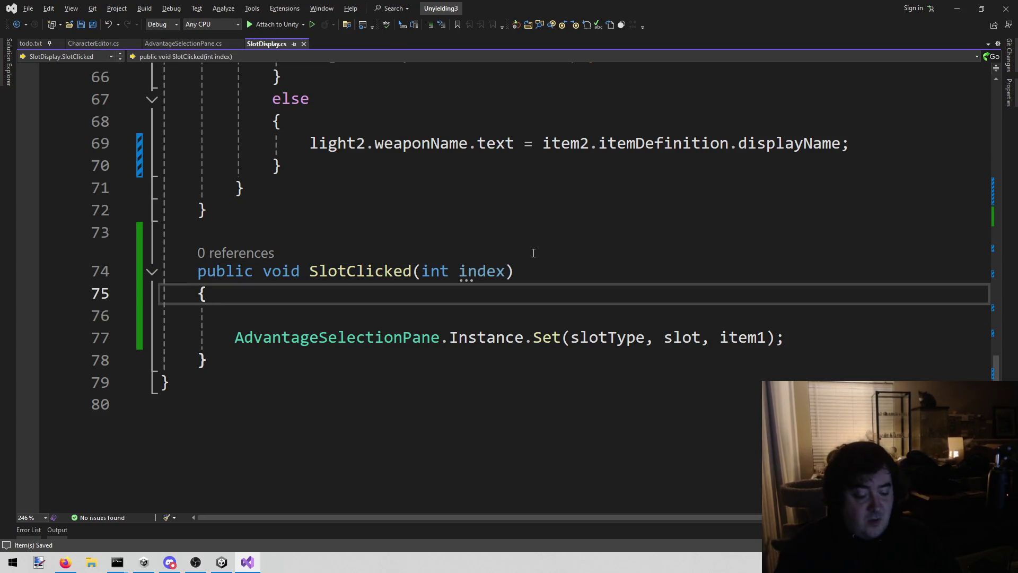
key(alt+shift+o)
text(pers)
key(Return)
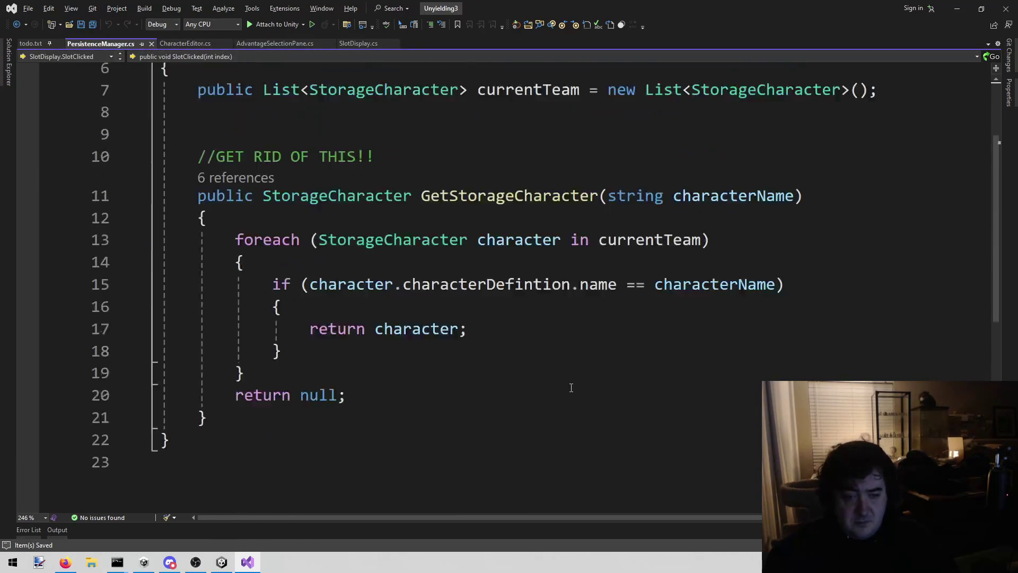
- Add a new line below the currentTeam list and begin it with 'public'
click(892, 234)
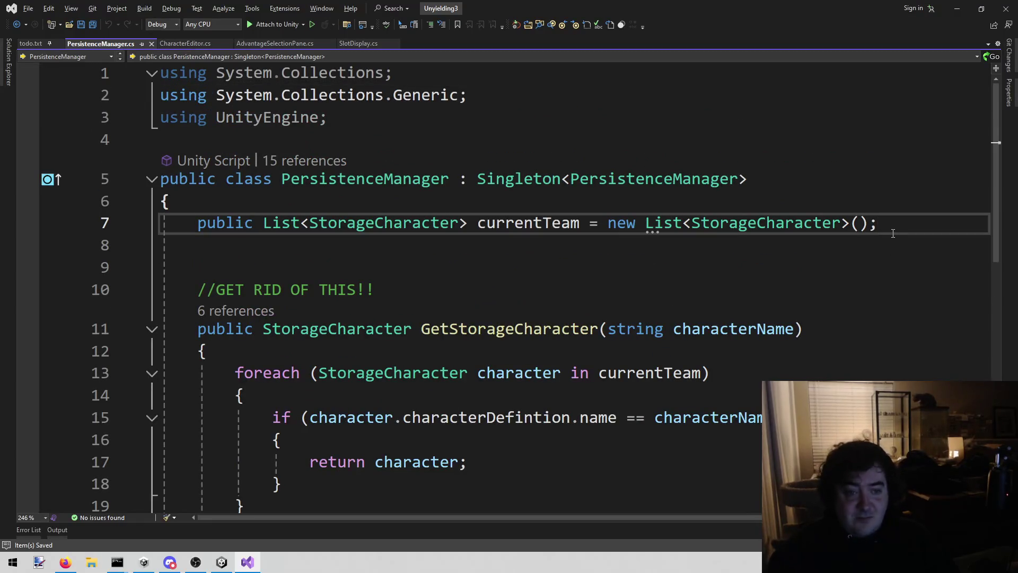
key(Return)
text(public)
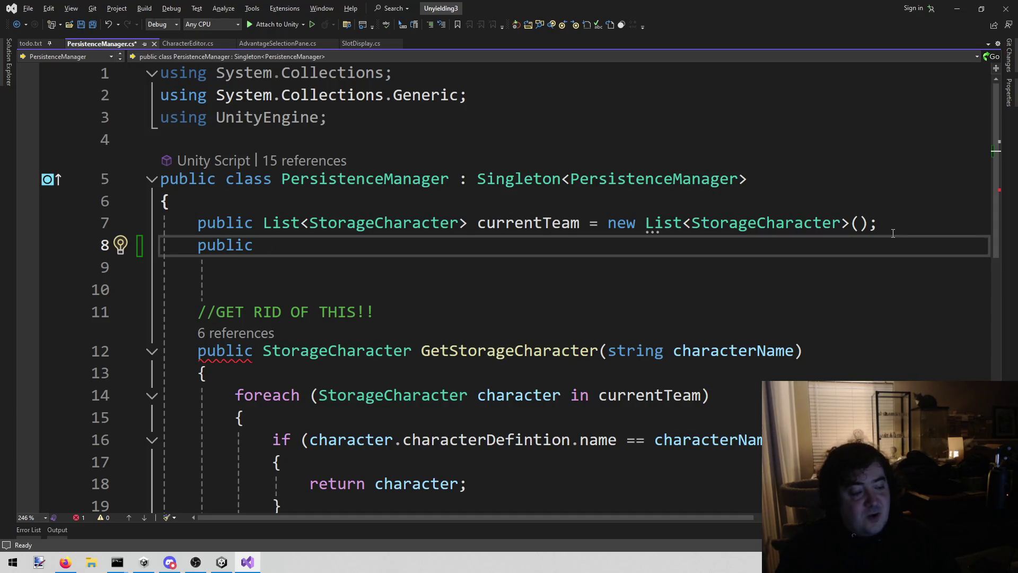
- Type the field's type as Dictionary<string, bool> using completions
text(Dir)
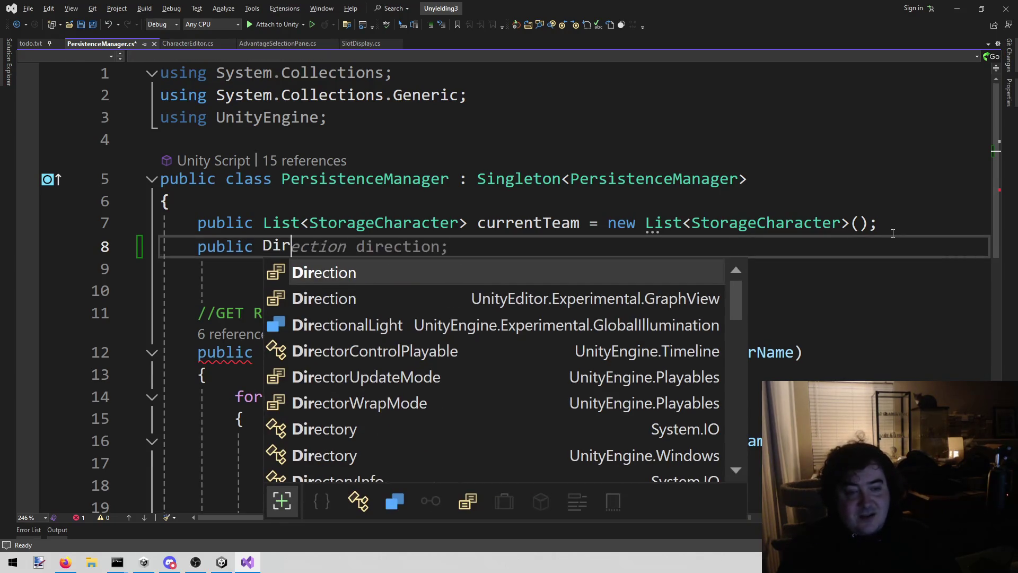
key(BackSpace)
text(c)
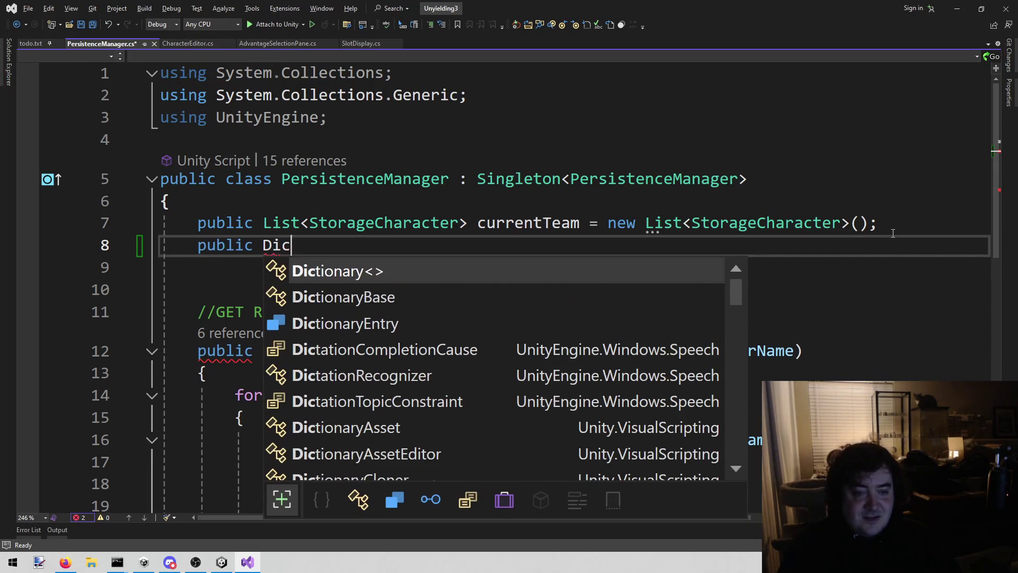
key(Tab)
text(<)
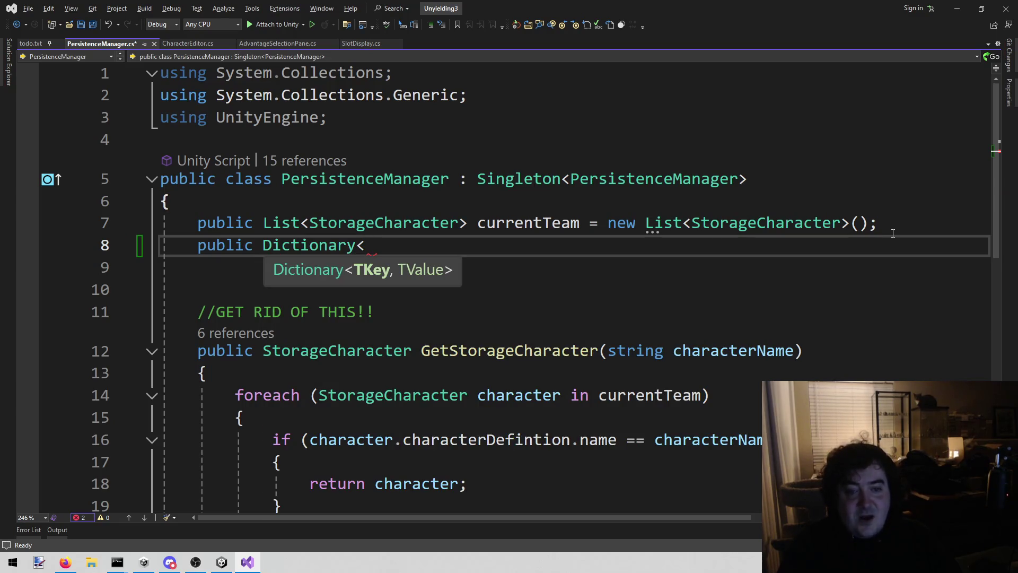
text(stri)
key(Tab)
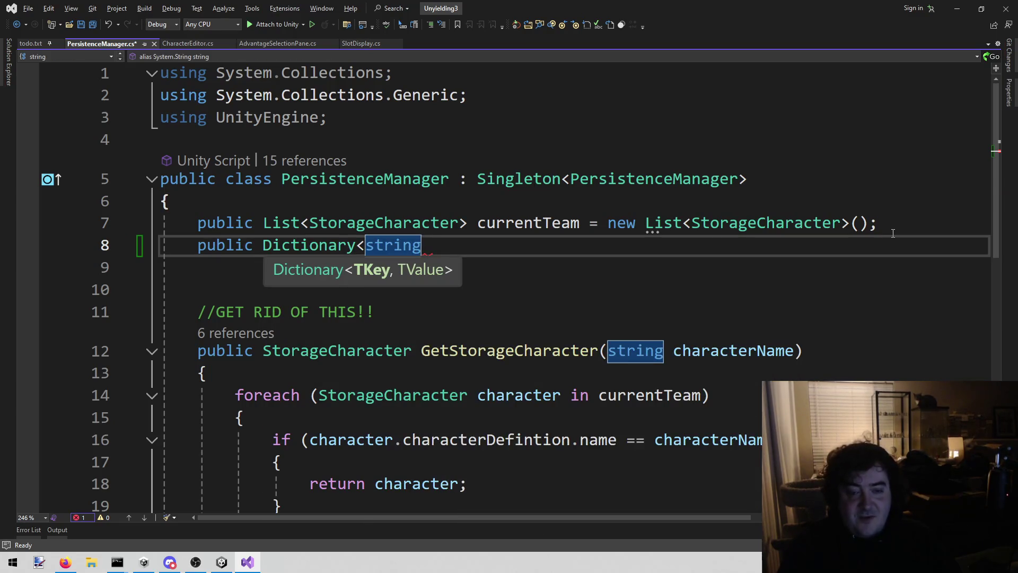
text(boo)
key(Tab)
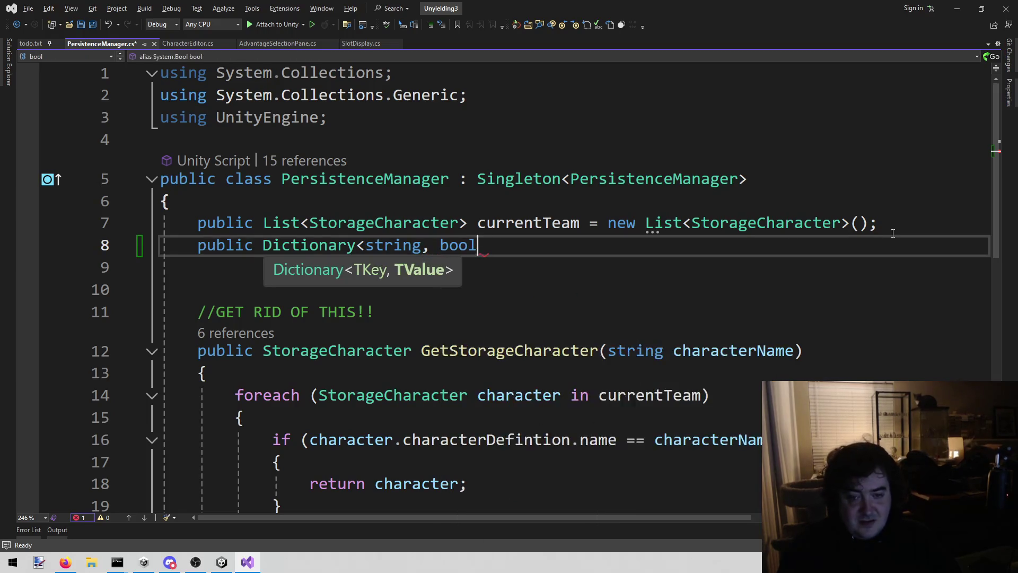
- Name the field looseFlags, accept the new Dictionary<string, bool>() initializer, and save
text(>)
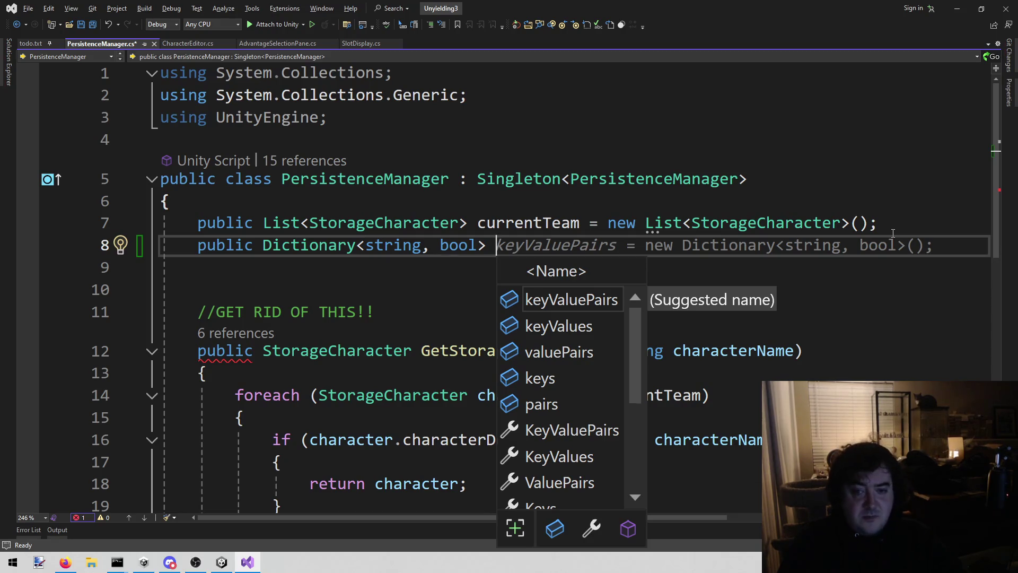
text( loosef)
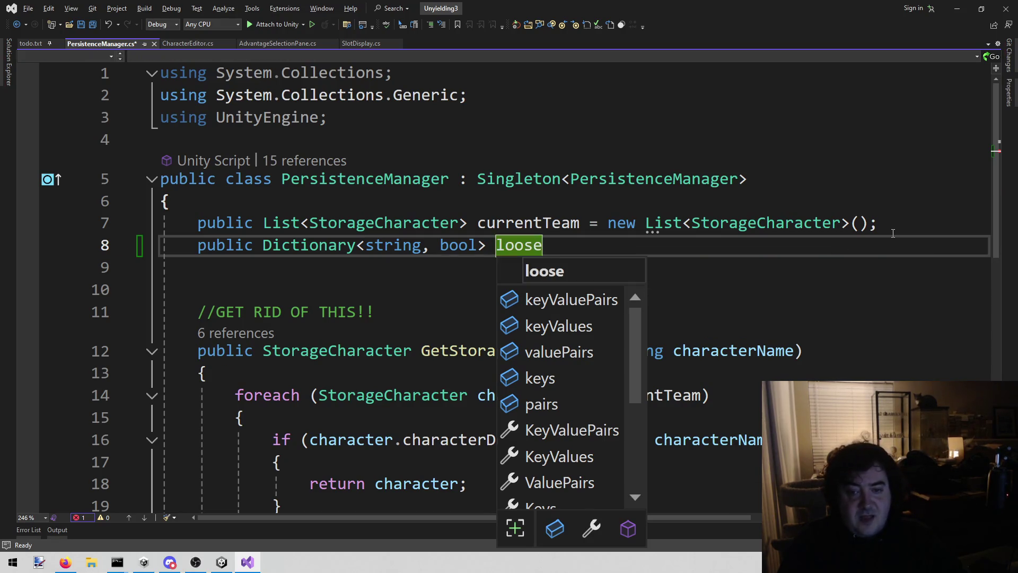
key(BackSpace)
text(Flags =)
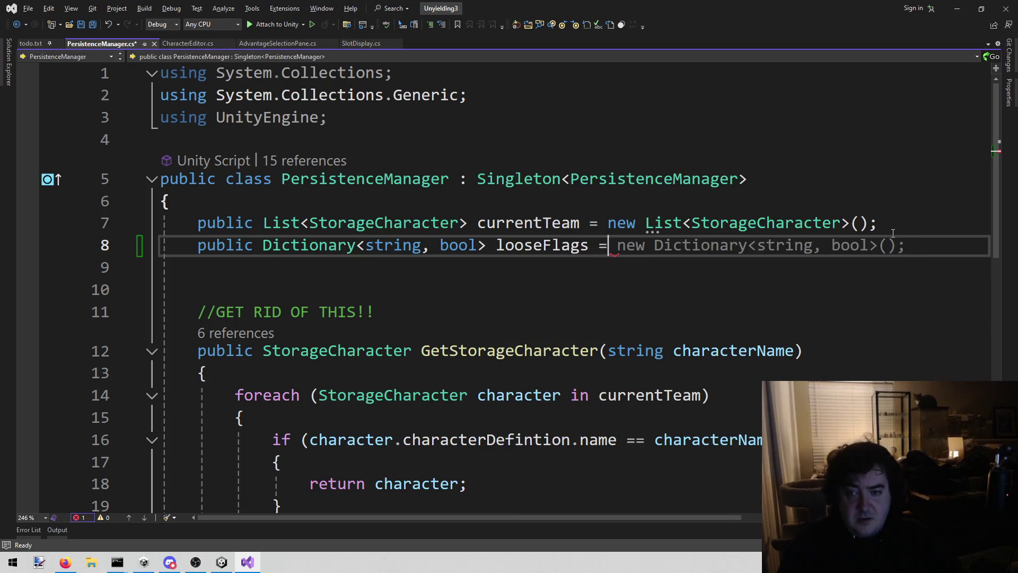
key(Tab)
key(ctrl+s)
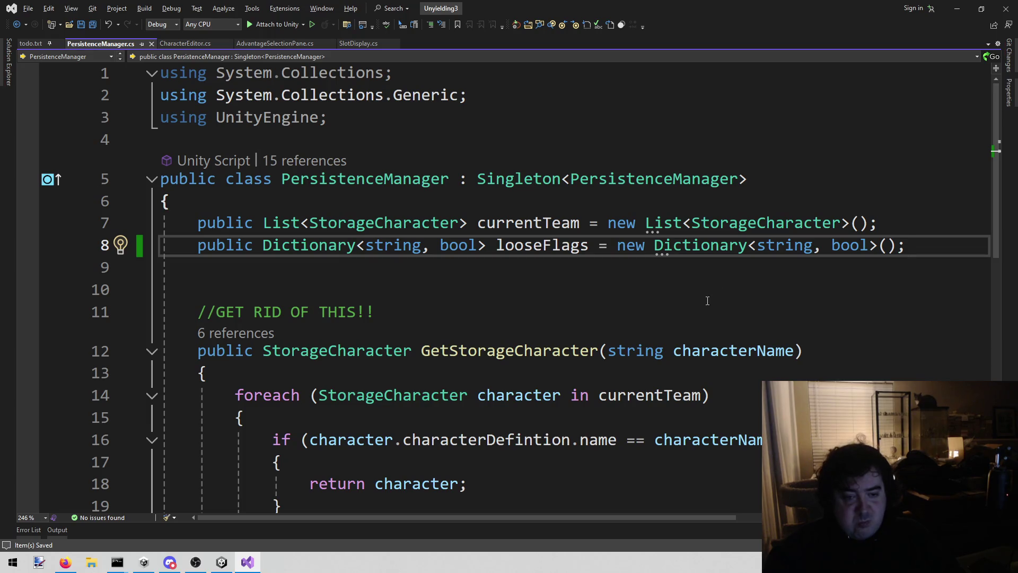
scroll(705, 301, down, 6)
scroll(700, 302, up, 3)
click(283, 364)
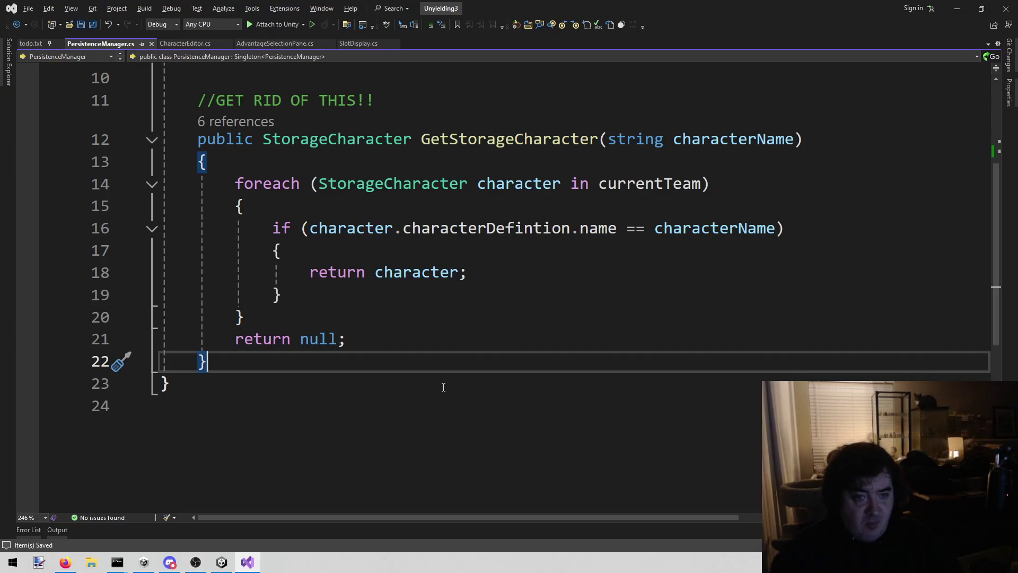
- Start a bool GetFlag(string flagName) method below GetStorageCharacter
key(Return)
key(Return)
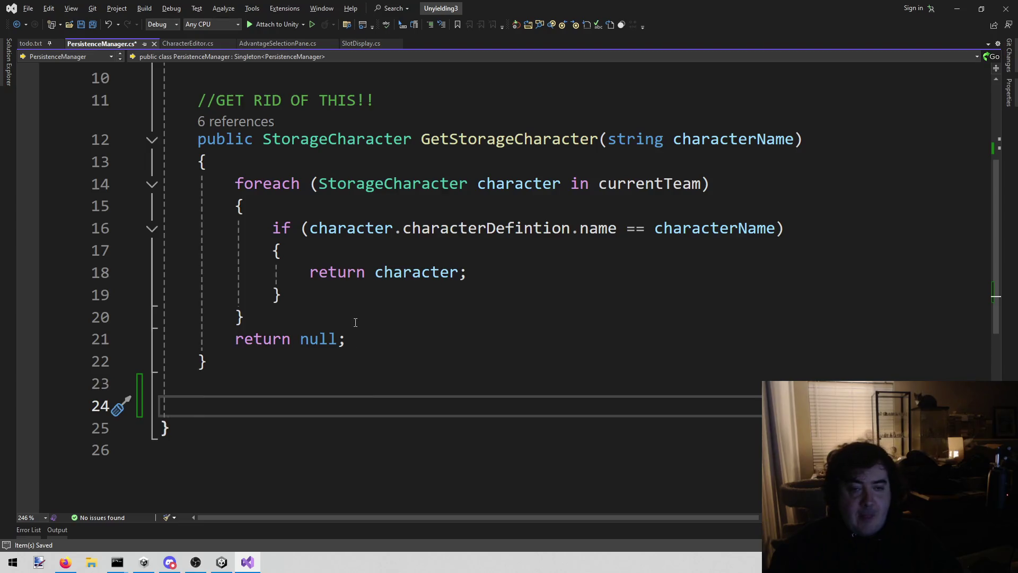
scroll(339, 284, up, 3)
scroll(334, 285, down, 5)
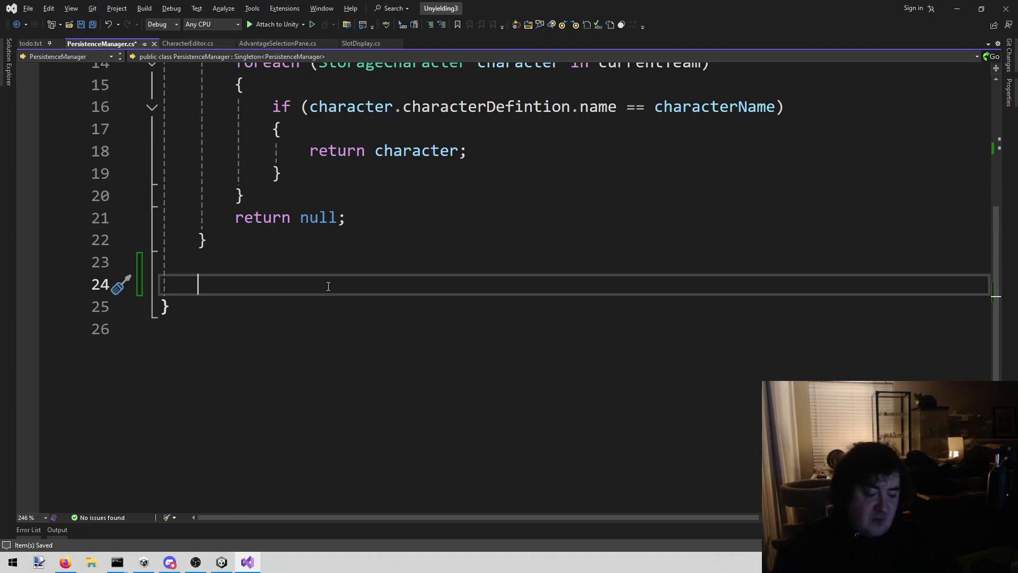
text(bool )
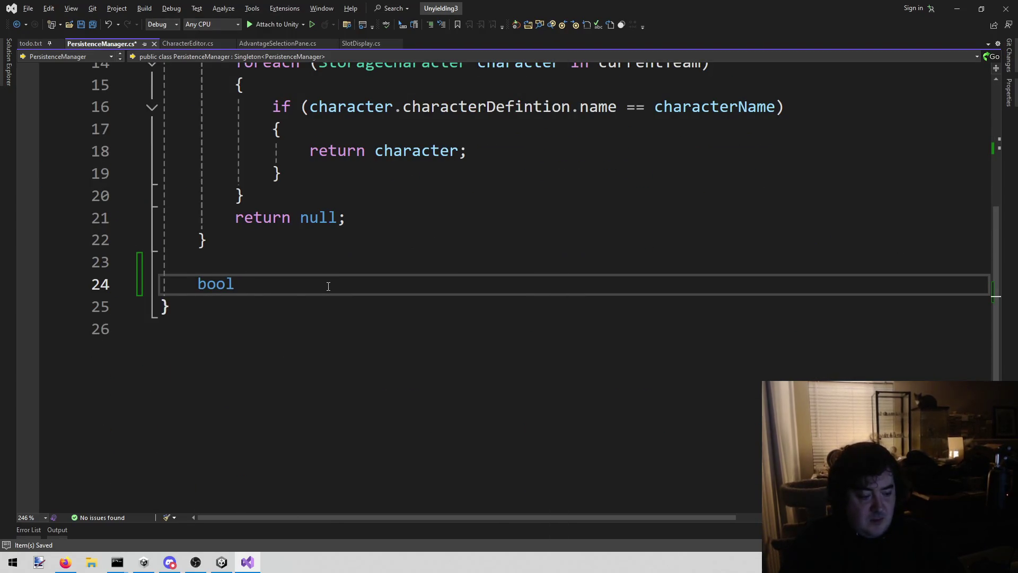
text(GetF)
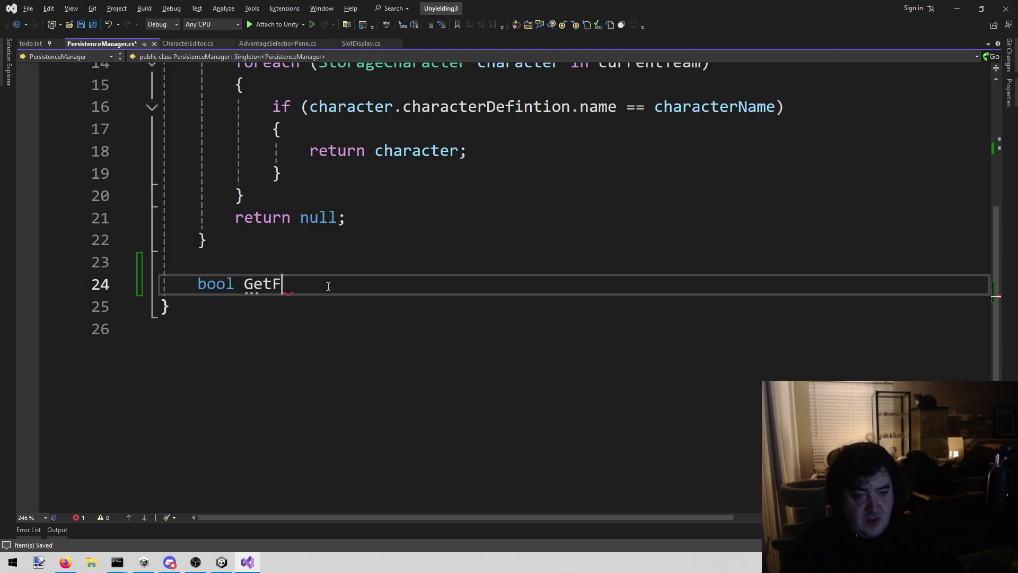
text(lag(string )
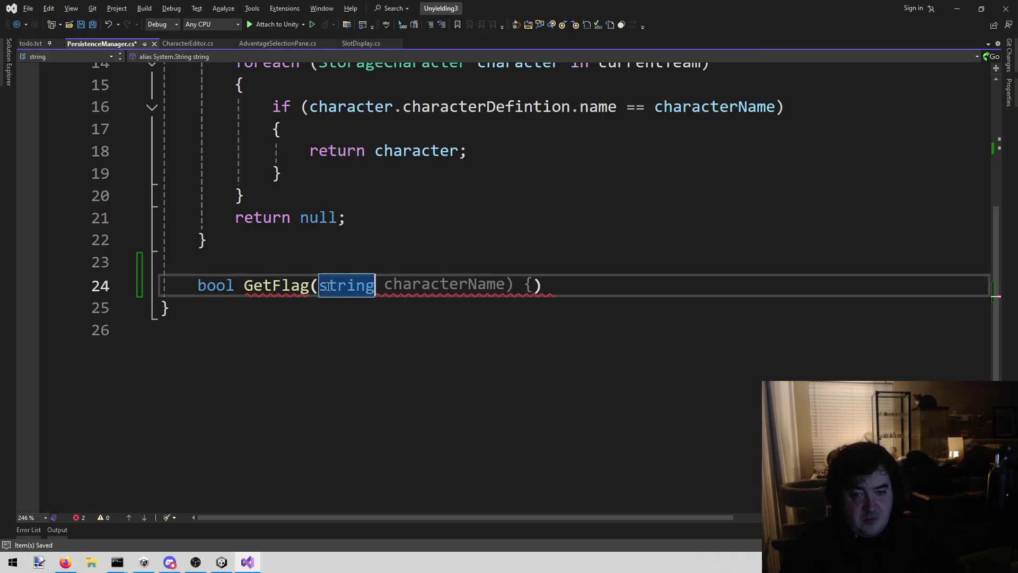
text(flagName)
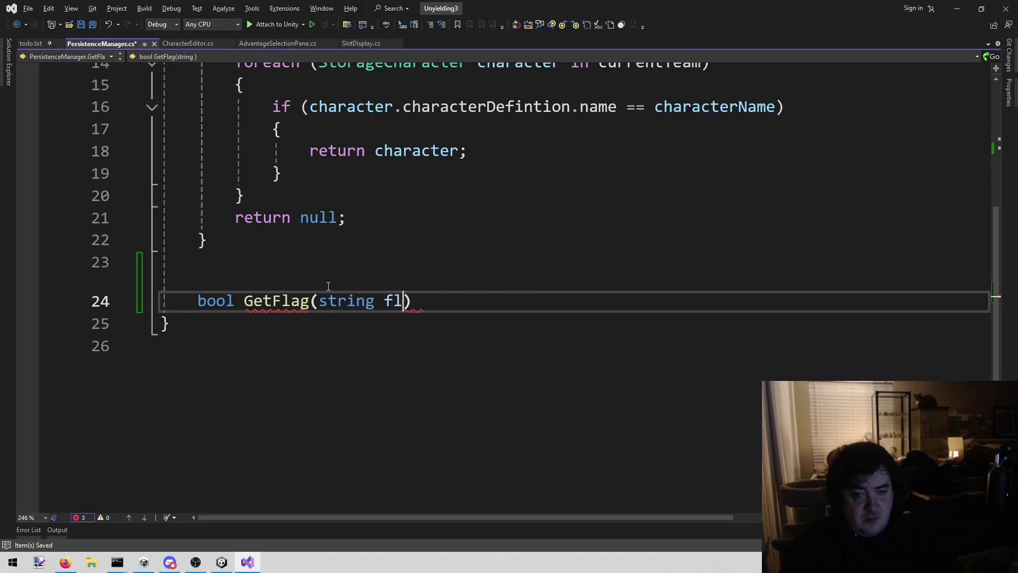
key(BackSpace)
text())
key(Return)
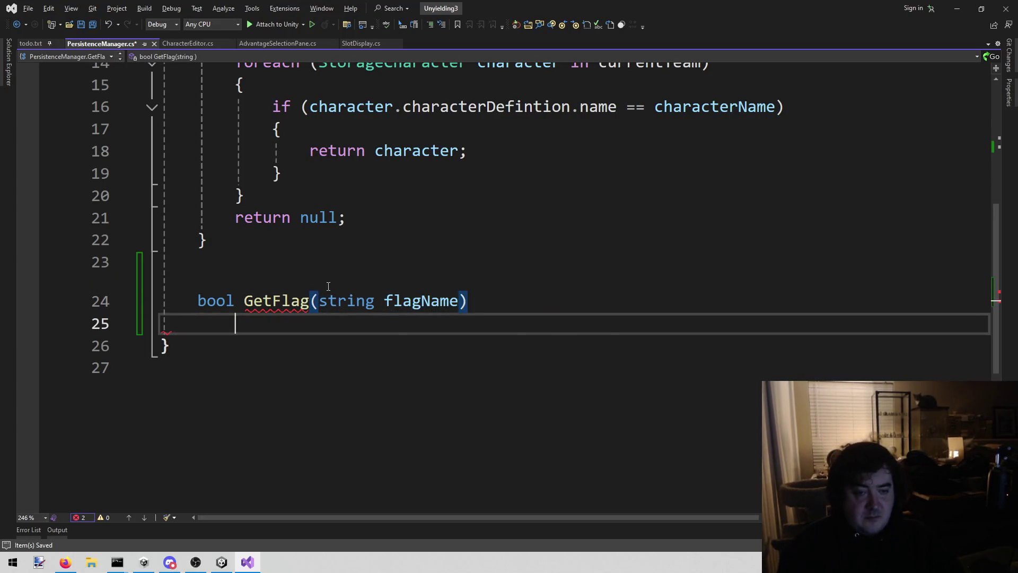
text({)
key(Return)
- Make GetFlag return false for missing keys, otherwise looseFlags[flagName], and save
text(return)
key(BackSpace)
key(BackSpace)
key(BackSpace)
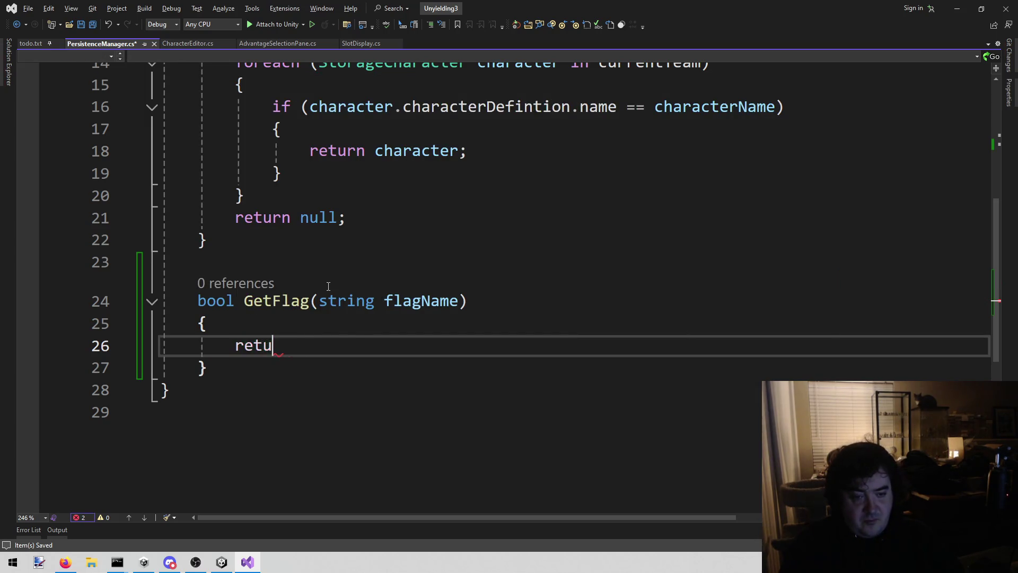
text(if ()
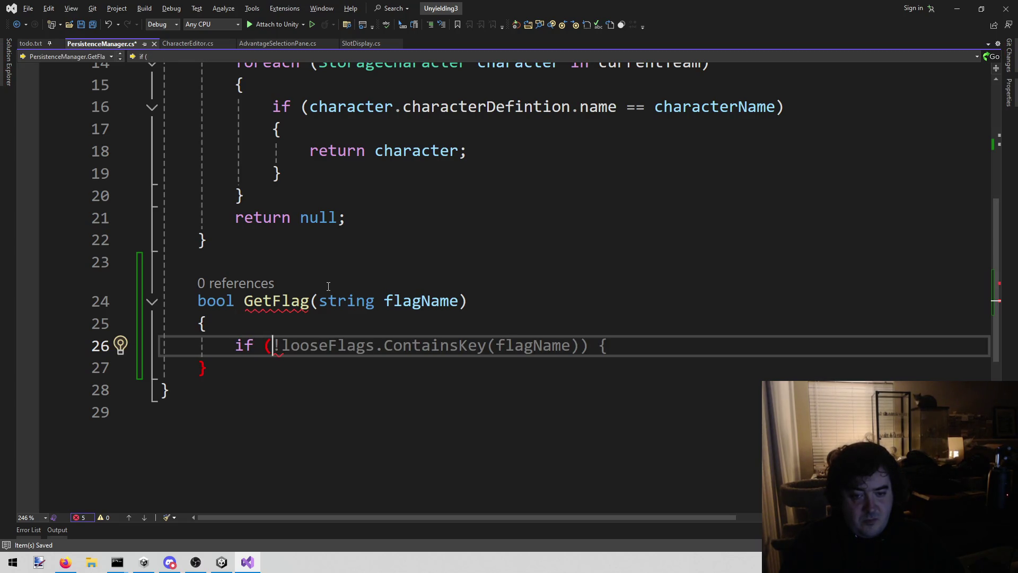
key(Tab)
key(Return)
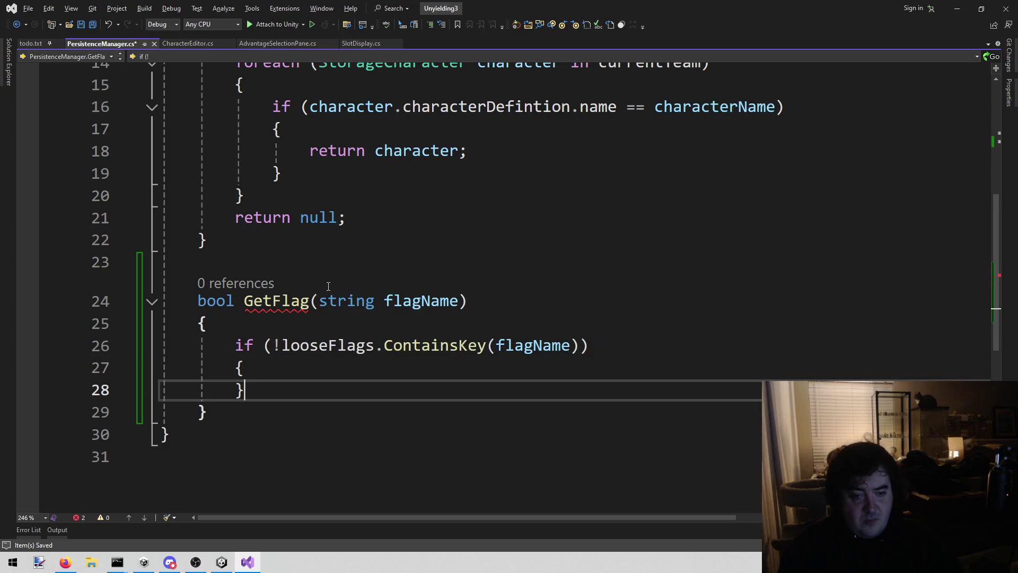
key(Return)
text(return false;)
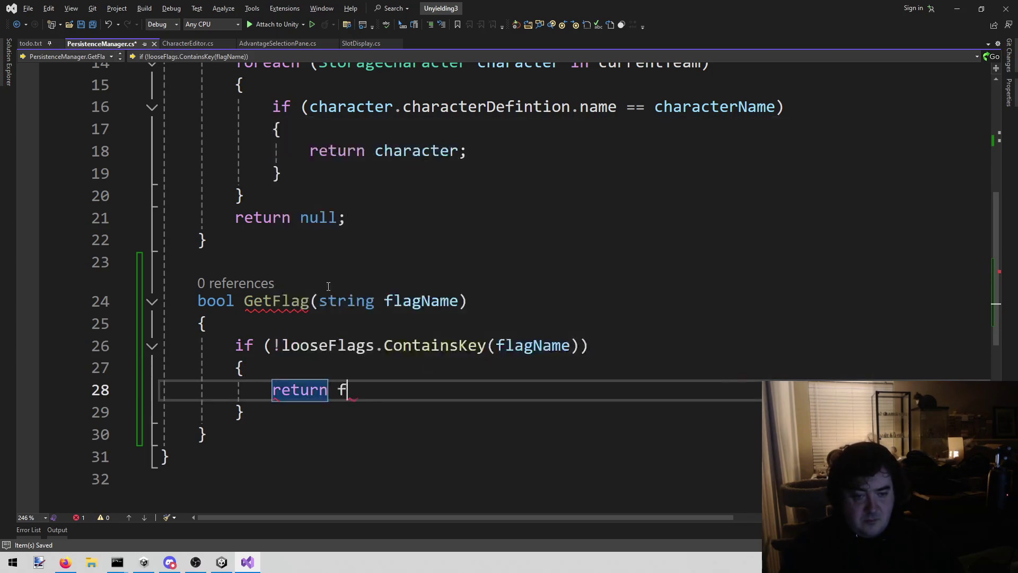
key(ctrl+s)
key(Down)
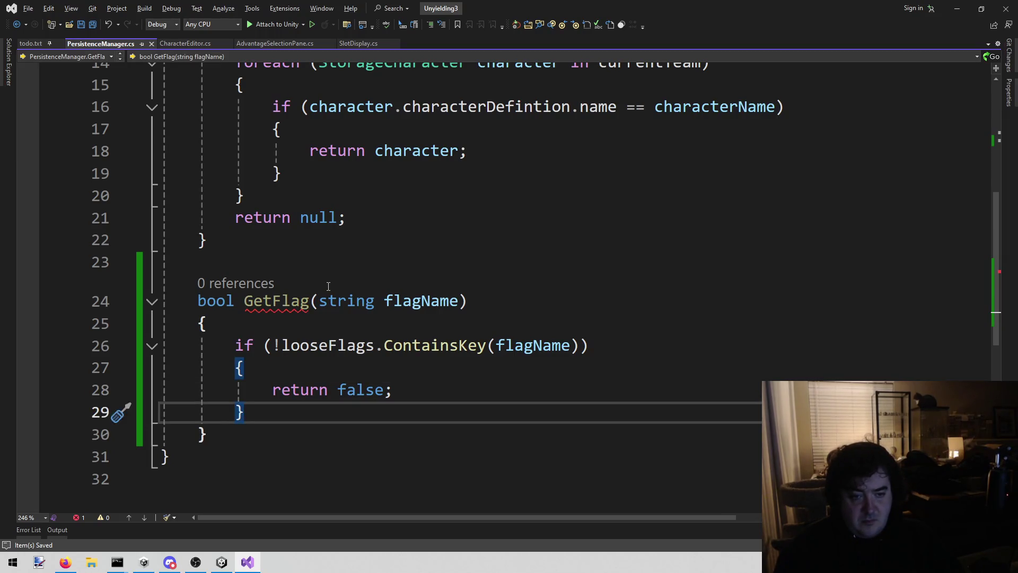
key(Return)
text(return looseFlags[flagName];)
key(ctrl+s)
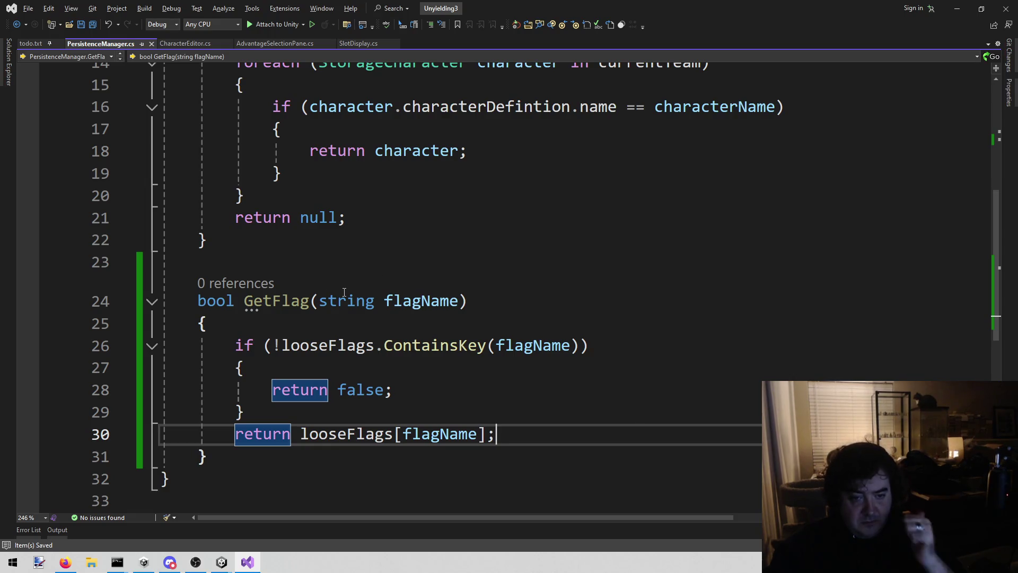
- Add a public void AddFlag(string flagName, bool value) method with an empty body above GetFlag
click(389, 265)
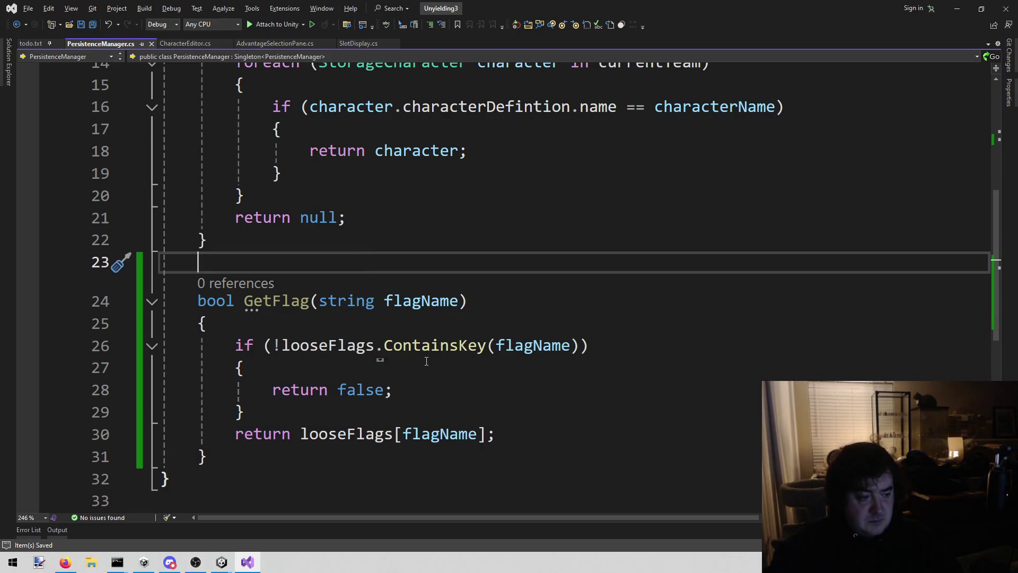
key(Return)
text(void Add)
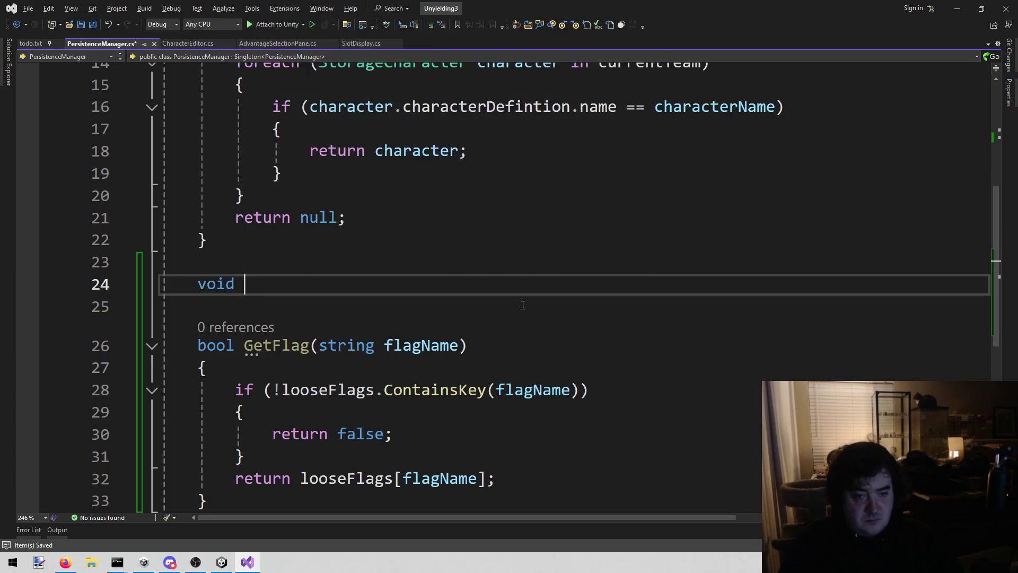
key(BackSpace)
key(BackSpace)
key(BackSpace)
text(public void AddFlag)
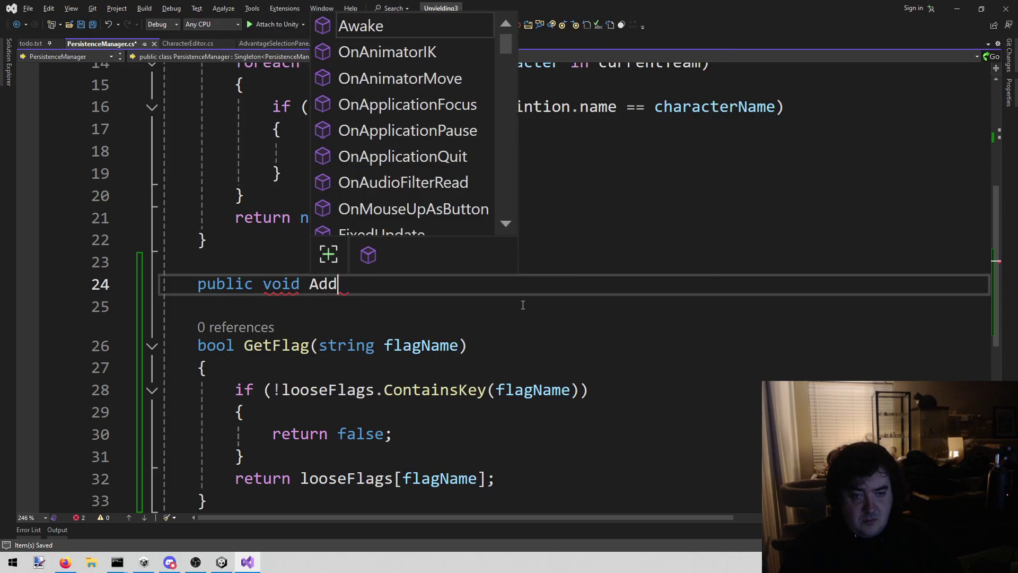
key(BackSpace)
text((string )
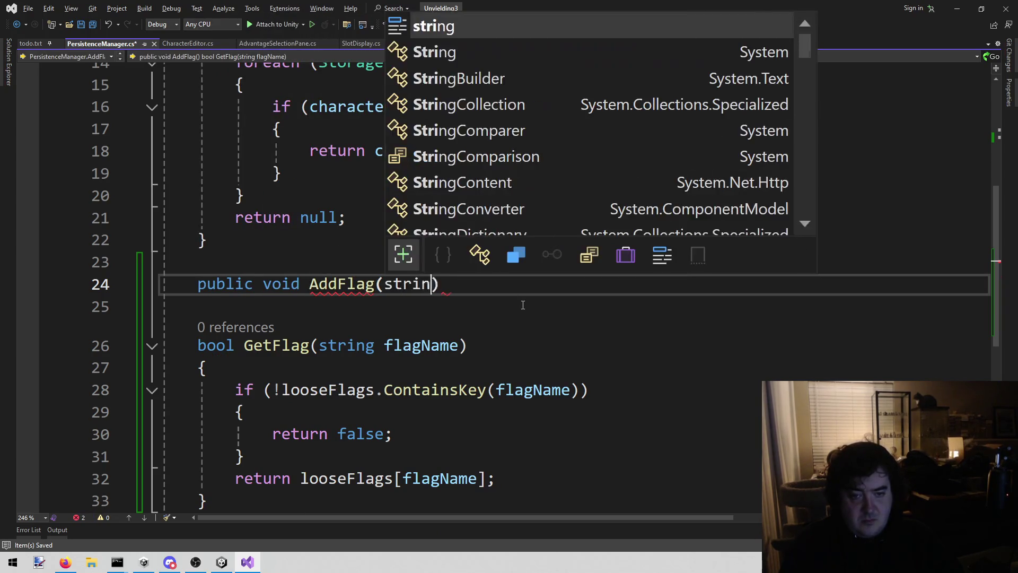
text(flagName)
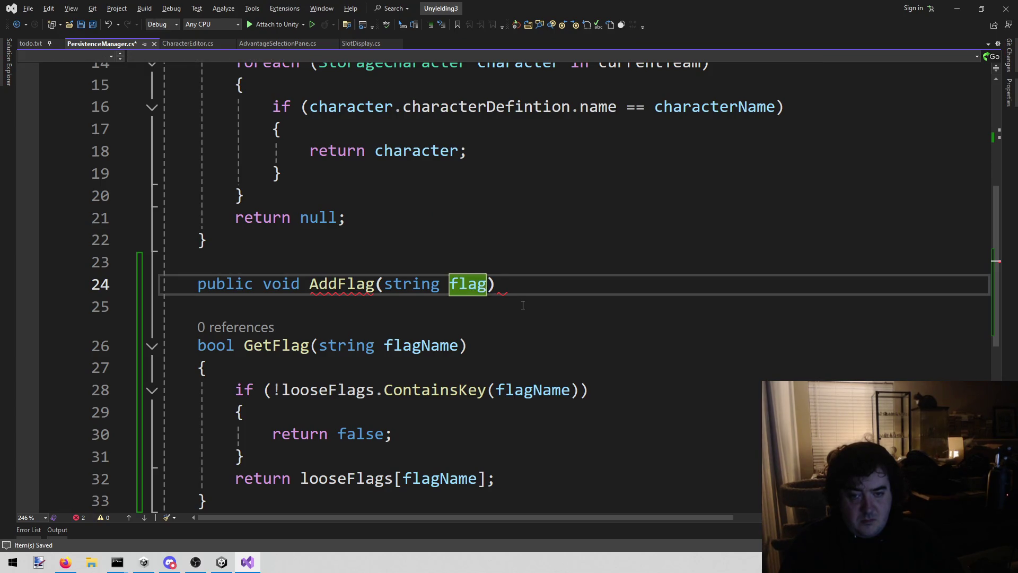
text(, bool value)
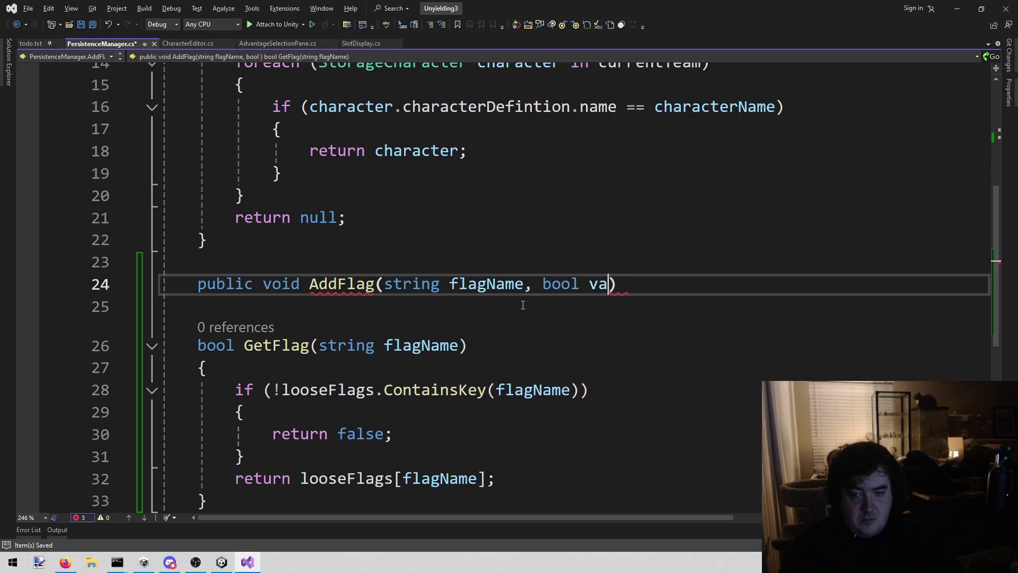
key(End)
key(Return)
text({)
key(Return)
key(ctrl+s)
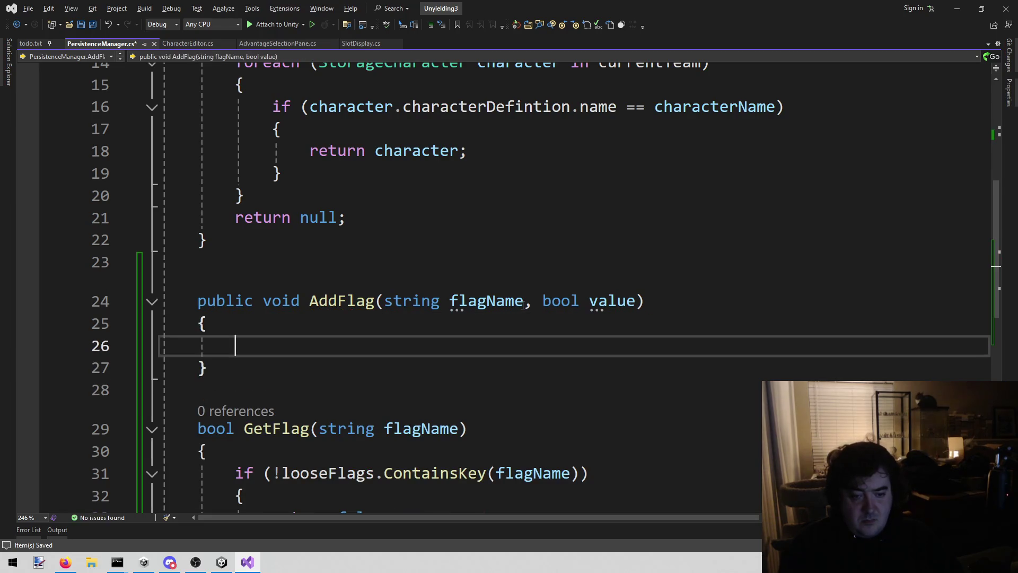
- Have AddFlag set looseFlags[flagName] = value, make GetFlag public, and save
text(l)
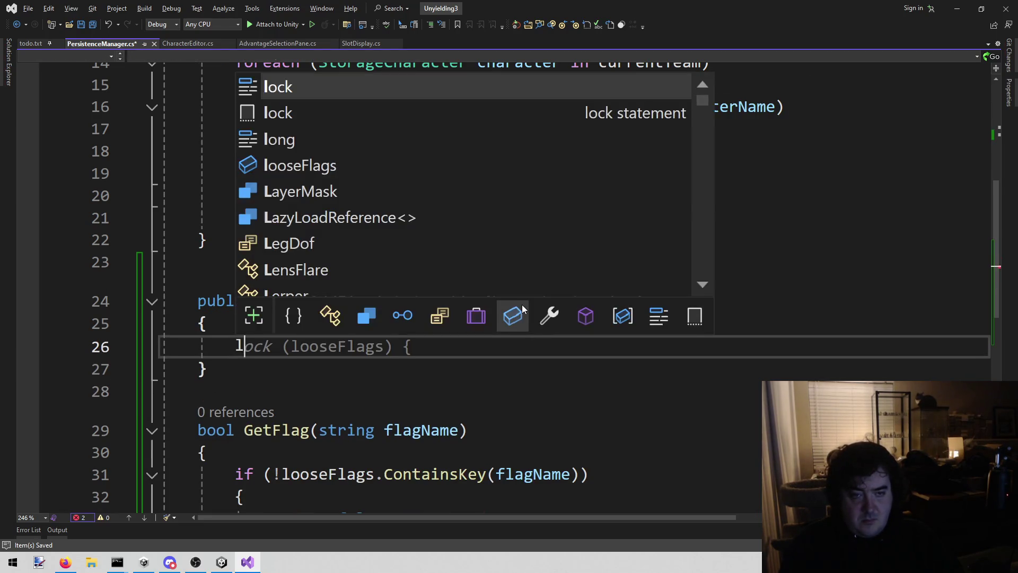
key(Tab)
key(Tab)
key(ctrl+s)
scroll(294, 306, down, 1)
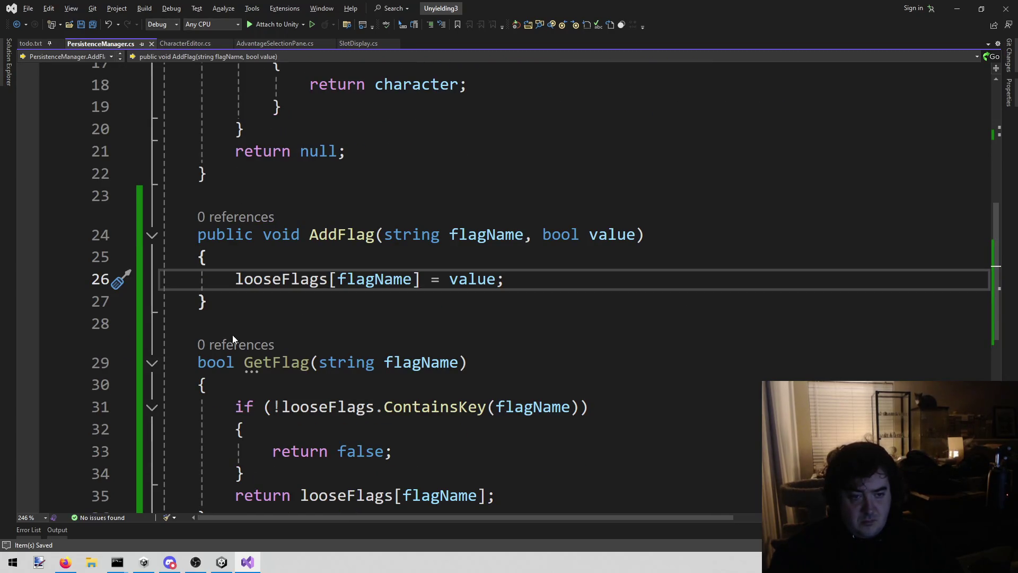
click(198, 362)
text(publ)
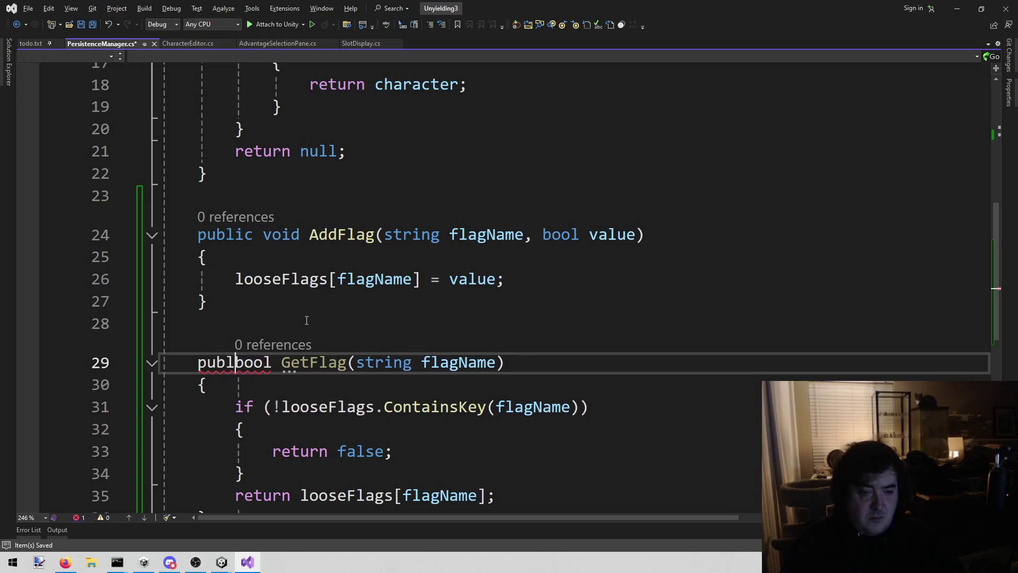
text(ic)
key(ctrl+s)
- Bring up CharacterEditor.cs
scroll(338, 429, up, 6)
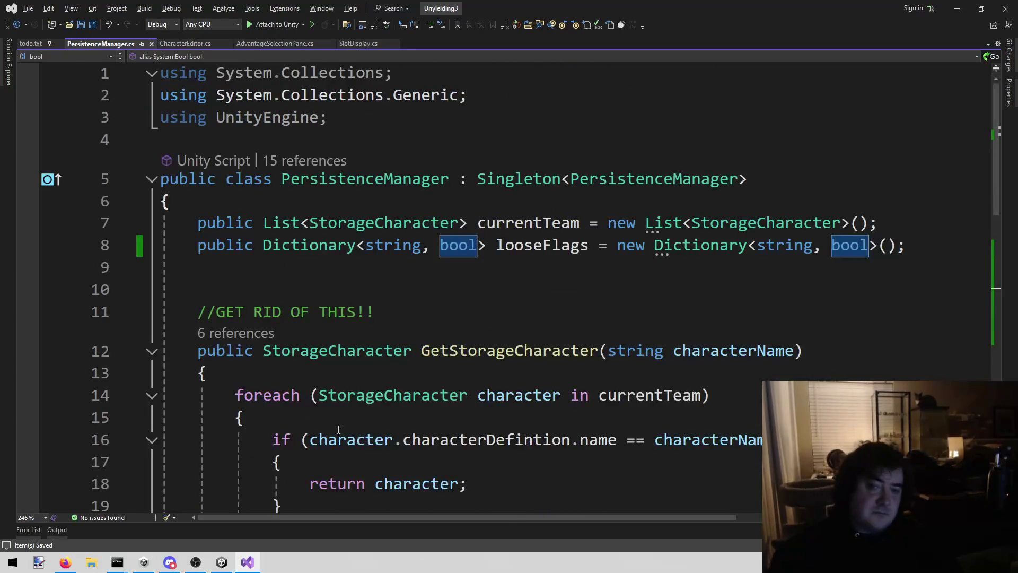
scroll(339, 428, down, 5)
scroll(338, 466, up, 1)
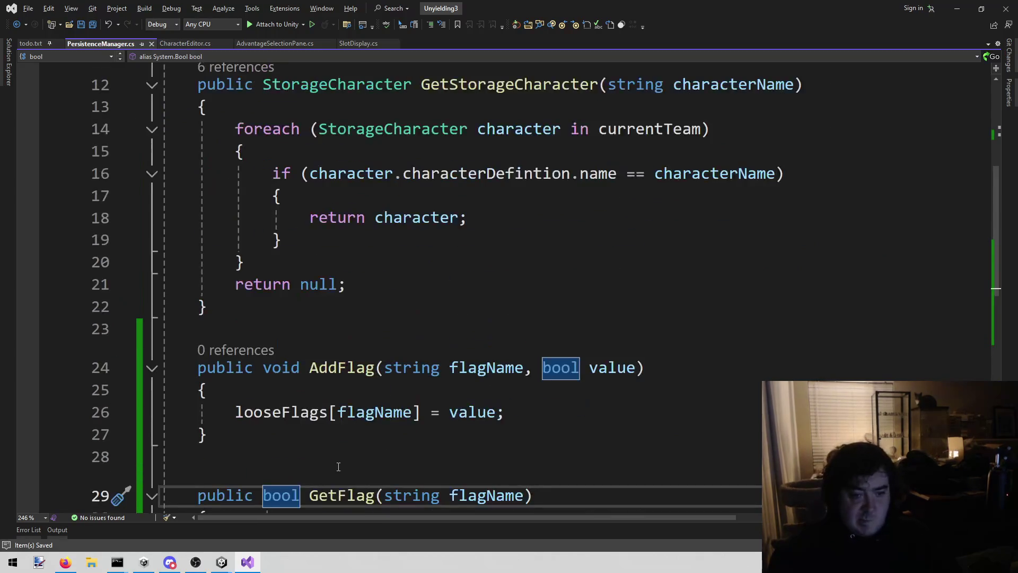
click(172, 43)
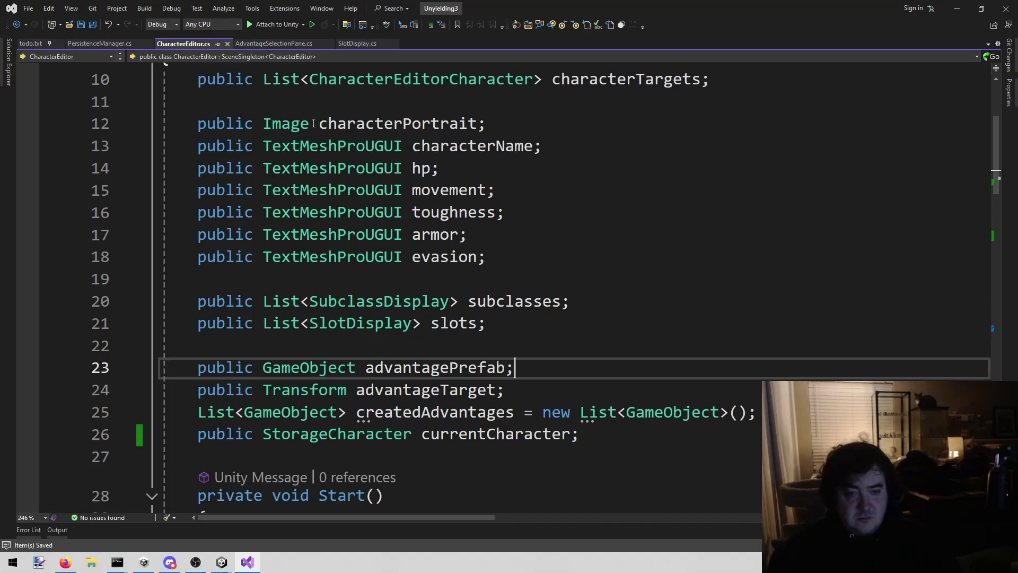
- Begin SlotClicked in SlotDisplay.cs with an if on PersistenceManager.Instance.GetFlag("WeaponSlotsLocked")
click(351, 41)
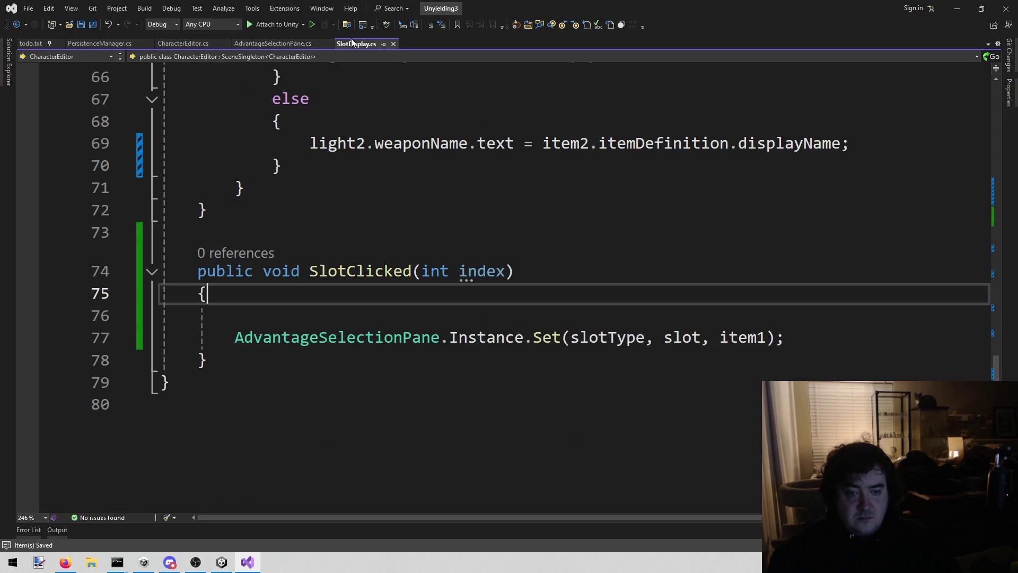
click(458, 308)
text(if (Pers.)
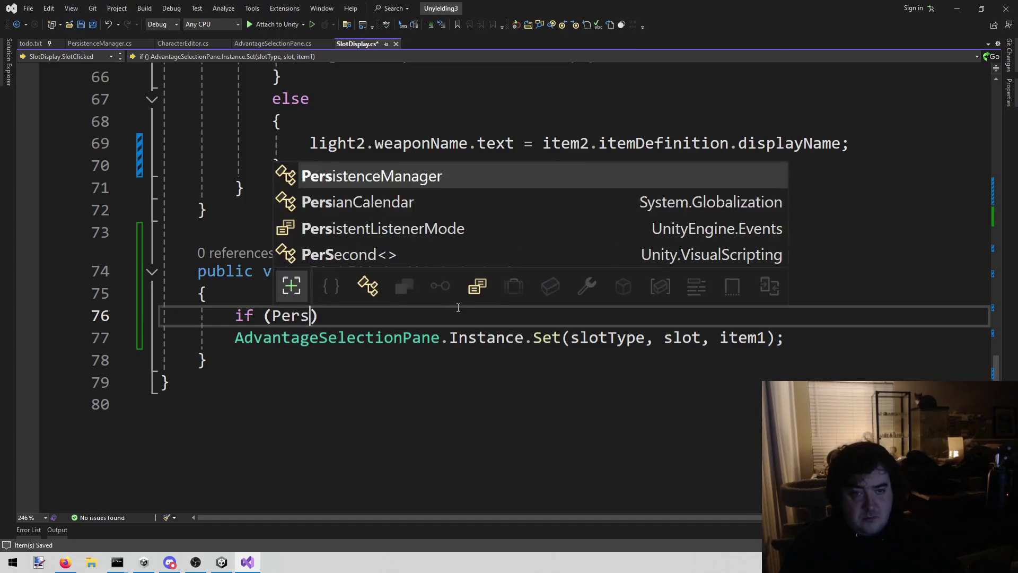
text(Instance.)
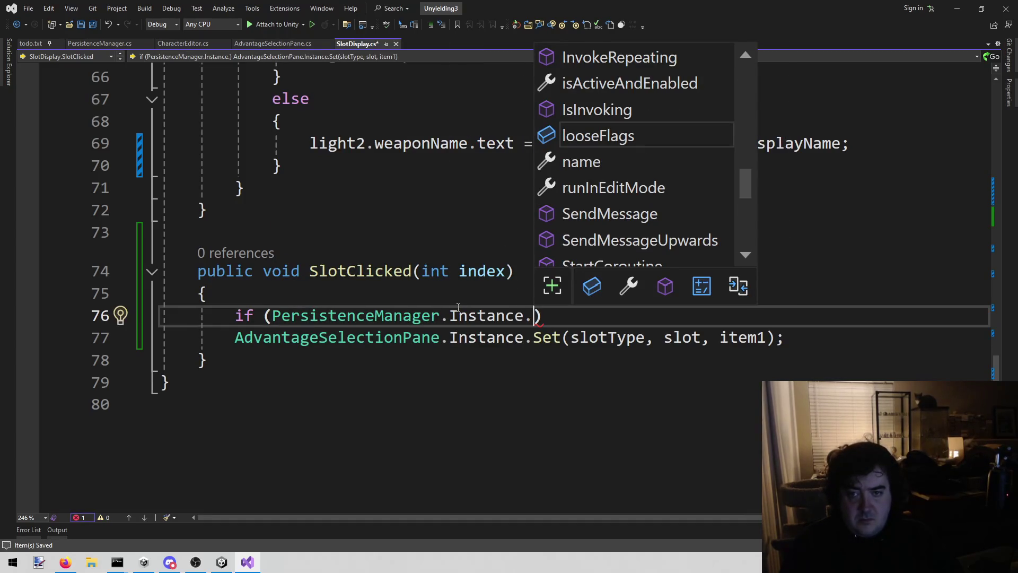
text(get("I)
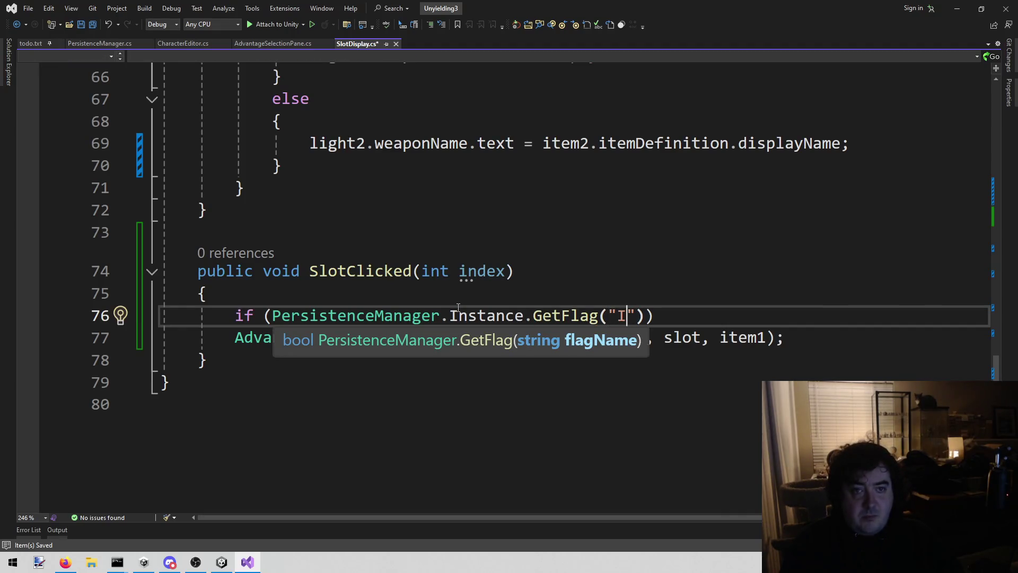
text(Weapon)
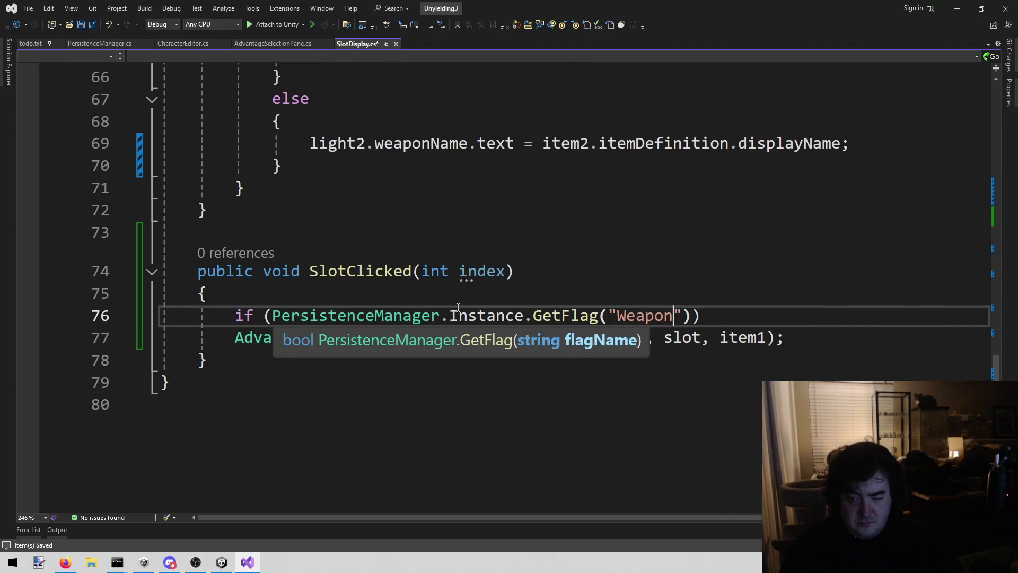
text(SlotSL)
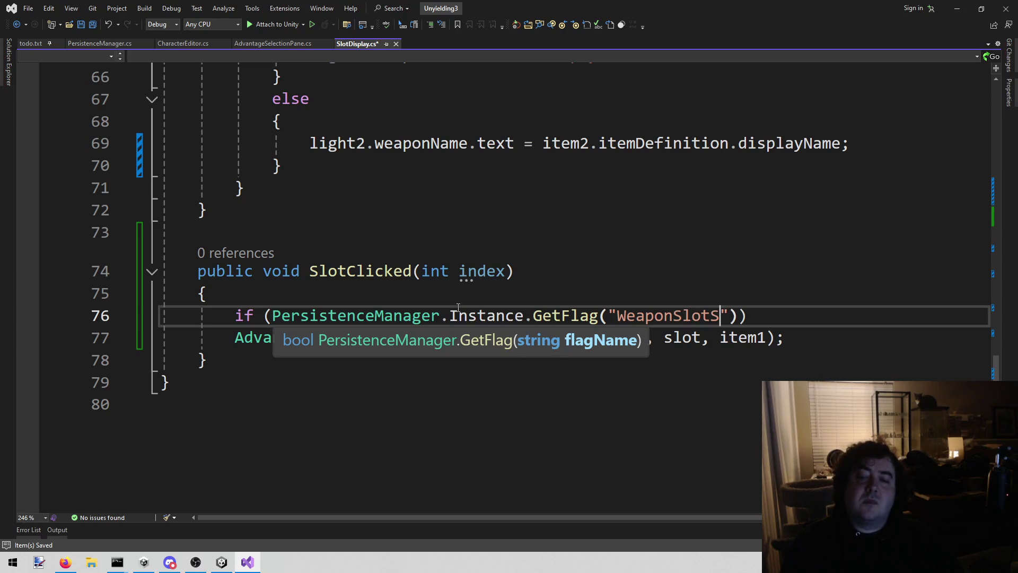
key(BackSpace)
key(BackSpace)
text(sLocked)
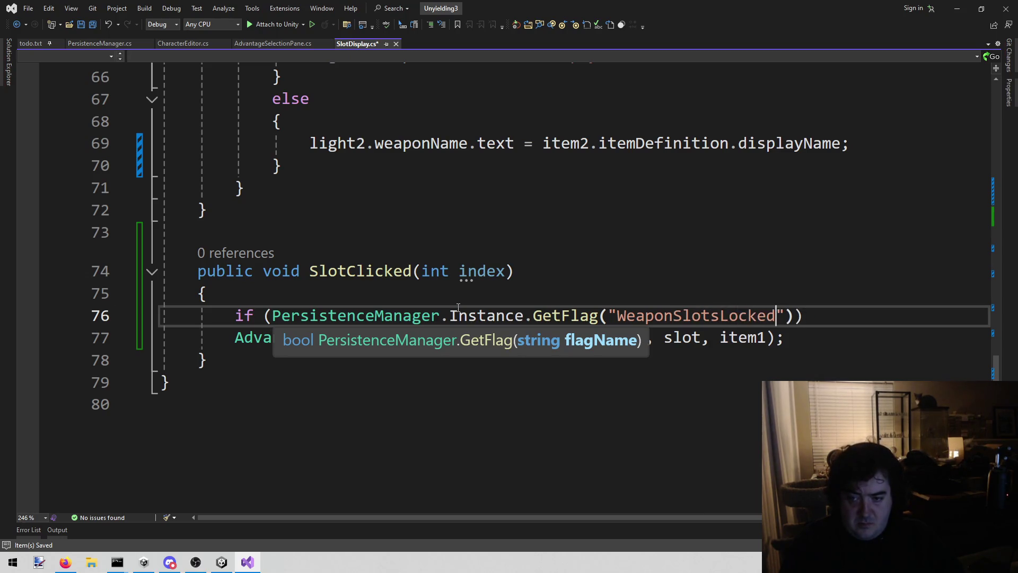
- Give the WeaponSlotsLocked check a block that just returns, save, and go back to PersistenceManager.cs
key(End)
key(Return)
text({)
key(Return)
text(re)
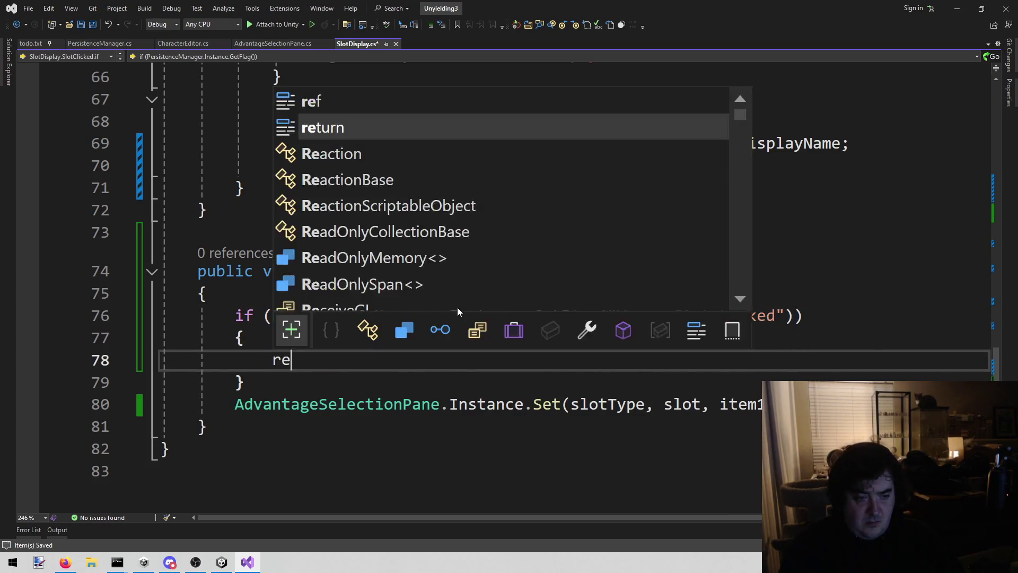
text(turn true;l)
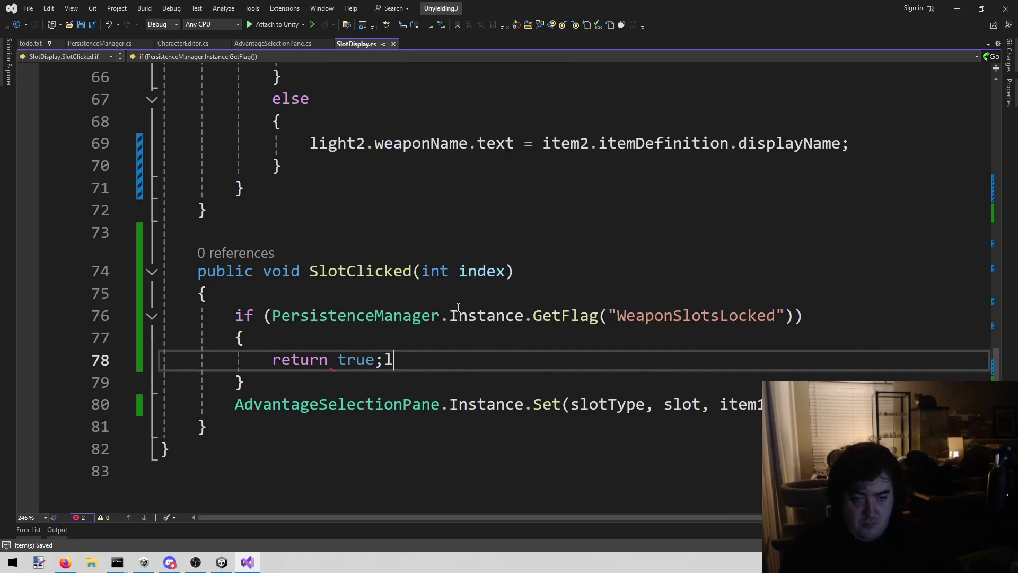
key(BackSpace)
key(BackSpace)
key(BackSpace)
text(;)
key(ctrl+s)
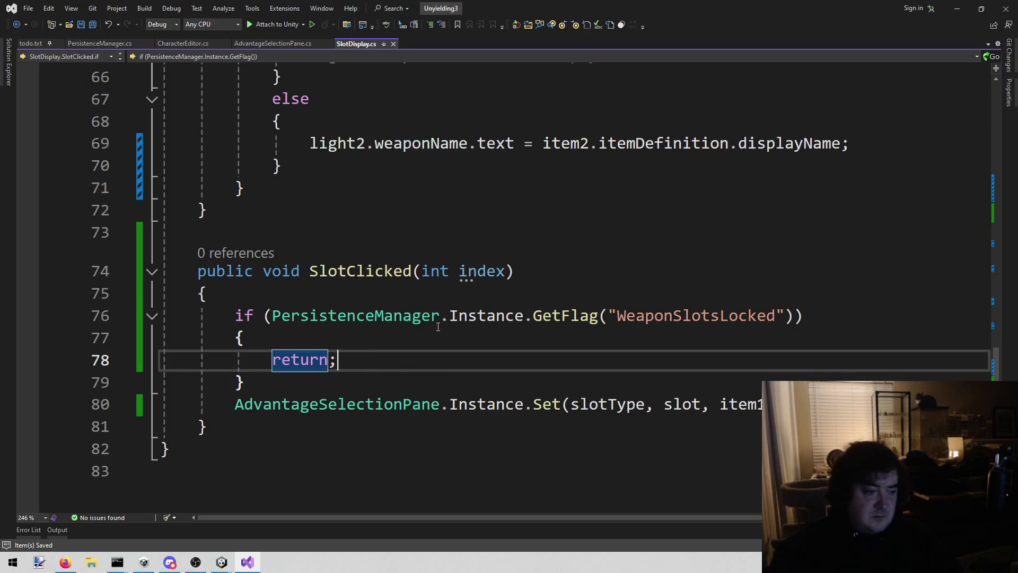
click(117, 43)
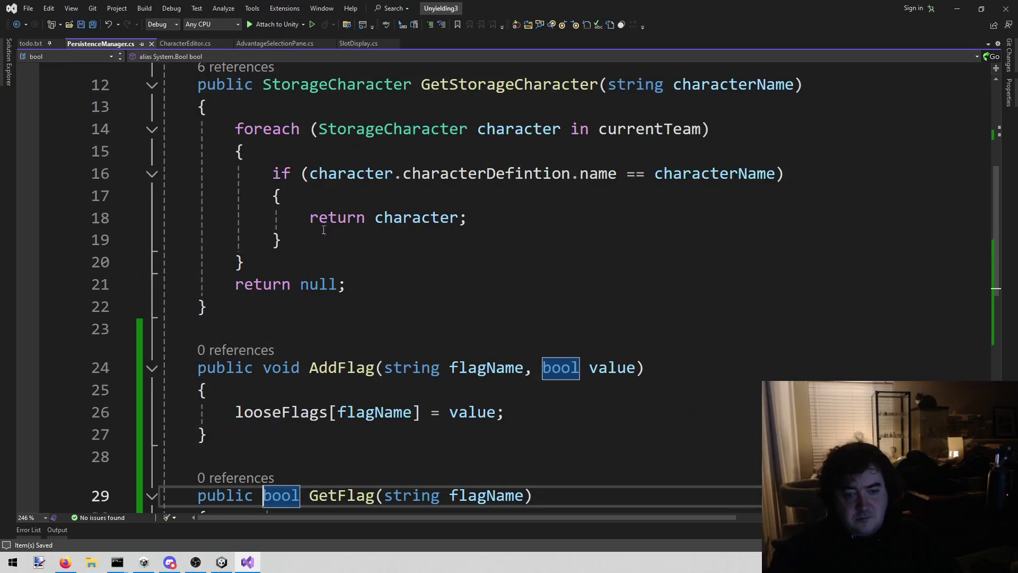
- Bring up Visual Assist's Open File in Solution list from PersistenceManager.cs
scroll(354, 302, down, 1)
scroll(346, 358, down, 1)
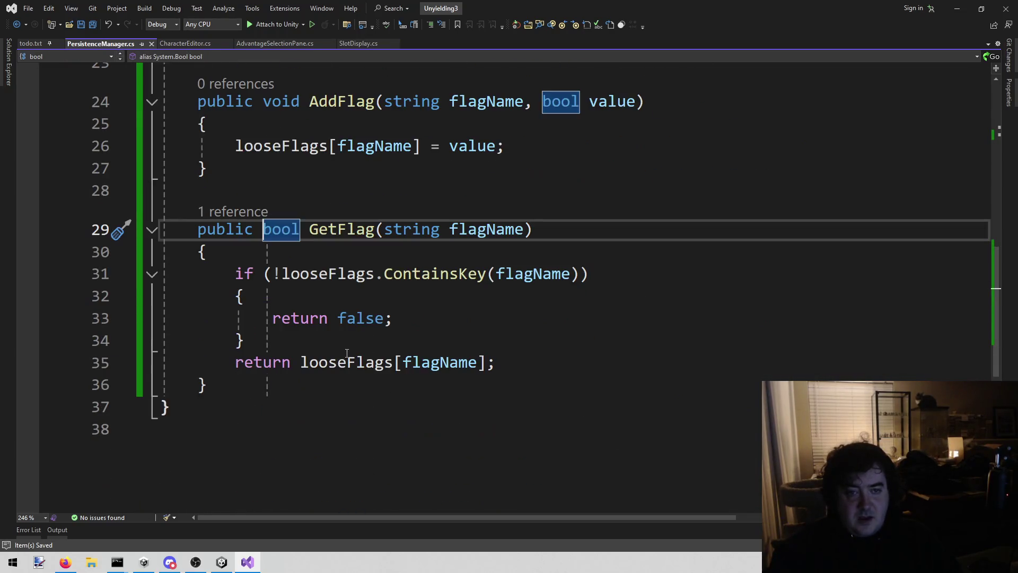
click(290, 168)
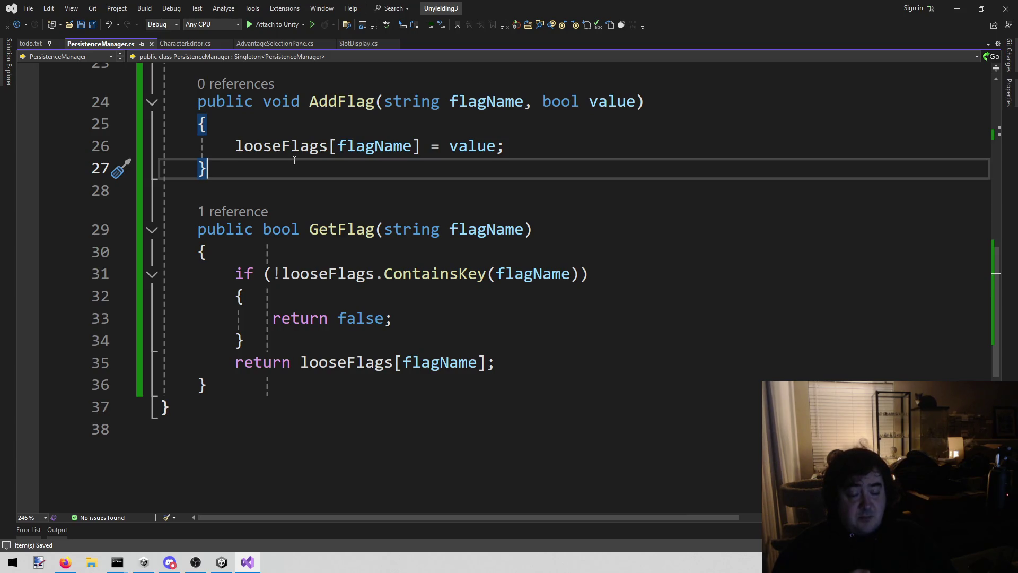
key(alt+shift+o)
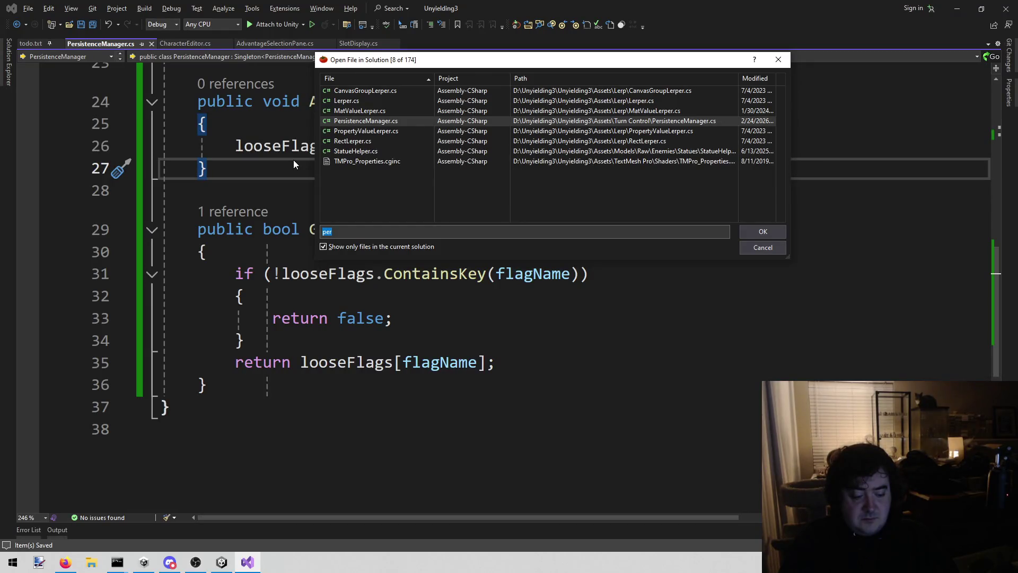
- Open FlowControl.cs via 'flowc' and add blank lines after the level-3 Curse Paper line
text(flowc)
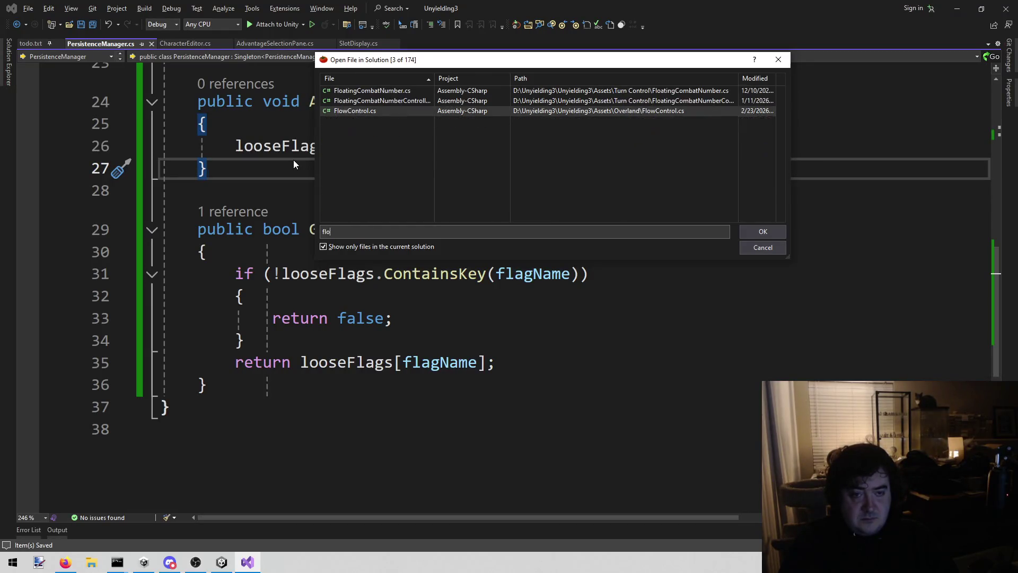
key(Return)
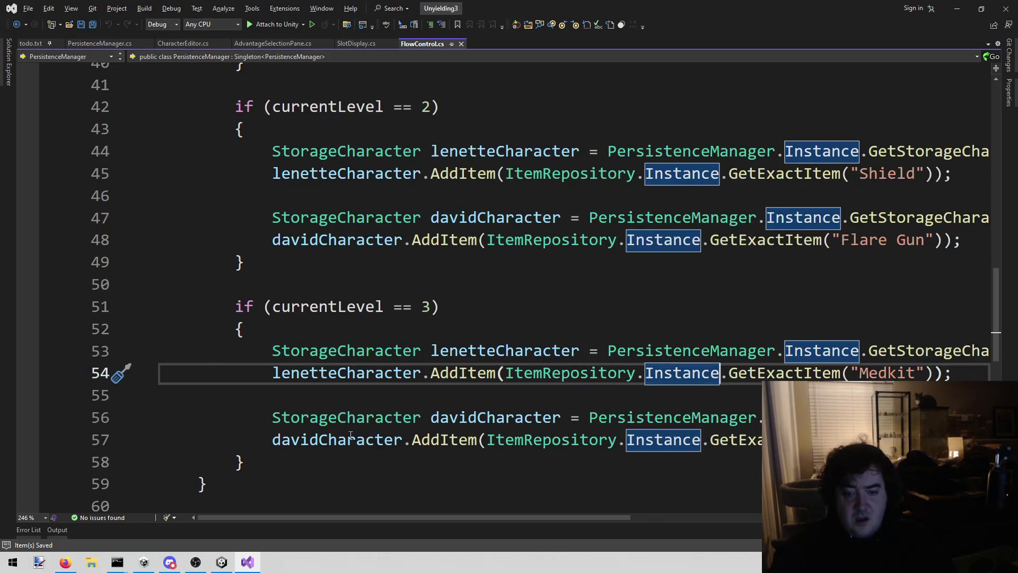
click(348, 439)
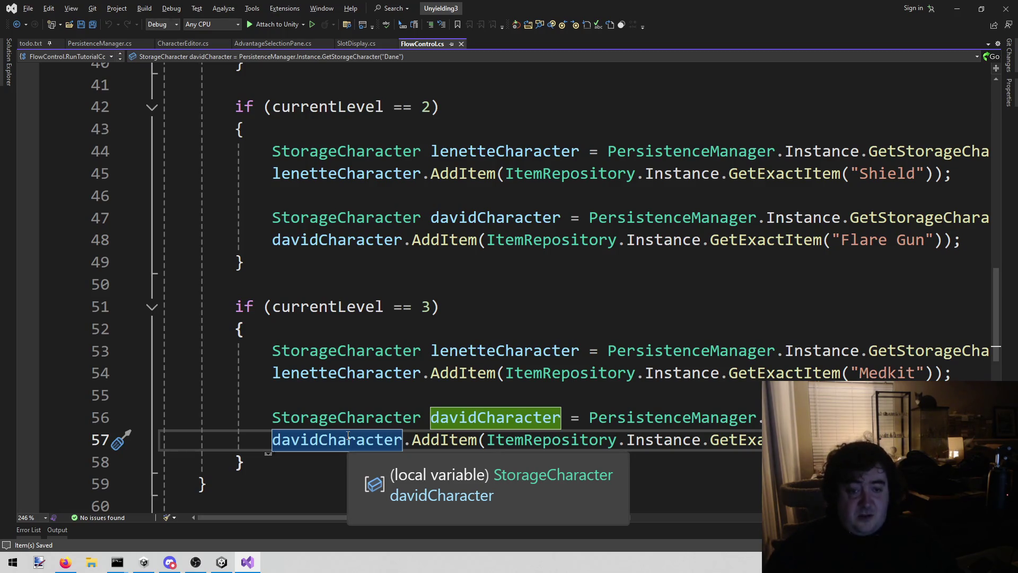
scroll(371, 408, down, 4)
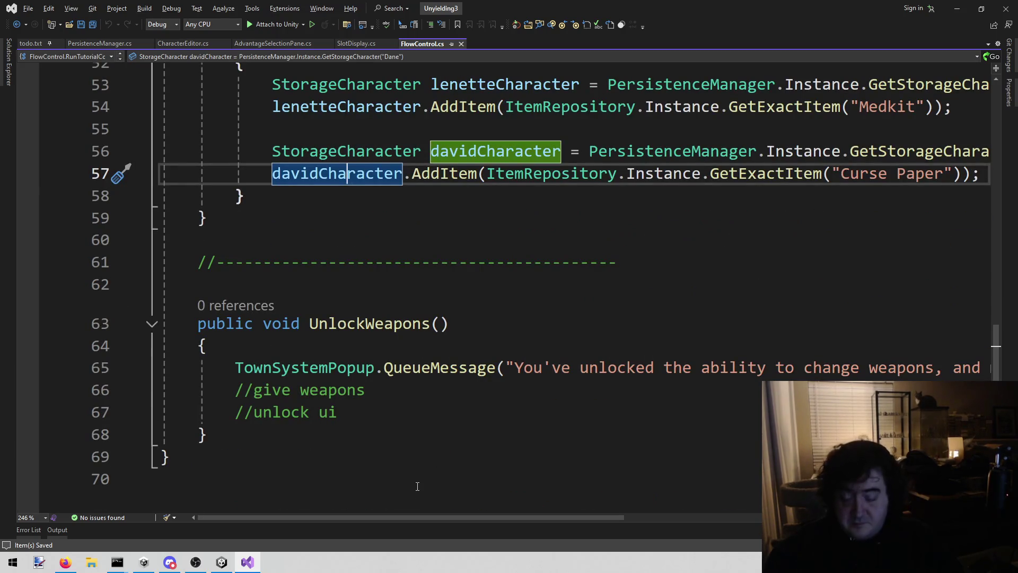
scroll(417, 483, up, 3)
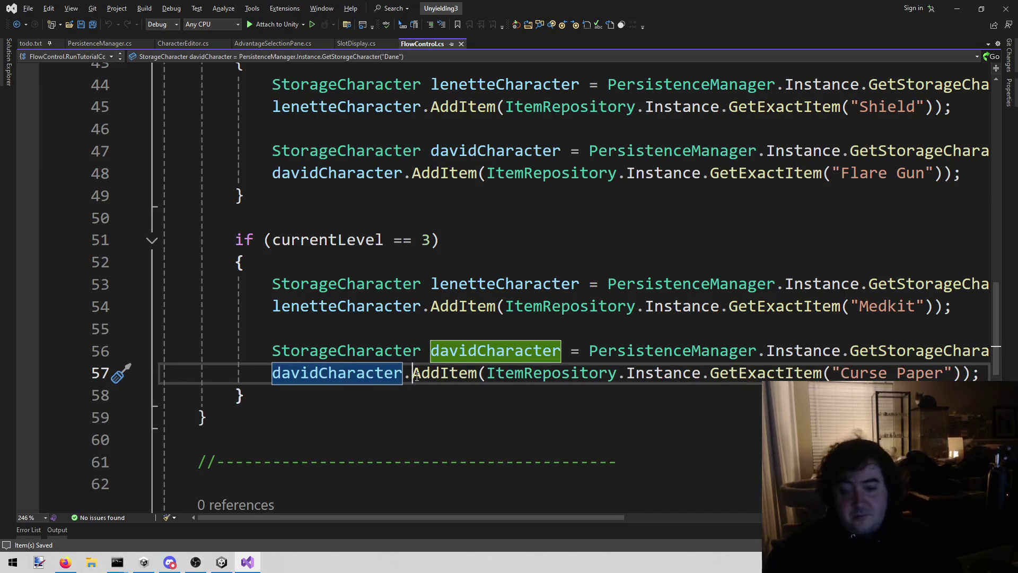
click(413, 372)
key(End)
key(Return)
key(Return)
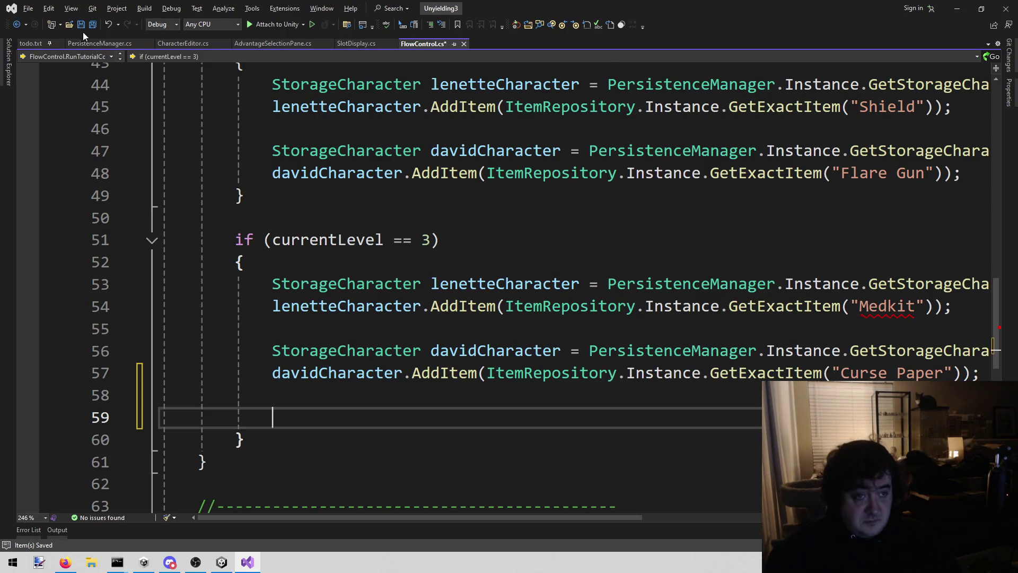
click(97, 44)
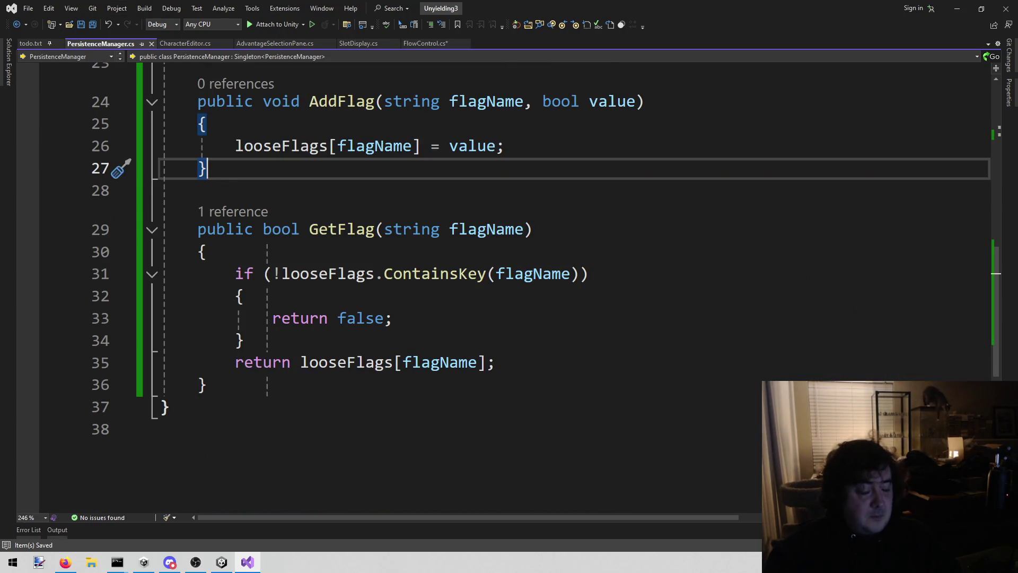
key(alt+Tab)
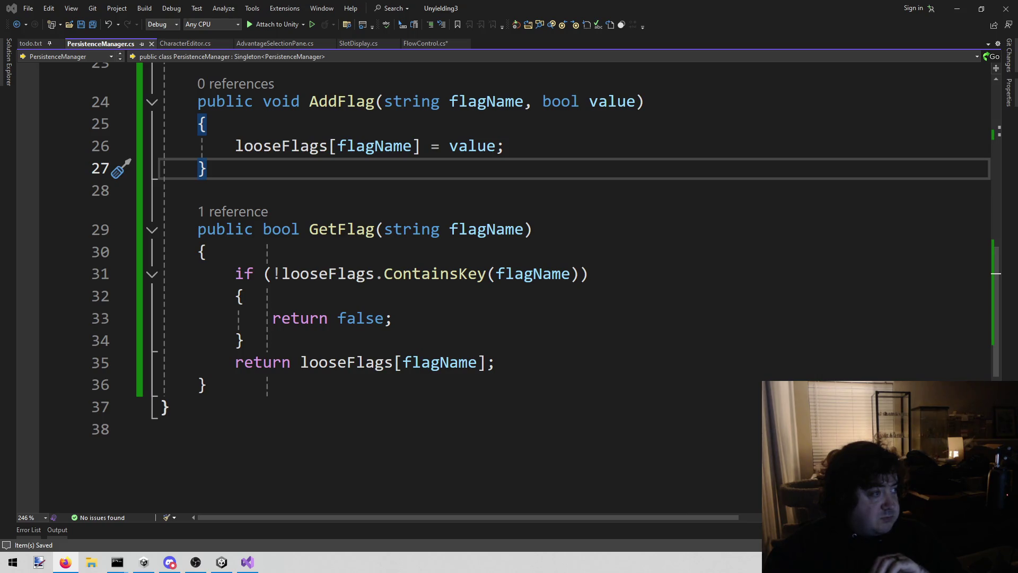
click(563, 318)
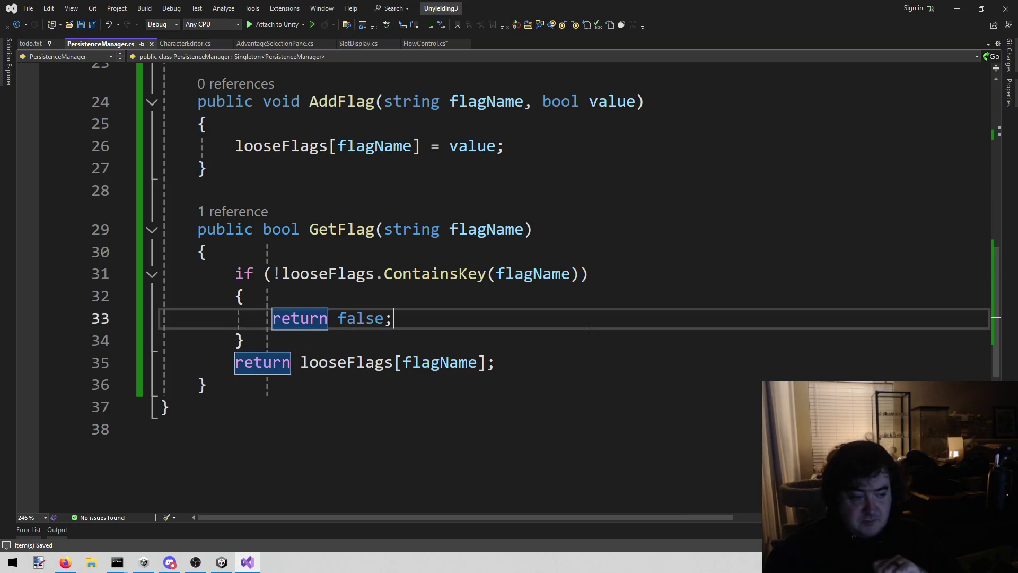
click(378, 393)
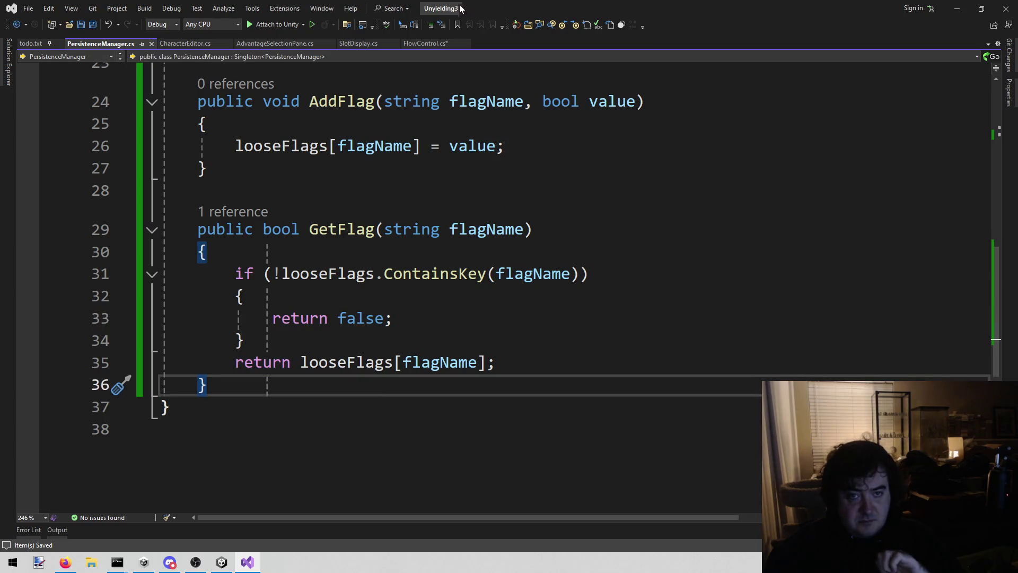
click(424, 43)
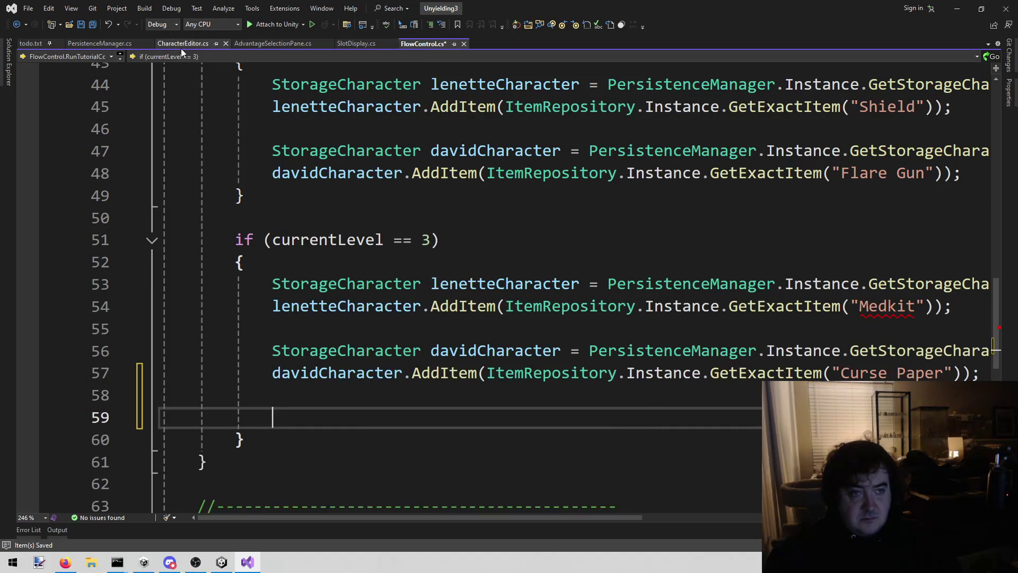
- Copy the GetFlag("WeaponSlotsLocked") expression from SlotDisplay.cs onto line 59 of FlowControl.cs
click(345, 45)
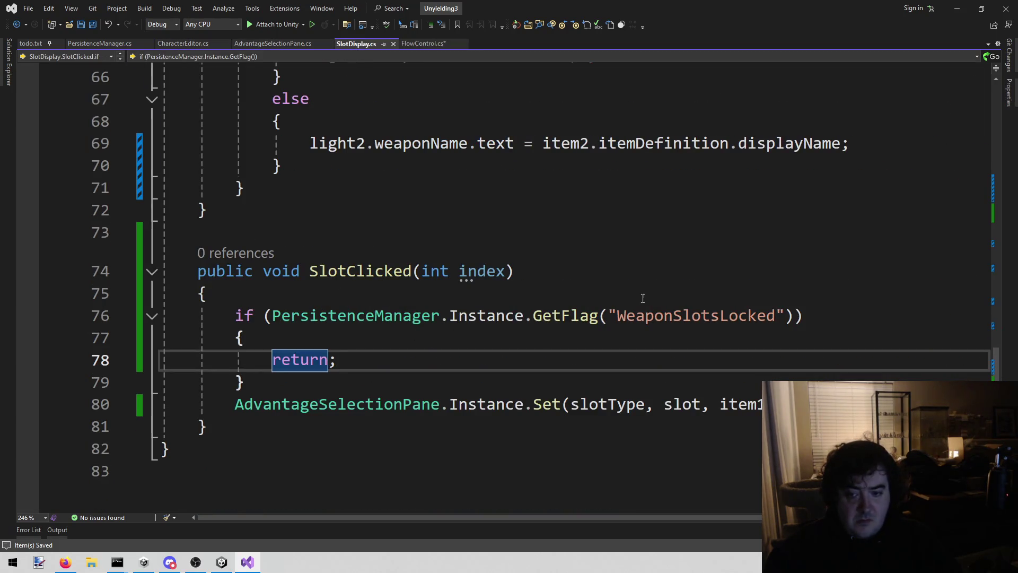
drag(272, 316, 794, 316)
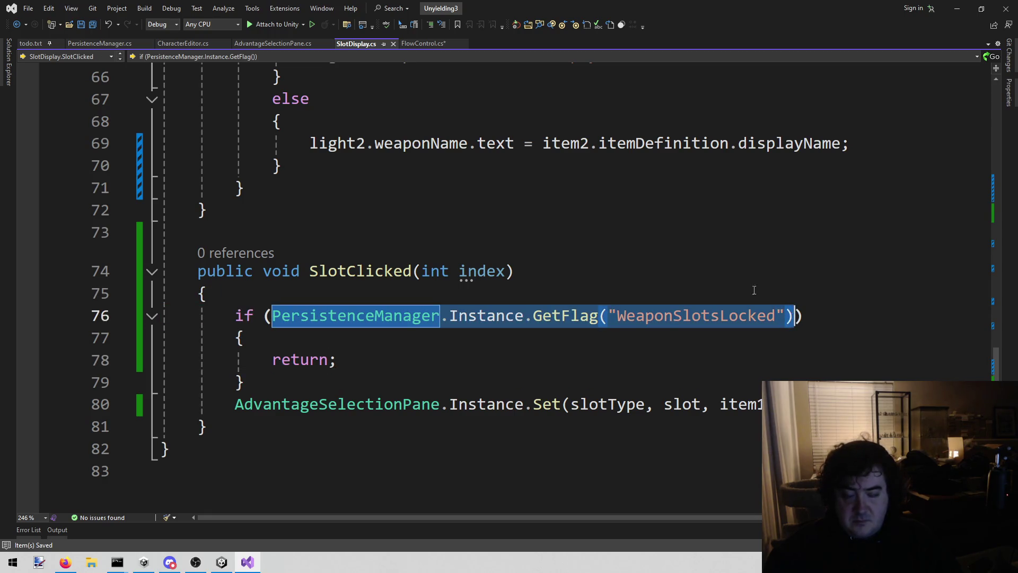
key(ctrl+c)
click(422, 42)
key(ctrl+v)
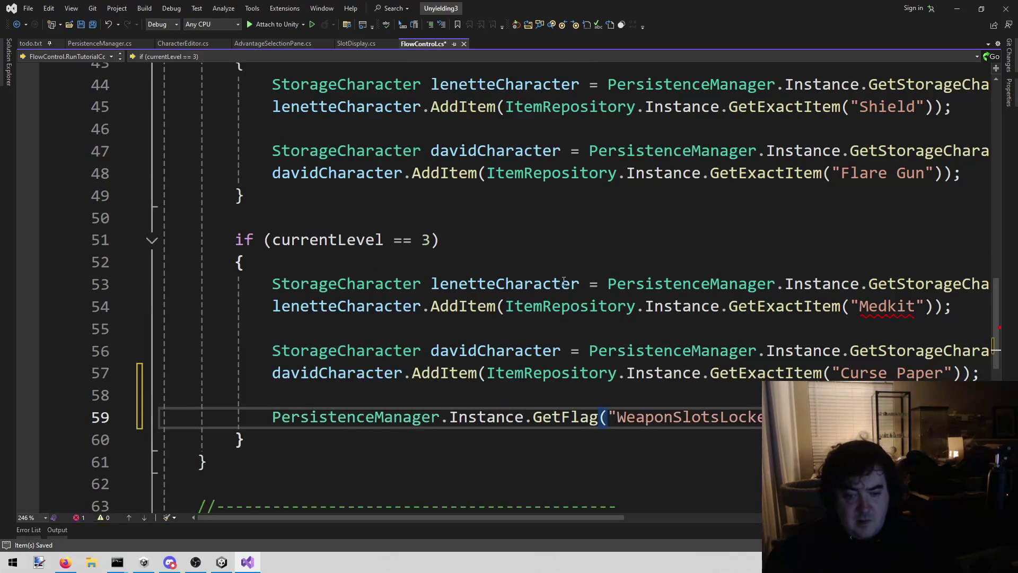
- Change the pasted GetFlag call to SetFlag and save FlowControl.cs
double_click(575, 419)
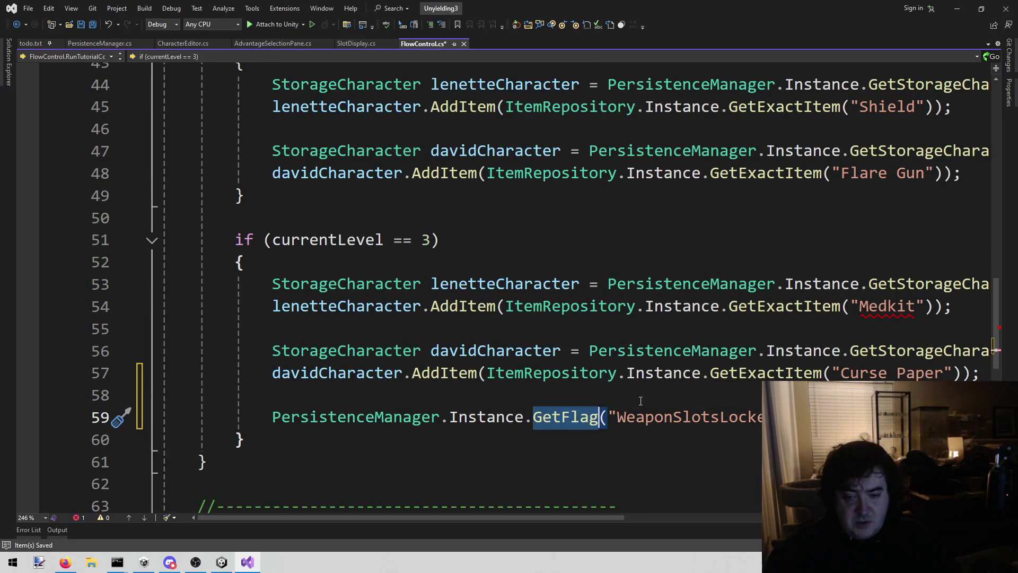
text(Set)
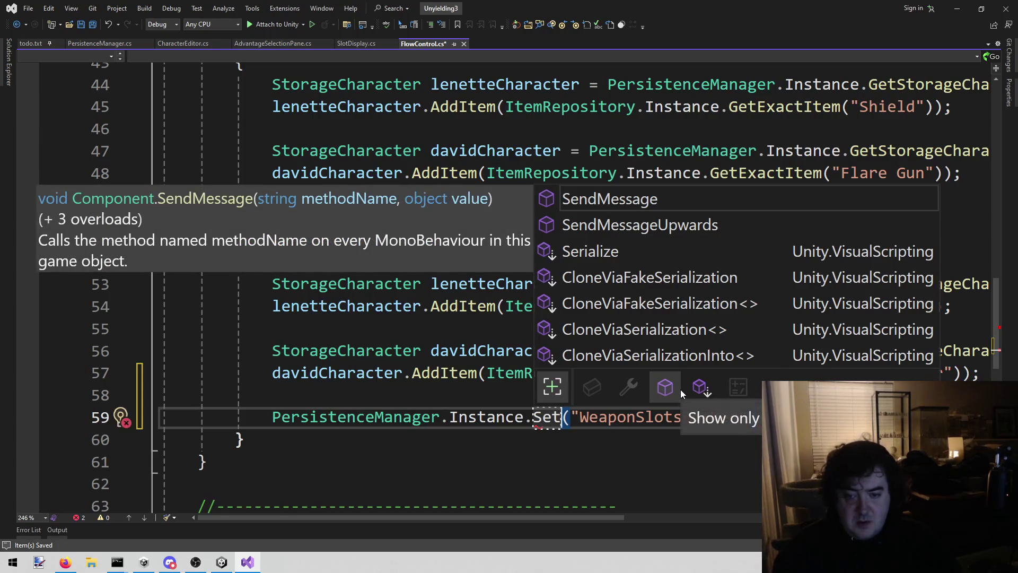
text(Flag1)
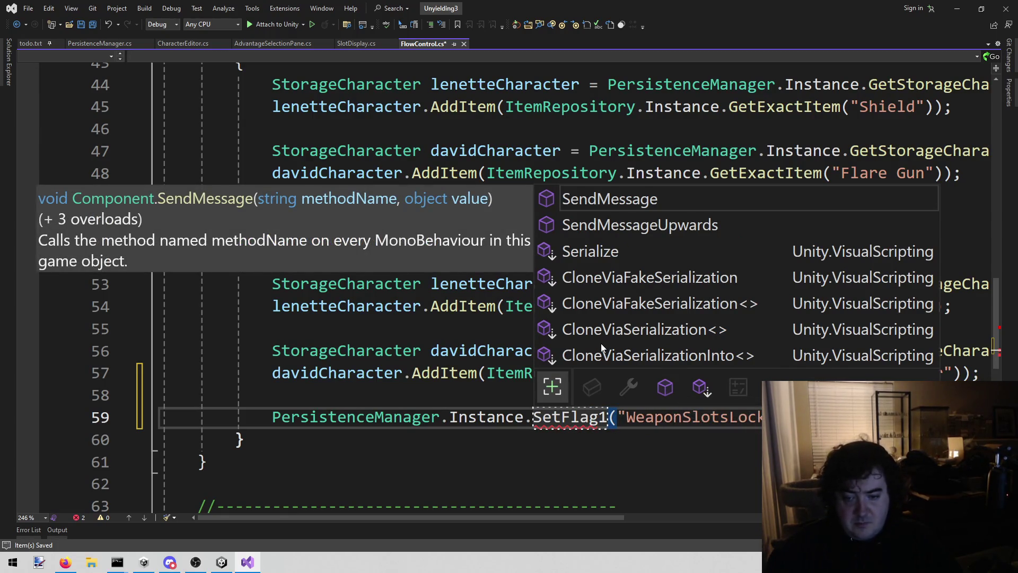
key(Escape)
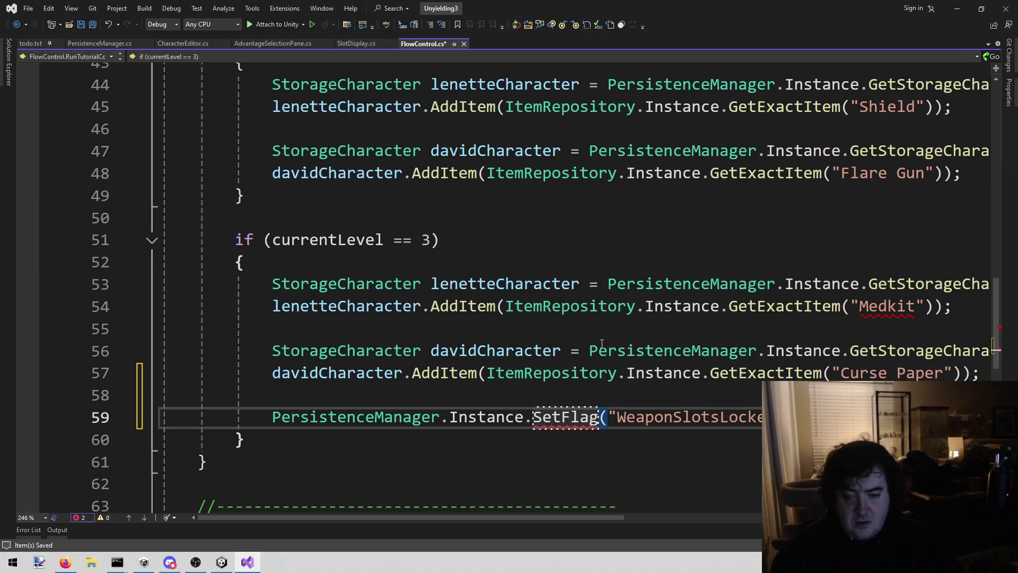
key(Down)
key(Down)
key(Up)
key(Up)
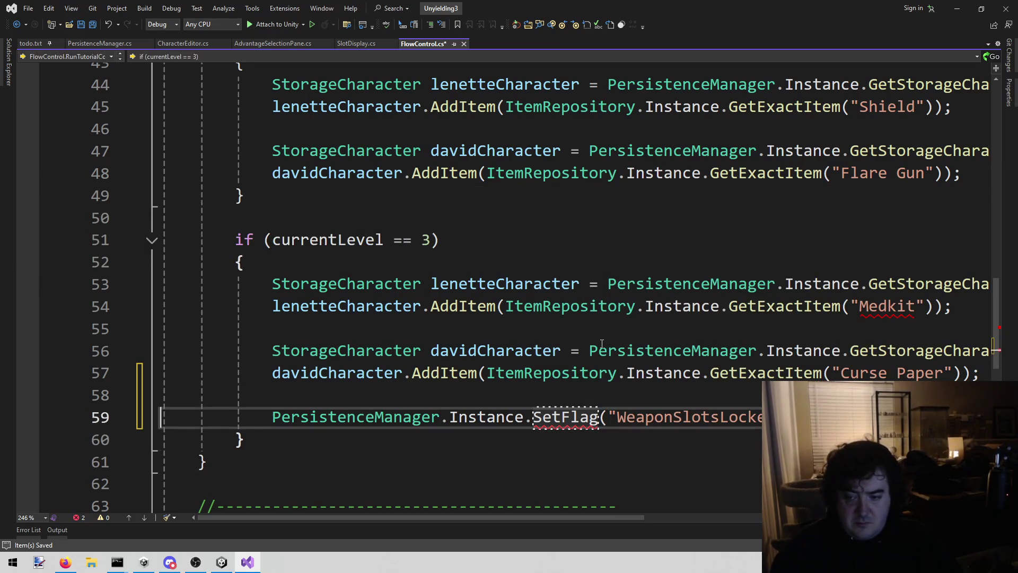
key(Right)
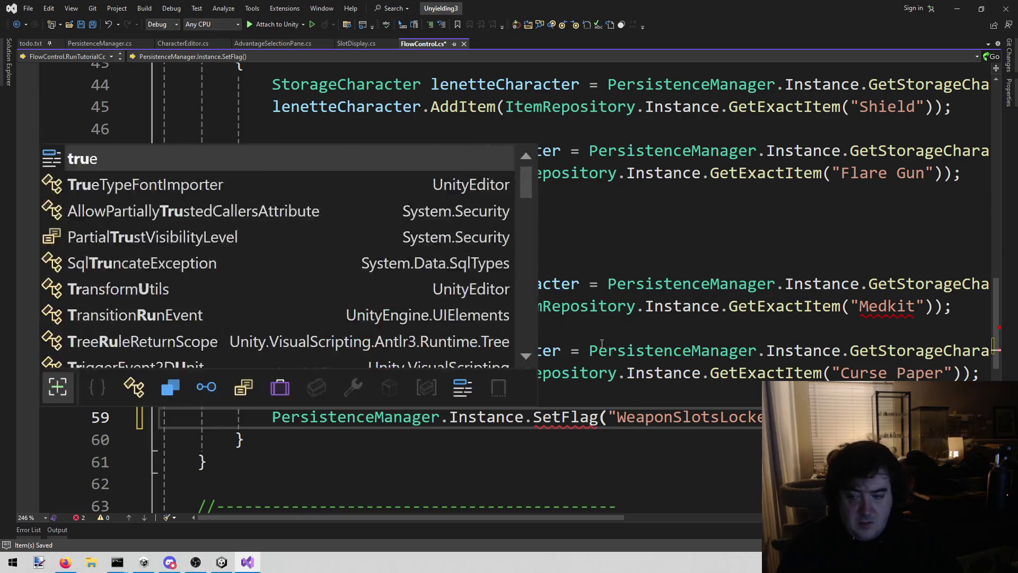
key(ctrl+s)
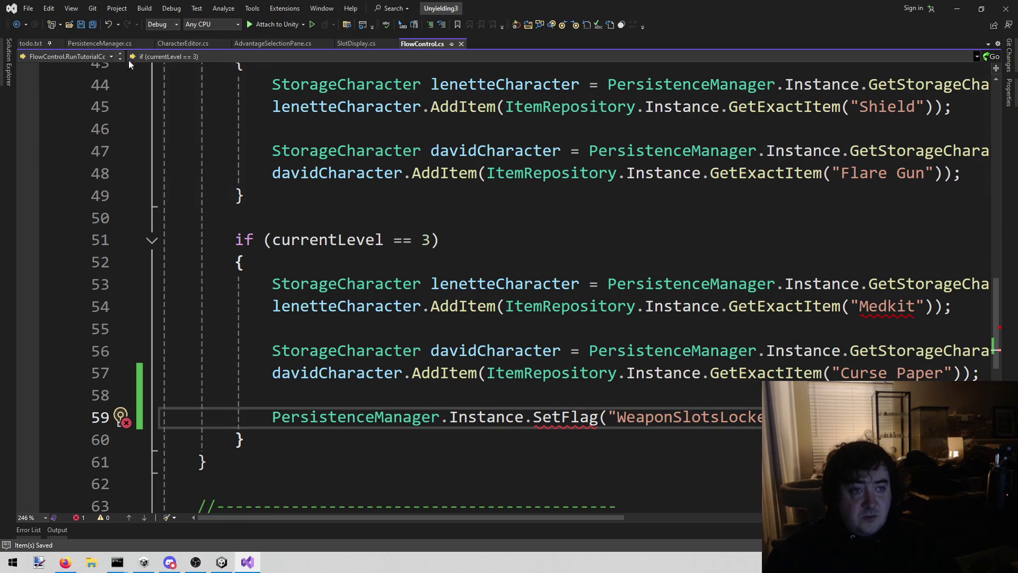
- Rename PersistenceManager's AddFlag method to SetFlag to fix the FlowControl error, and save
click(98, 43)
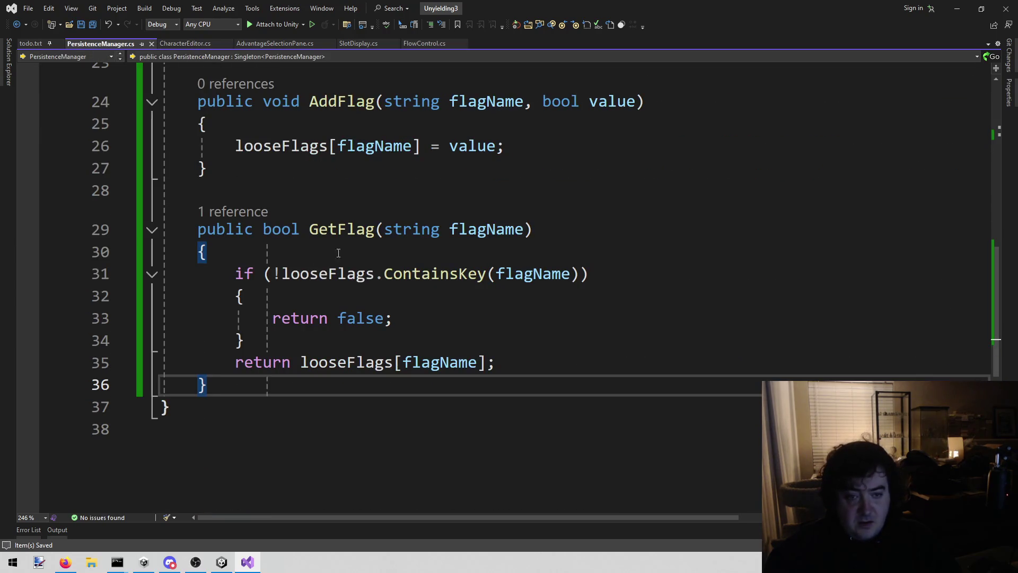
click(424, 44)
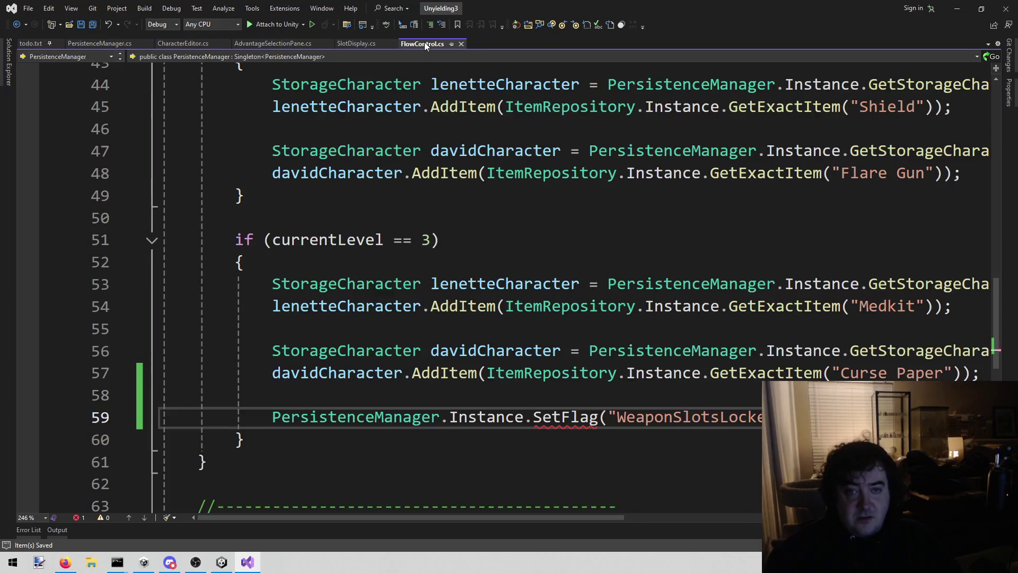
double_click(570, 418)
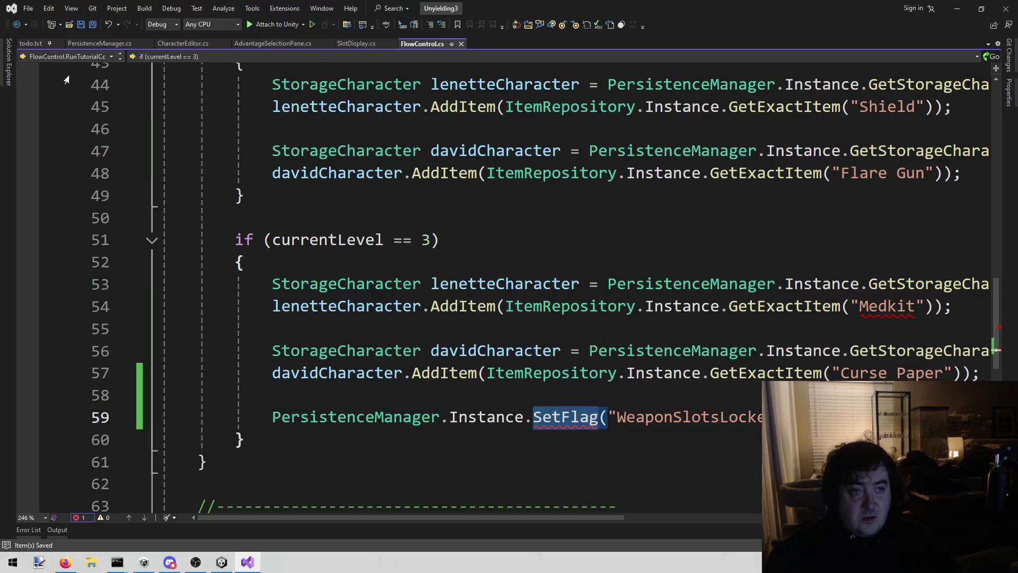
click(90, 44)
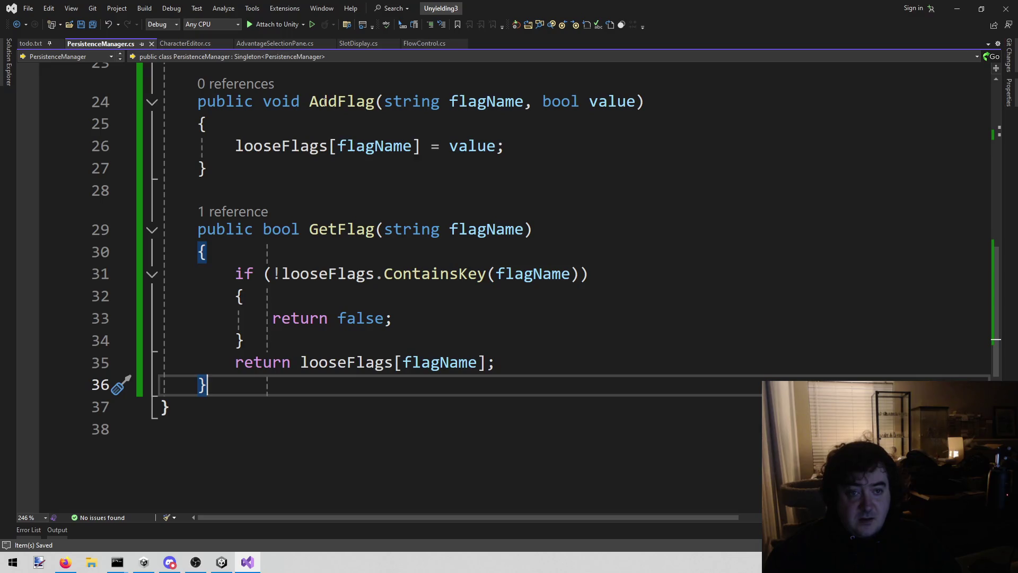
click(337, 101)
key(BackSpace)
key(BackSpace)
key(BackSpace)
text(Set)
key(ctrl+s)
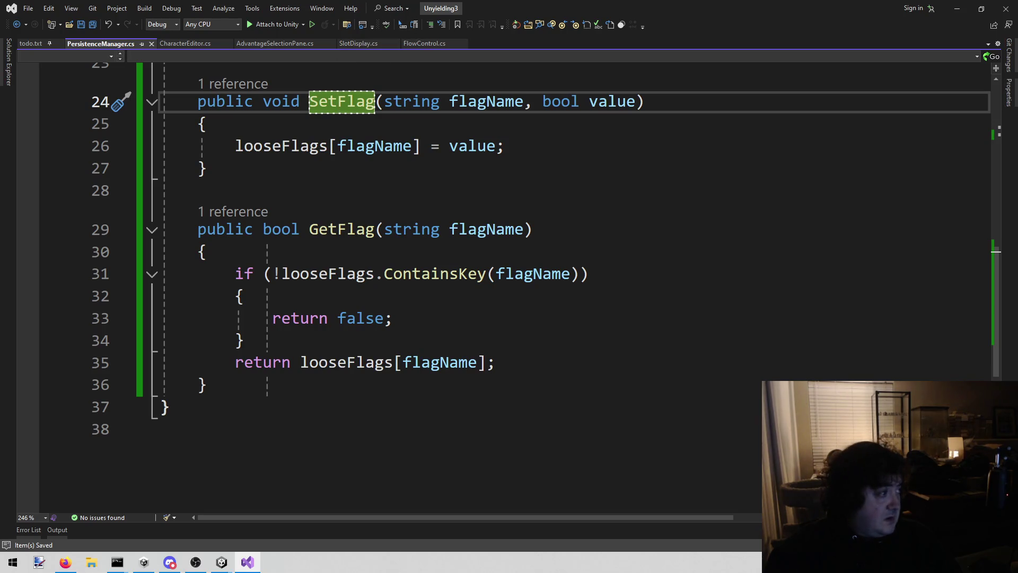
- Switch to Unity and enter Play mode to test the weapon lock
click(65, 562)
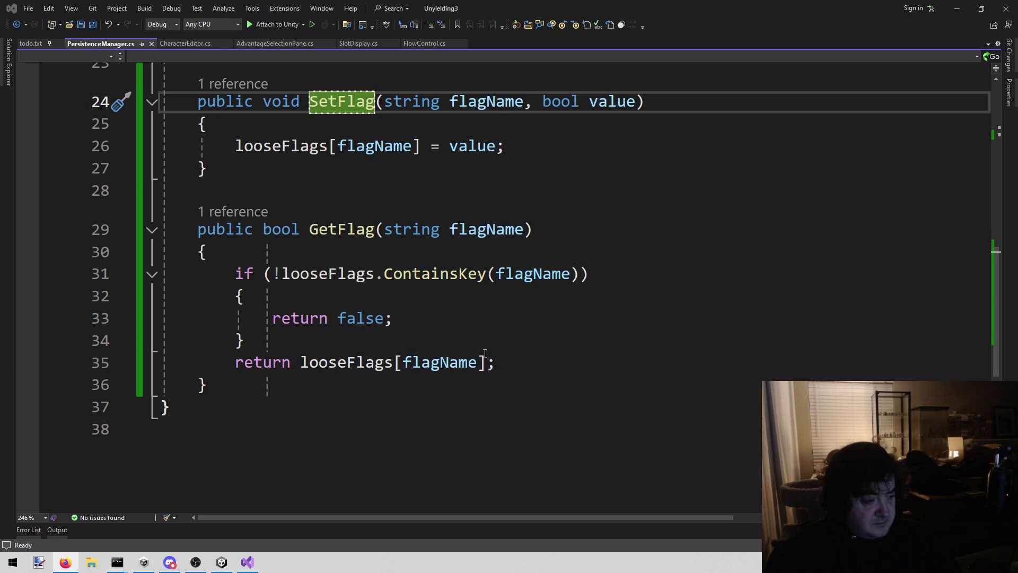
click(464, 401)
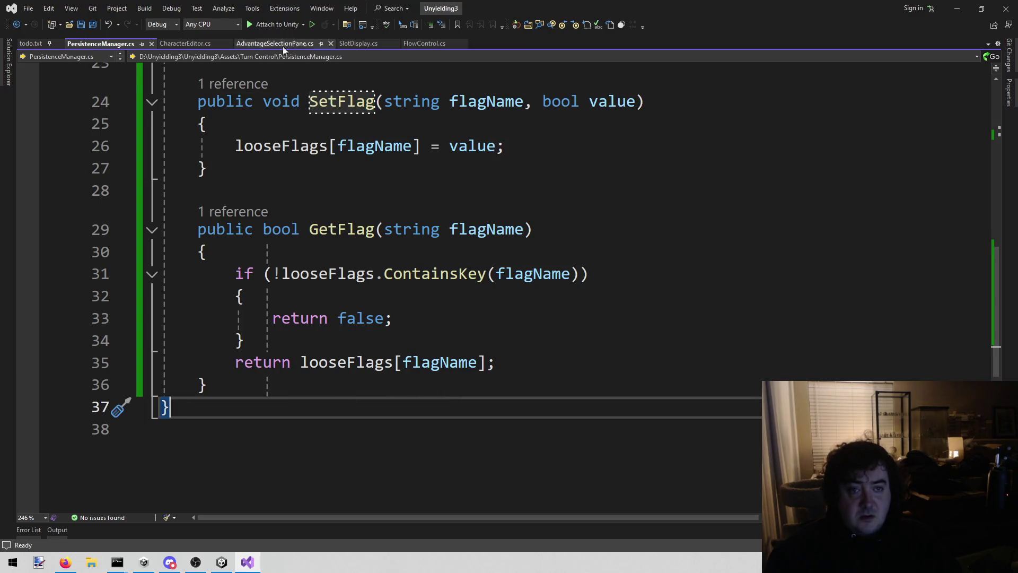
click(319, 384)
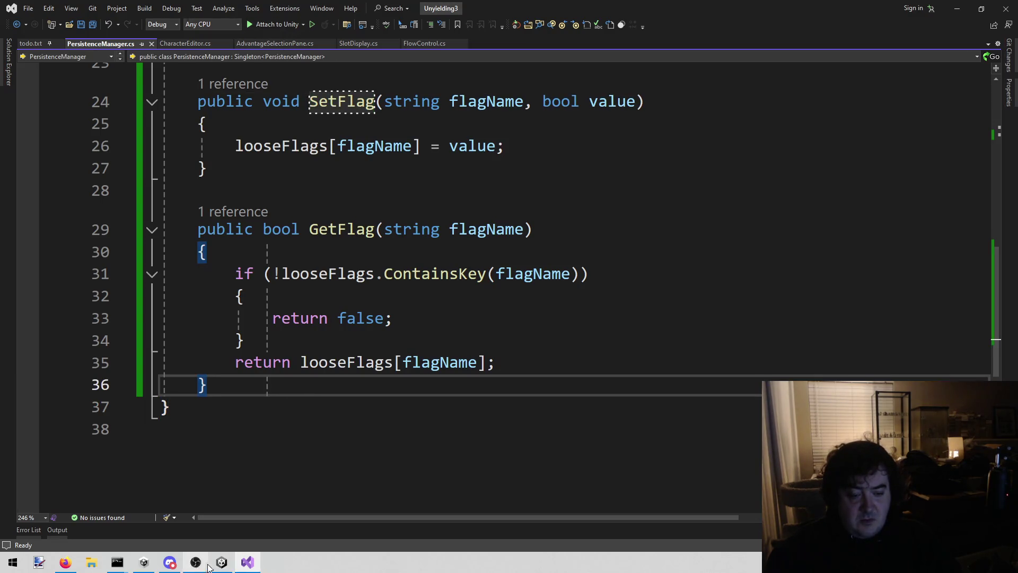
click(221, 564)
click(492, 30)
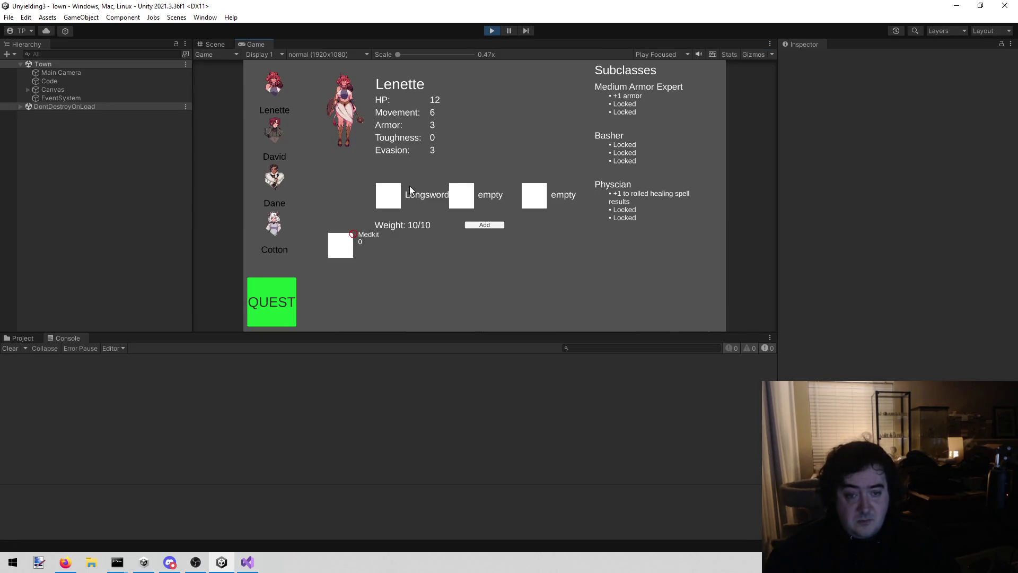
- Equip the Mace in place of the Longsword, then stop the game
click(391, 198)
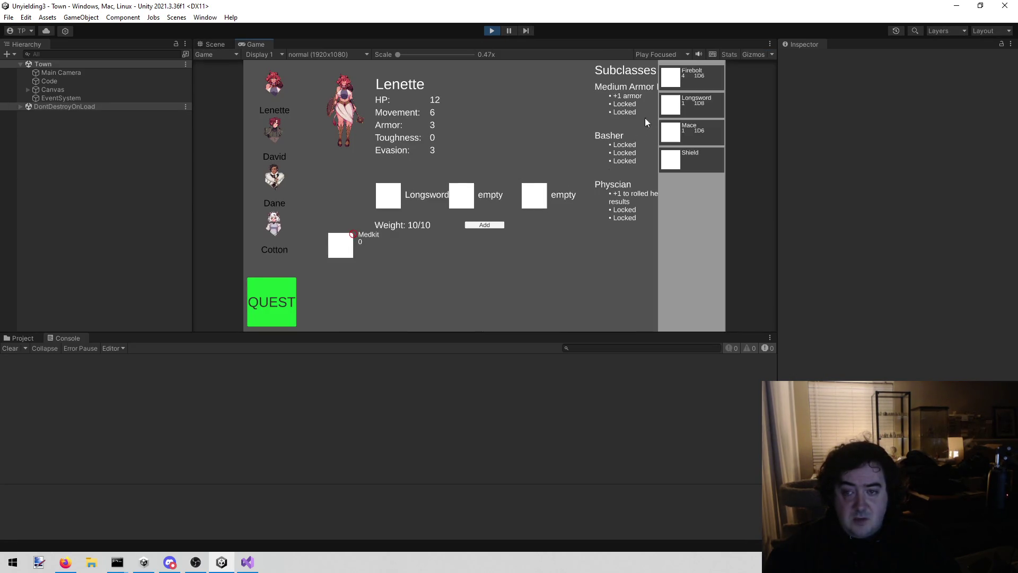
click(677, 136)
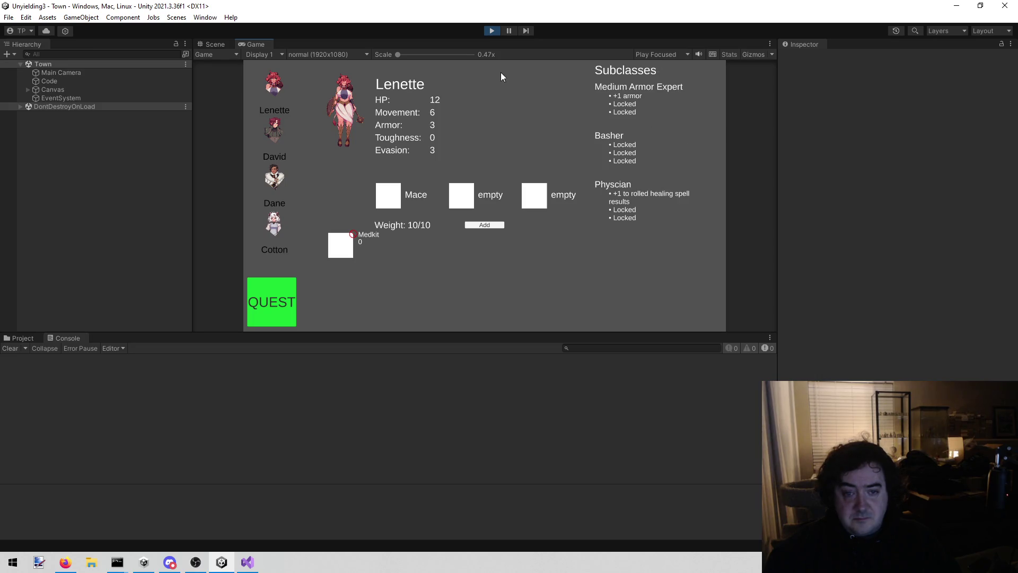
click(492, 33)
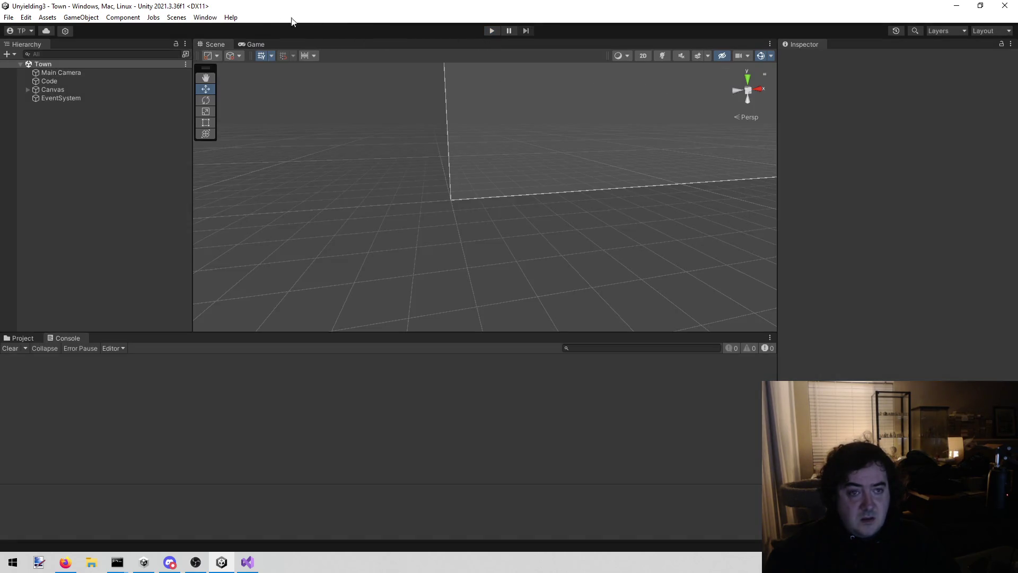
- Load the Combat scene, play it, and continue through each Victory panel back to Town
click(202, 20)
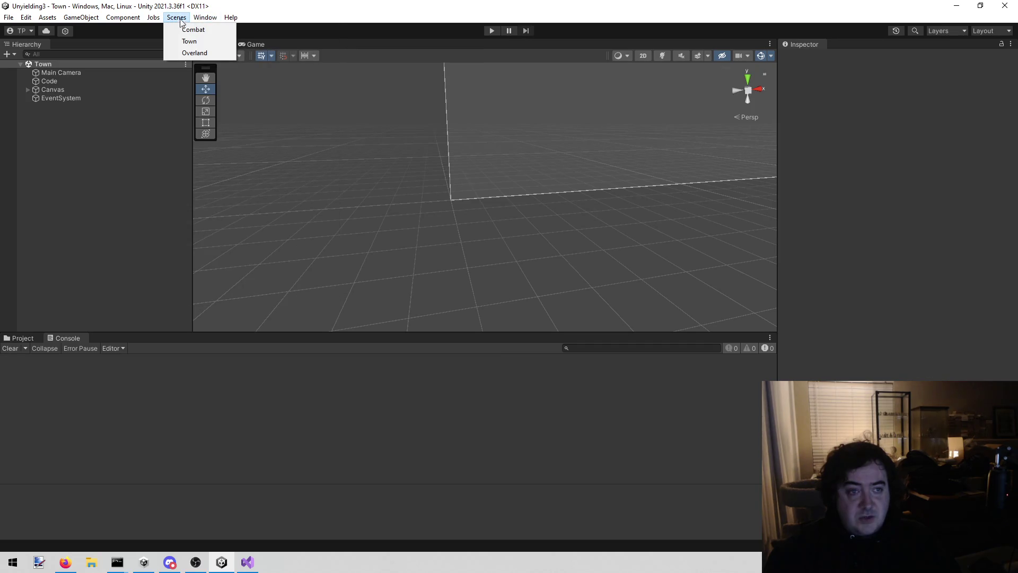
click(182, 30)
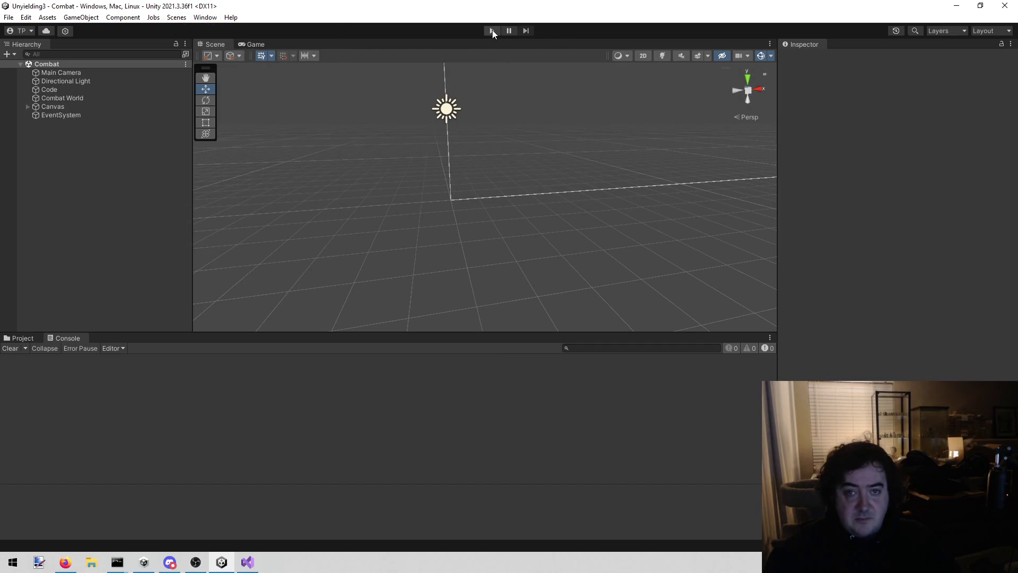
click(492, 31)
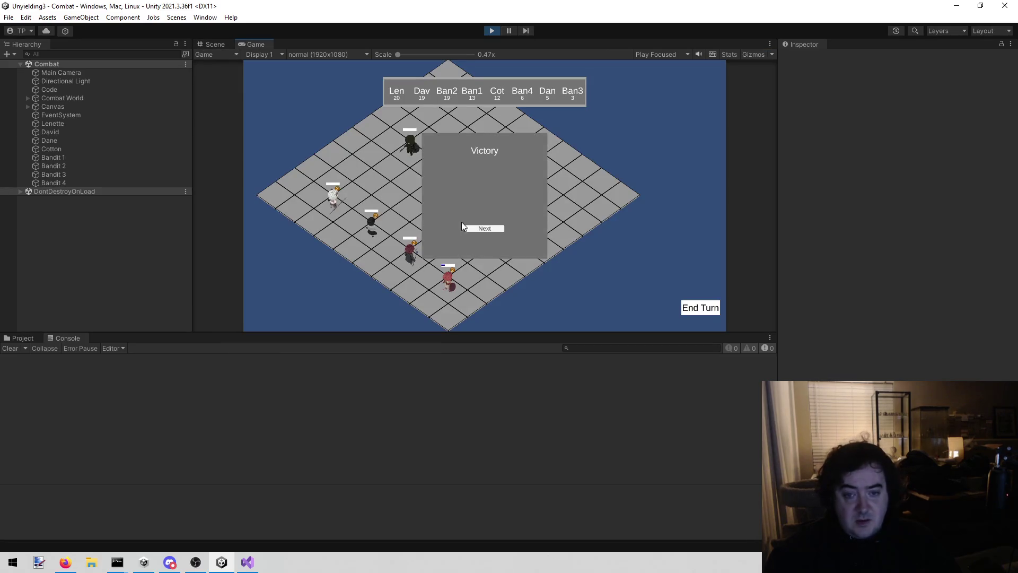
click(488, 228)
click(484, 234)
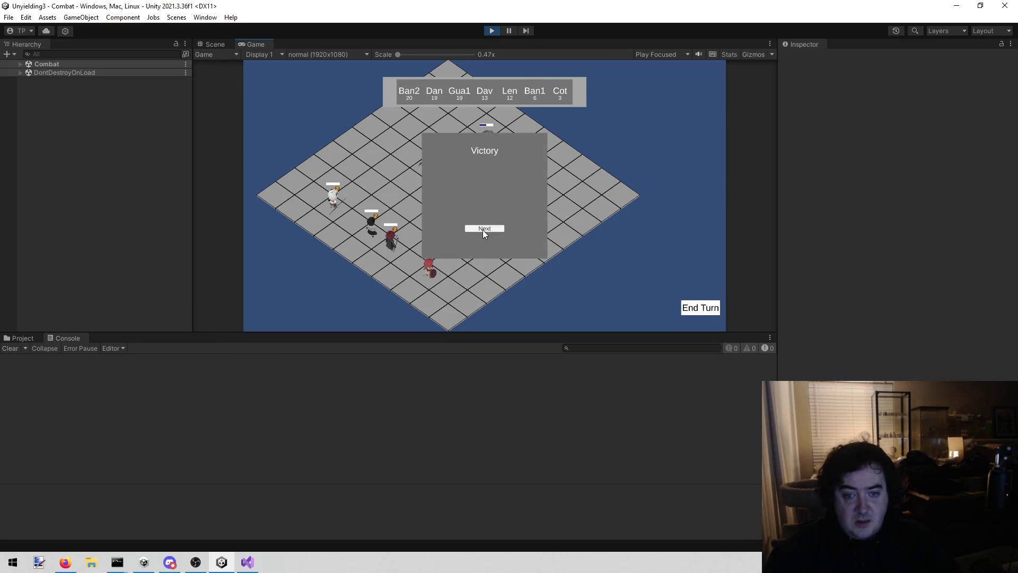
click(479, 227)
click(475, 237)
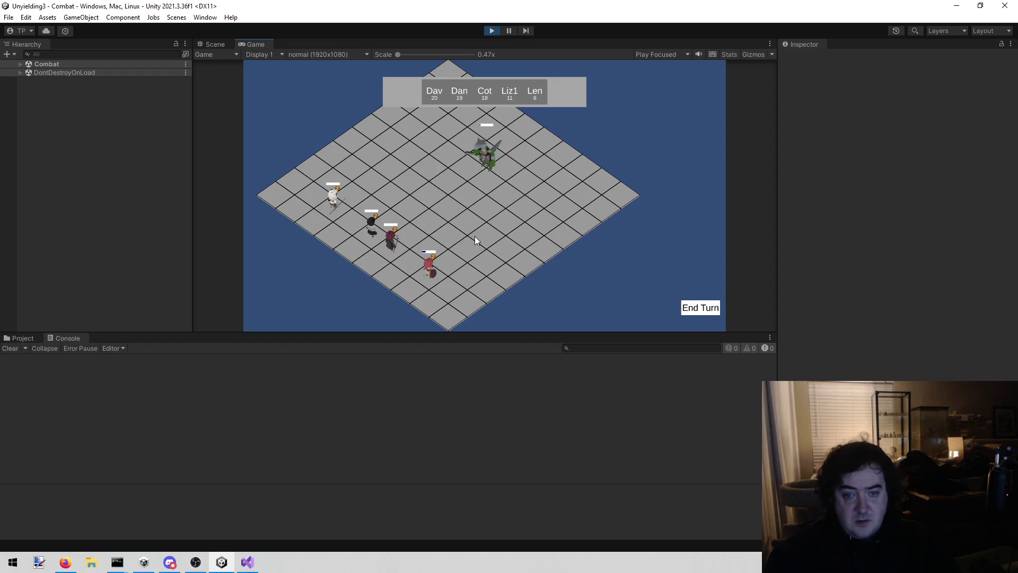
click(472, 228)
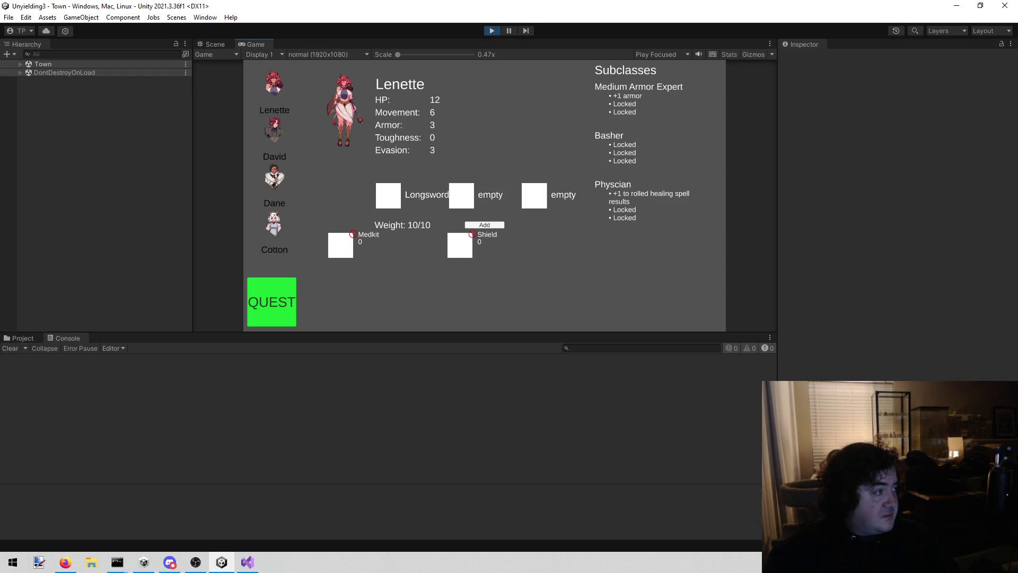
- Exit Play mode in Unity and bring Visual Studio to the front
key(alt+Tab)
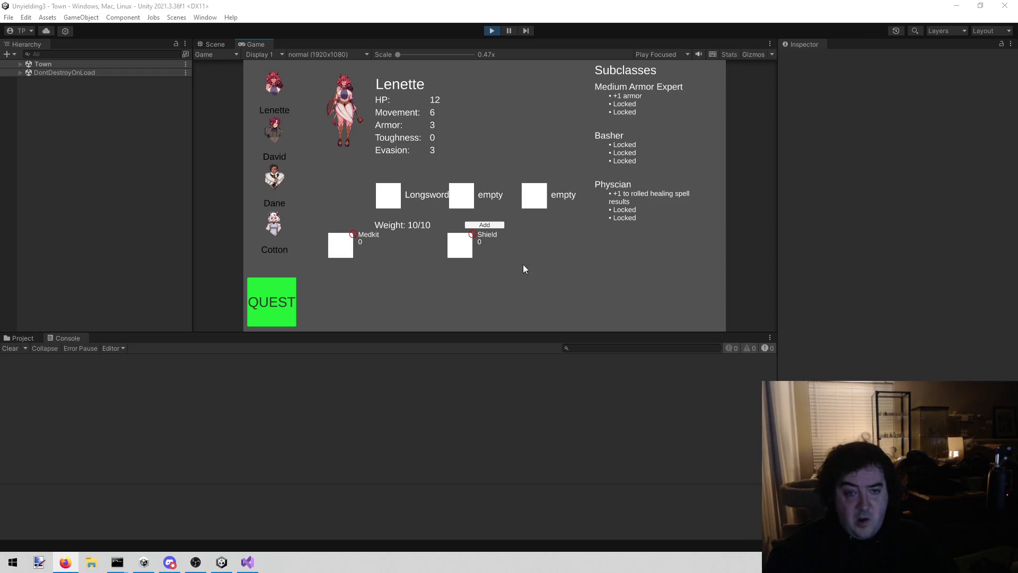
click(491, 30)
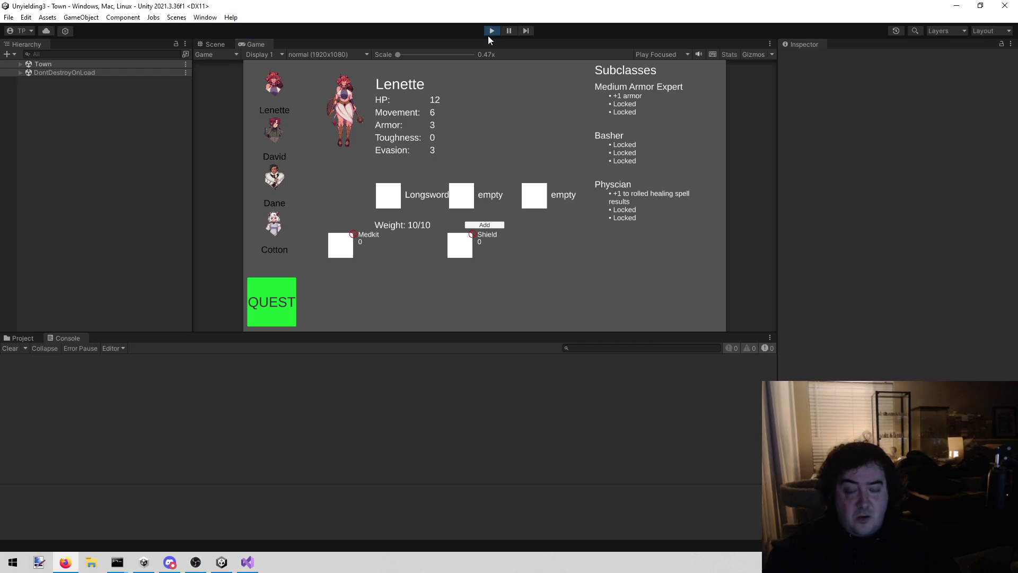
click(247, 562)
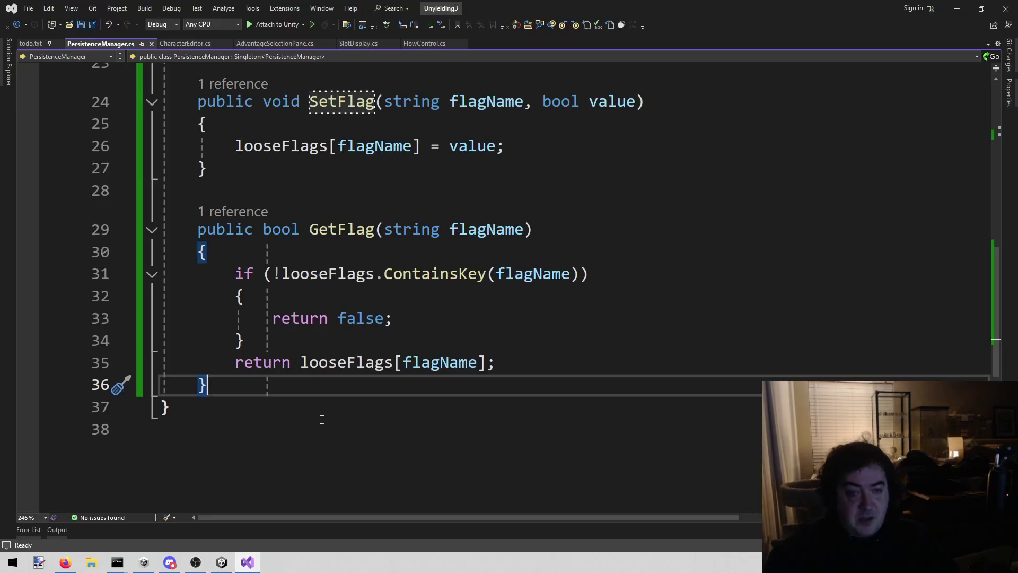
- Open TownSystemPopup.cs via the 'tsp' file search and follow QueueMessage's reference into FlowControl.cs
key(Up)
key(Up)
key(Up)
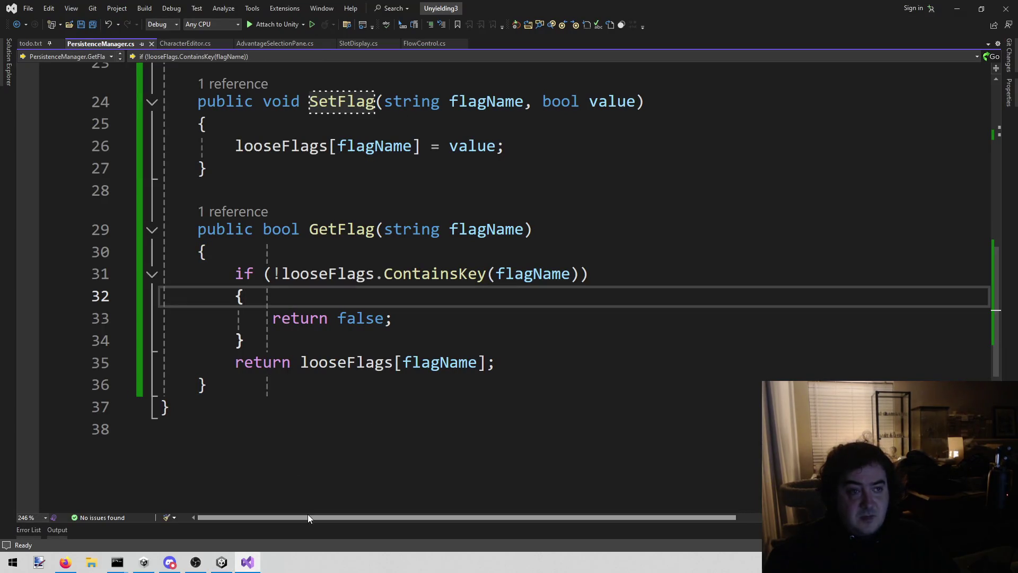
click(327, 391)
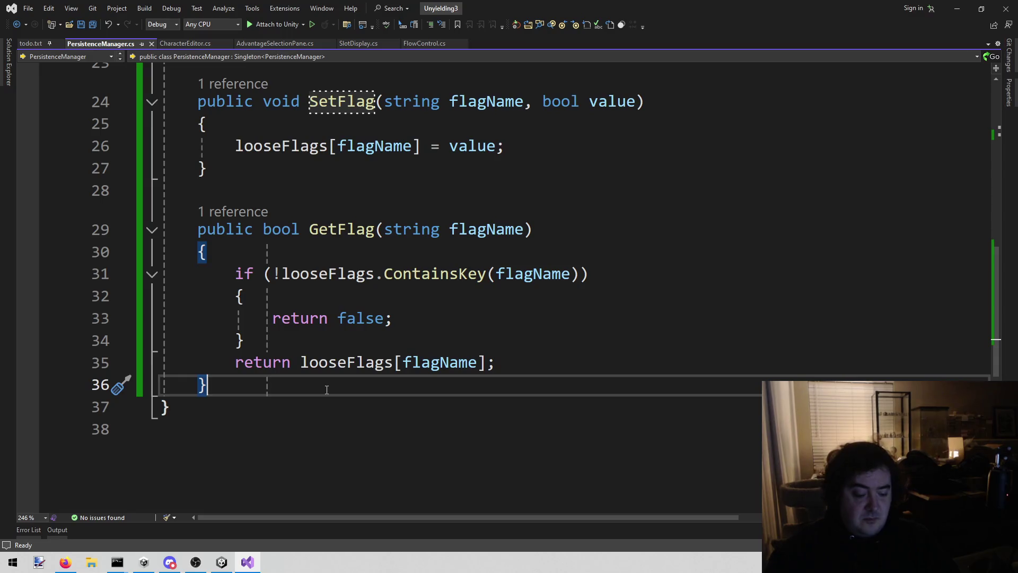
key(alt+shift+o)
text(tsp)
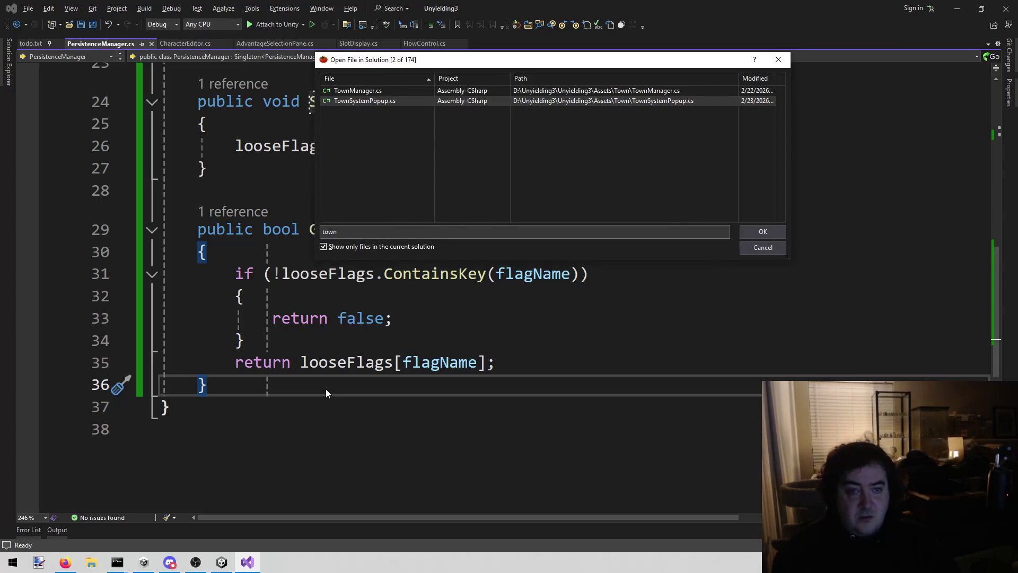
key(Return)
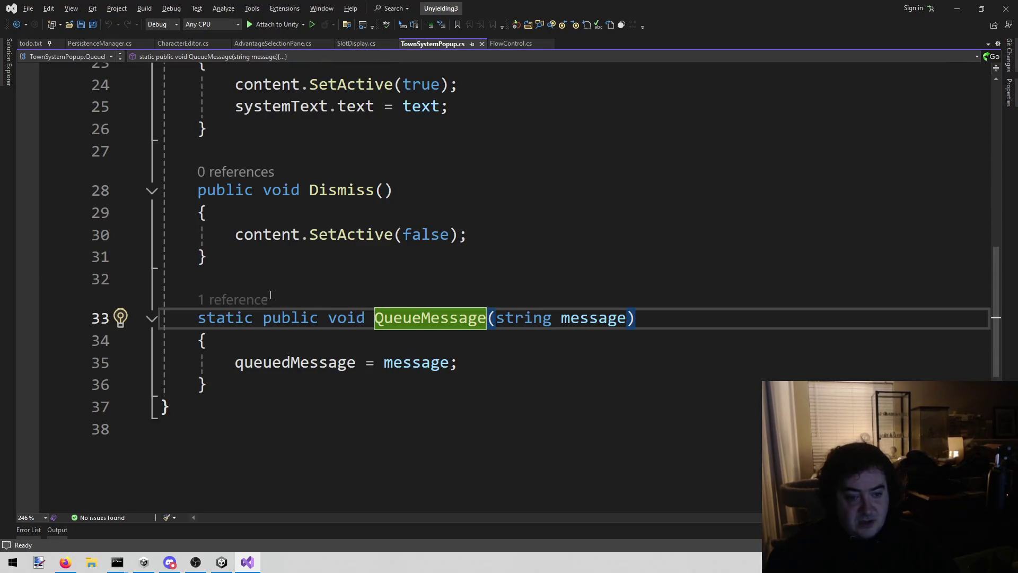
click(269, 295)
click(269, 299)
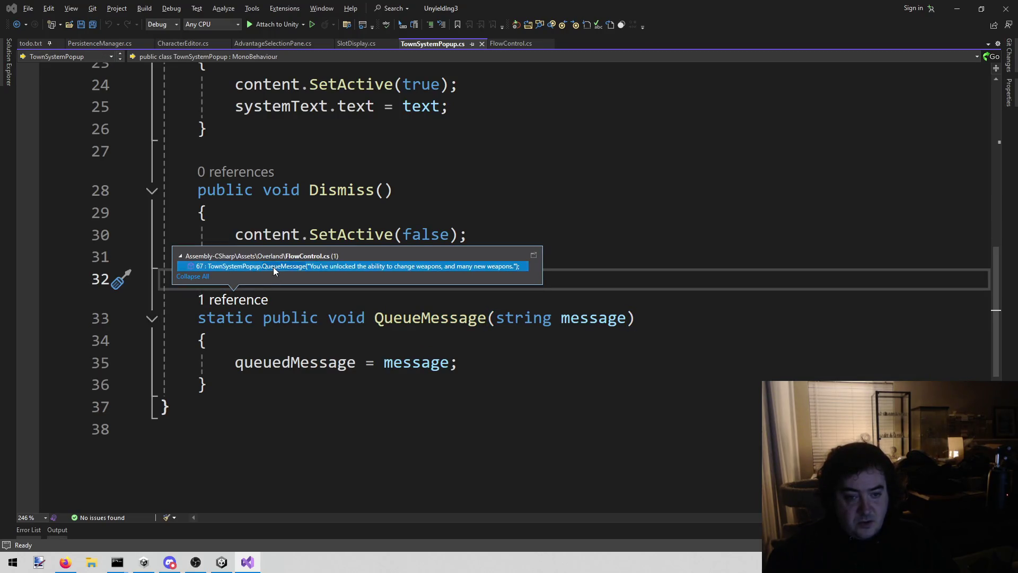
double_click(272, 266)
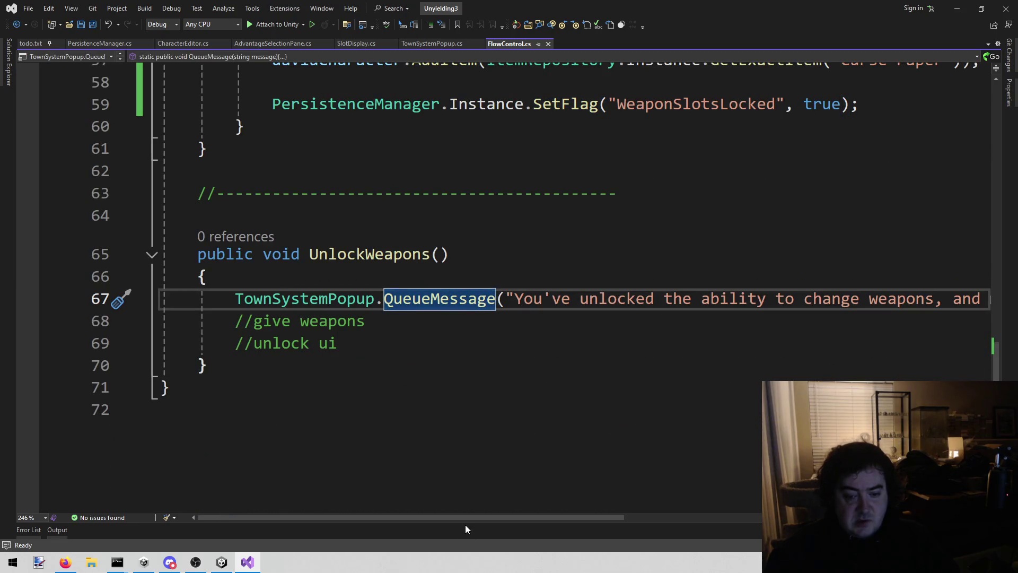
- Select the SetFlag statement on line 59 of FlowControl.cs
scroll(467, 522, right, 2)
scroll(467, 517, left, 2)
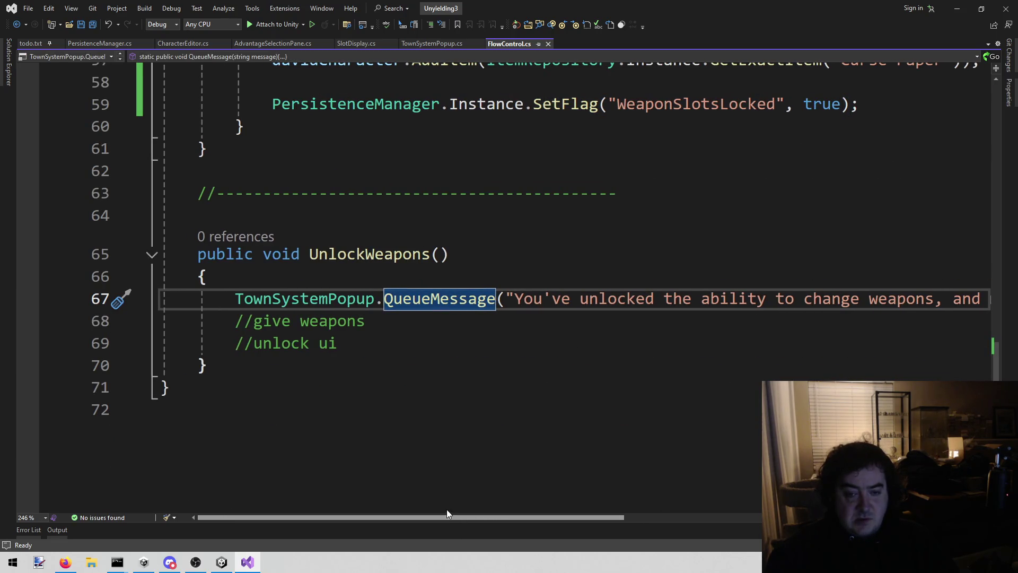
mouse_move(448, 516)
mouse_down()
mouse_move(711, 533)
mouse_move(582, 535)
mouse_up()
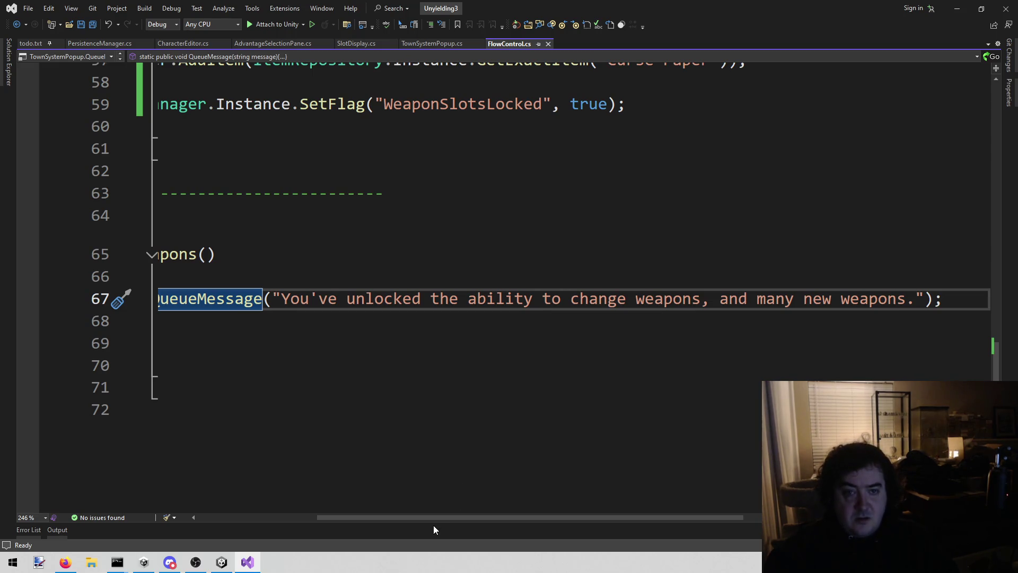
drag(434, 518, 322, 518)
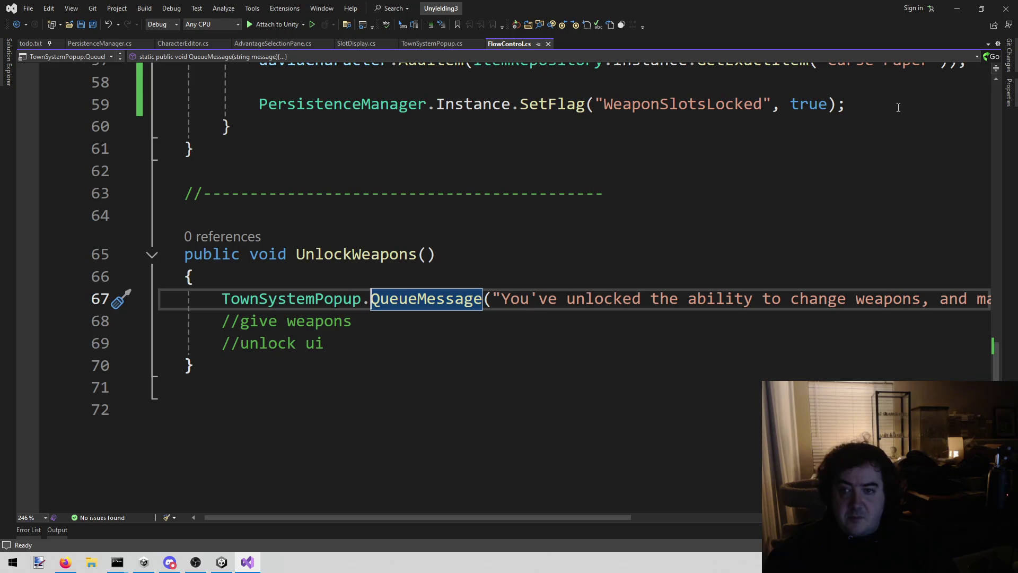
mouse_move(868, 104)
mouse_down()
mouse_move(284, 129)
mouse_move(259, 104)
mouse_up()
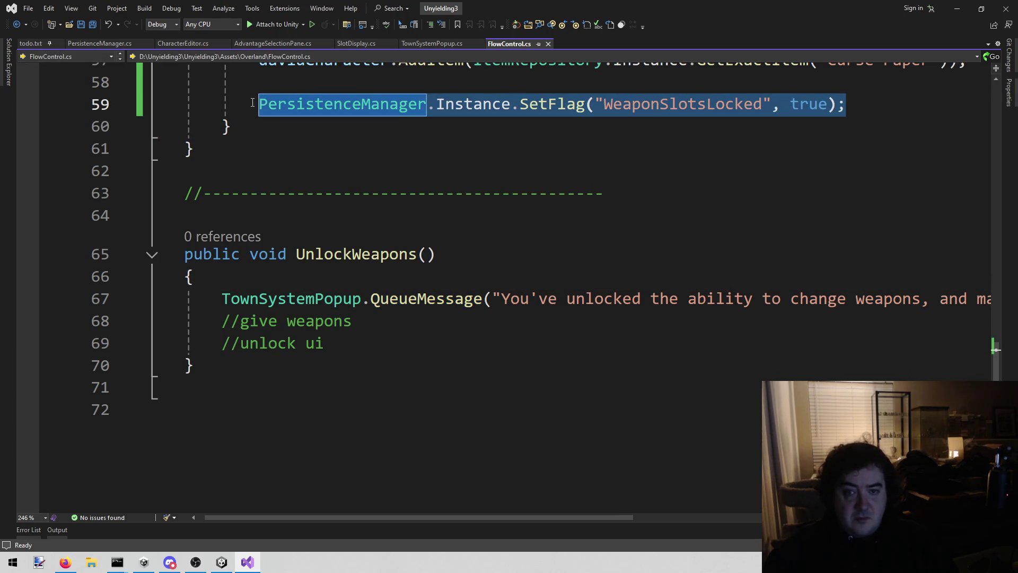
- Paste the SetFlag call below line 67's popup message with false instead of true, and save
click(337, 299)
key(End)
key(Return)
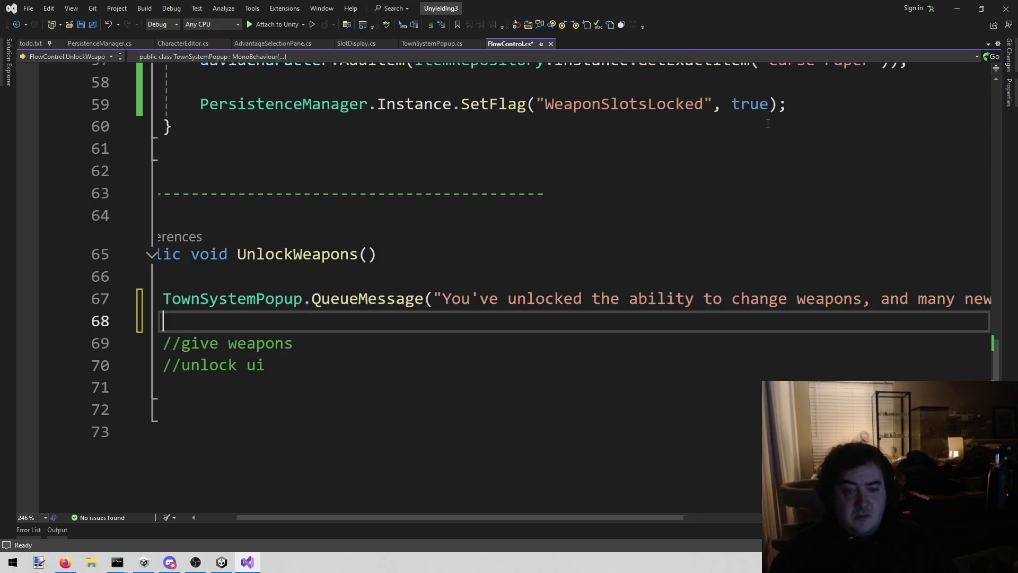
text(PersistenceManager.Instance.SetFlag("WeaponSlotsLocked", true);)
key(Left)
key(Left)
key(ctrl+shift+Left)
text(false)
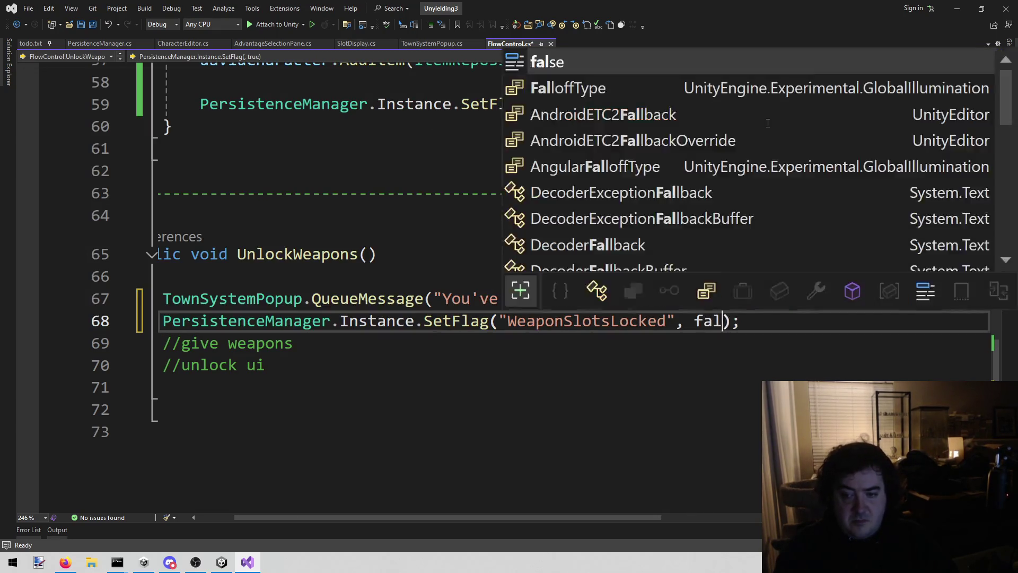
key(ctrl+s)
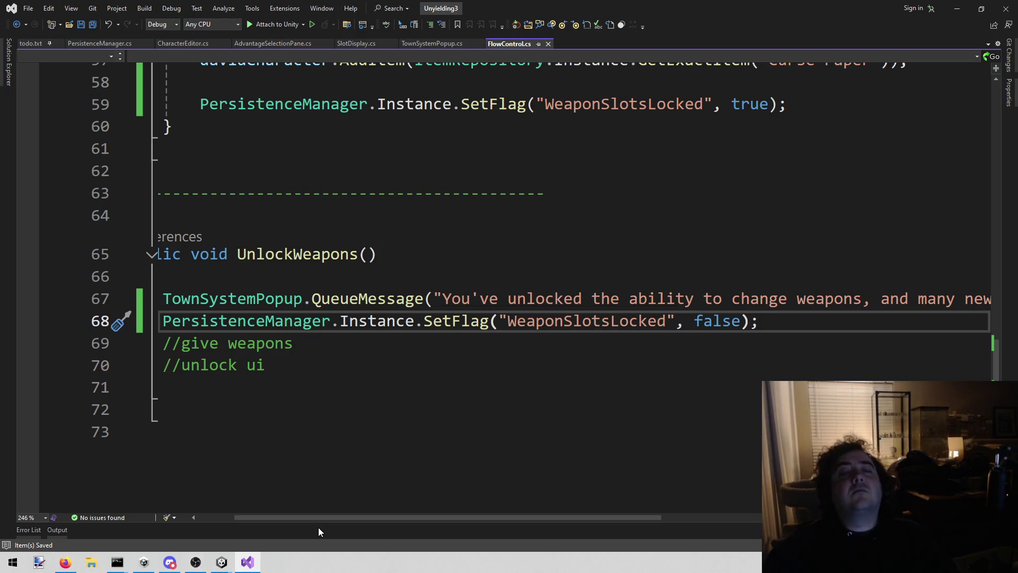
drag(319, 521, 240, 516)
click(229, 570)
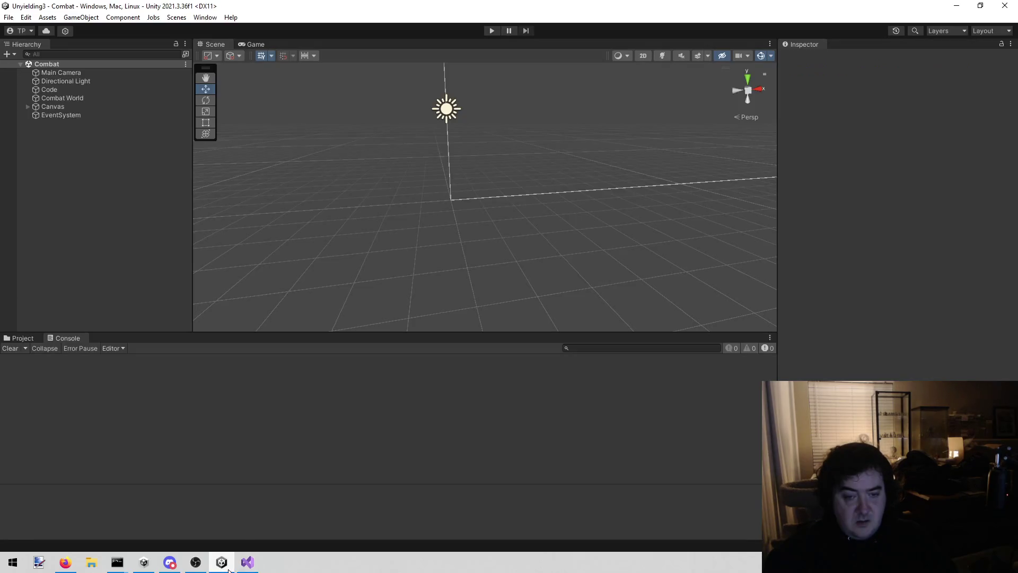
- Show the Project window's asset folders and open the Item folder
click(21, 337)
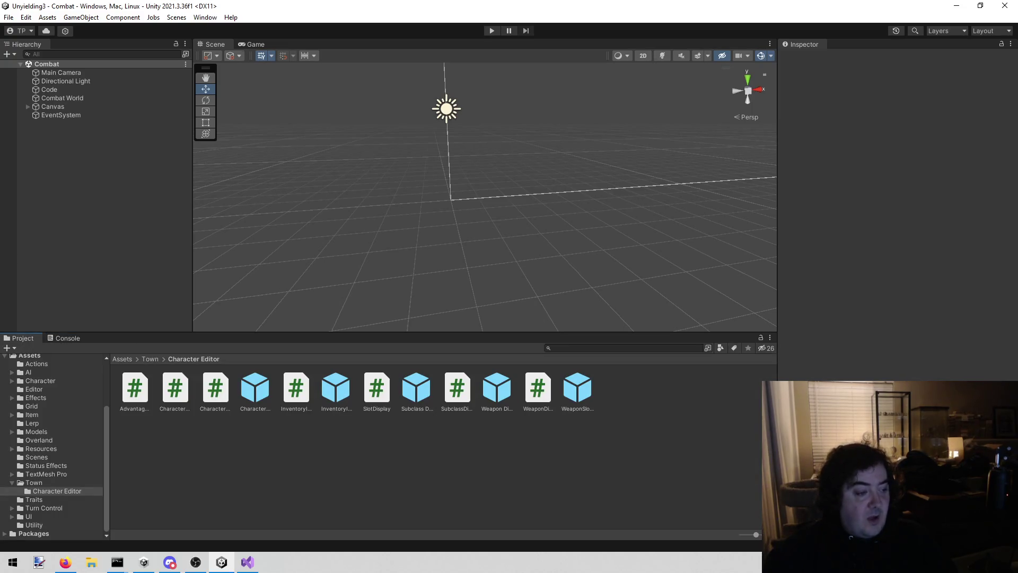
key(alt+Tab)
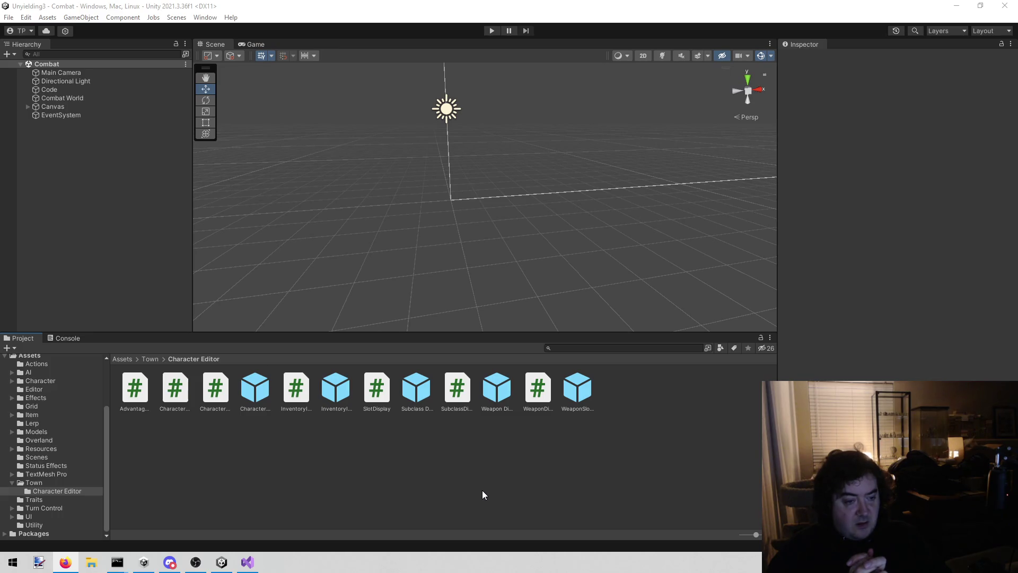
click(76, 414)
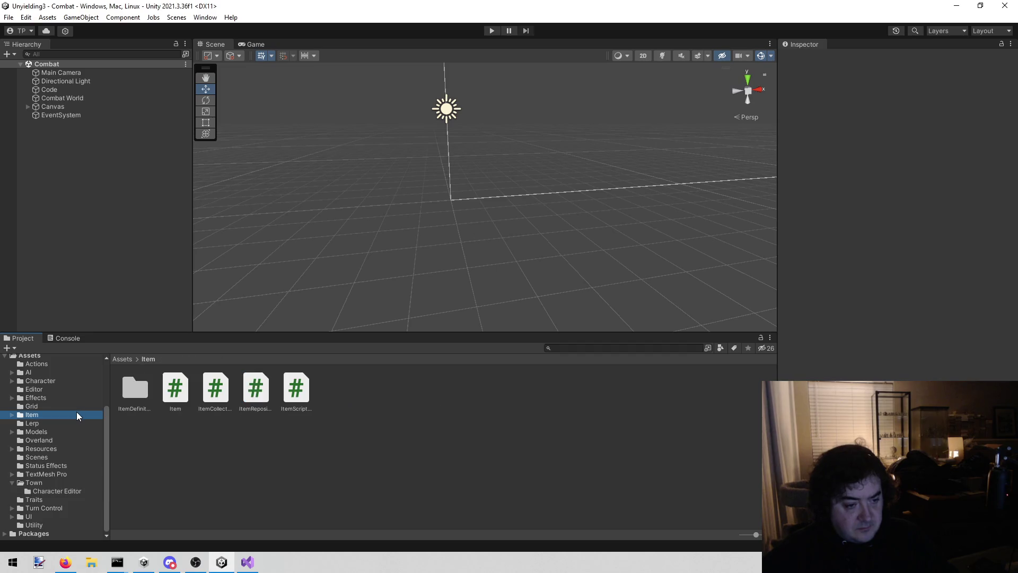
- Open ItemDefinitions and delete the Old Crossbow item asset, confirming the deletion
double_click(127, 390)
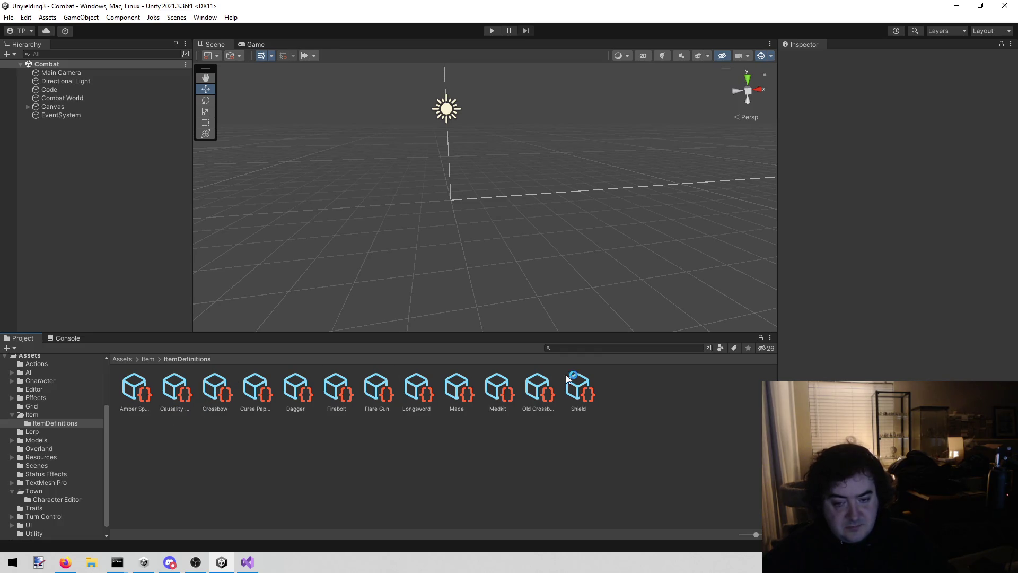
click(546, 383)
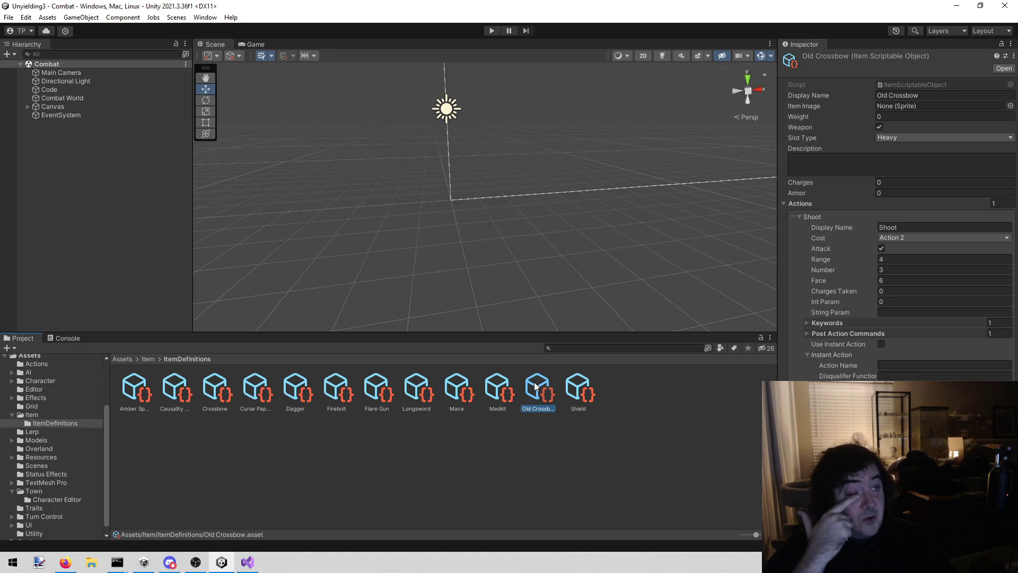
right_click(535, 386)
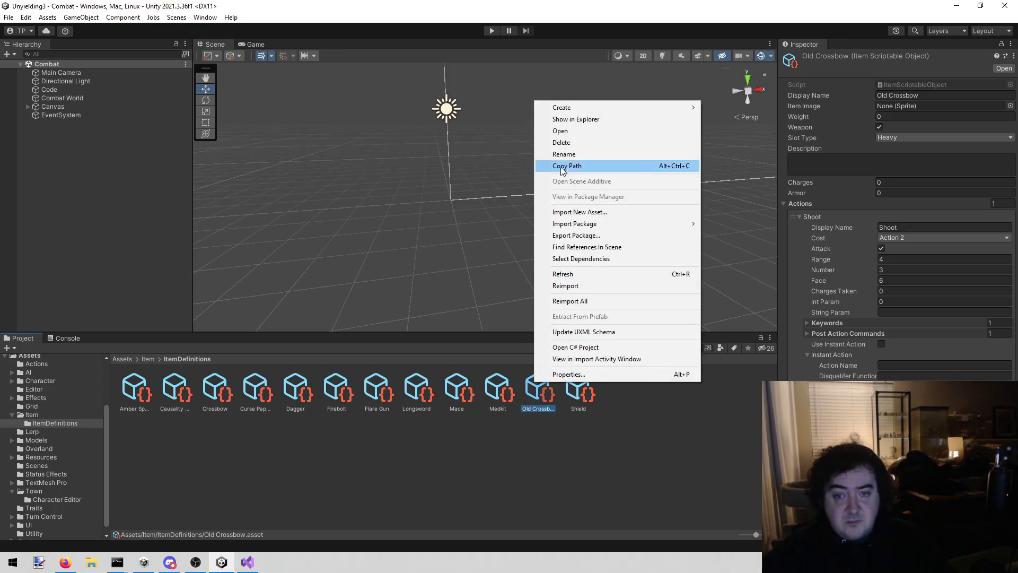
click(562, 142)
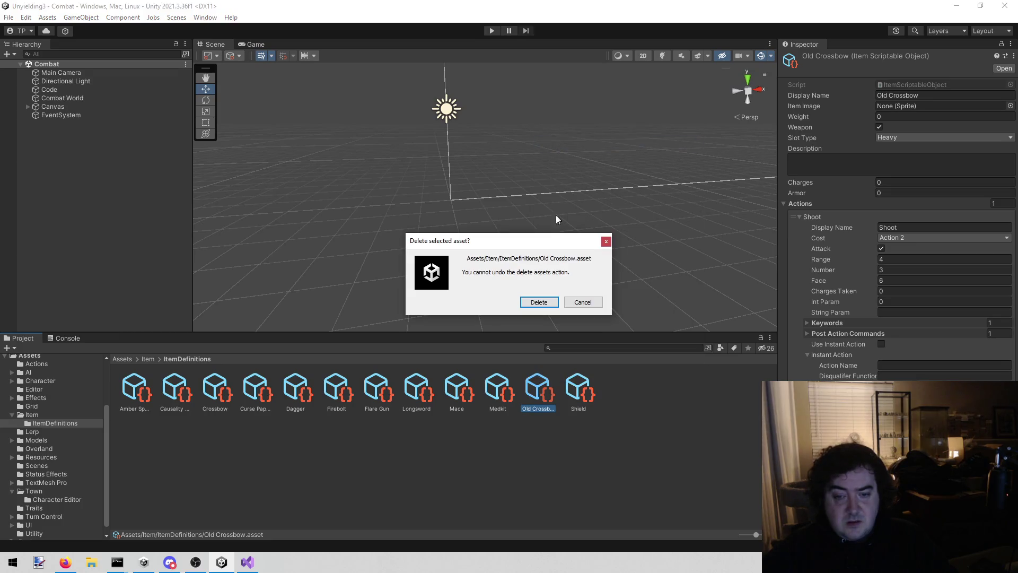
click(536, 302)
- Inspect the Crossbow item's Range value, then clear the selection
click(222, 401)
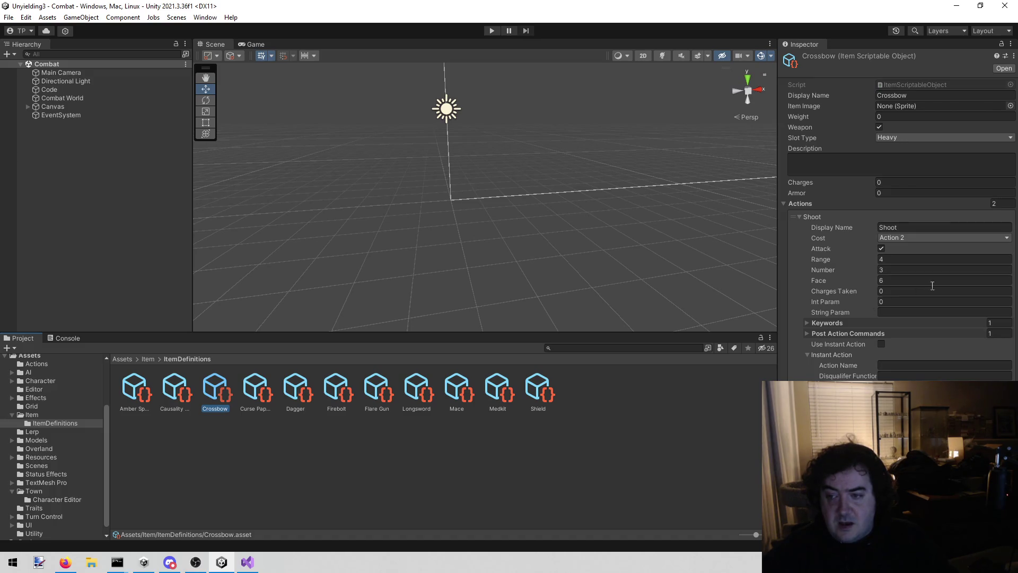
click(916, 259)
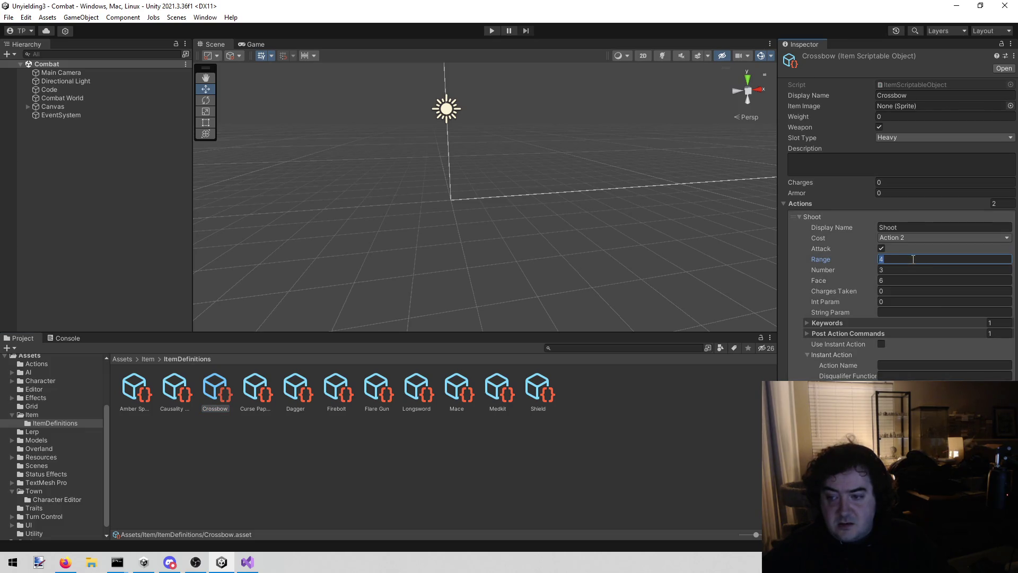
click(344, 443)
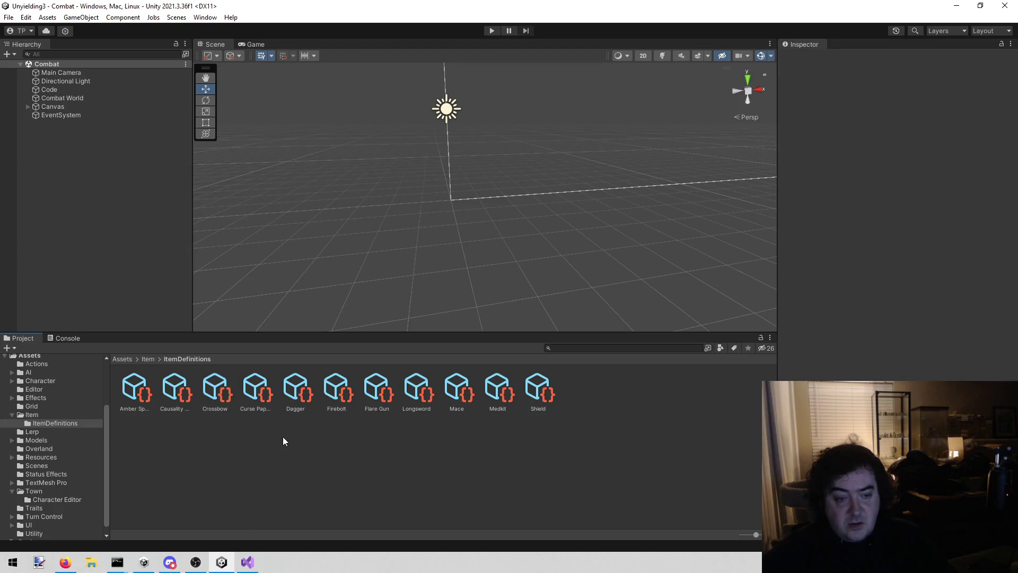
click(217, 401)
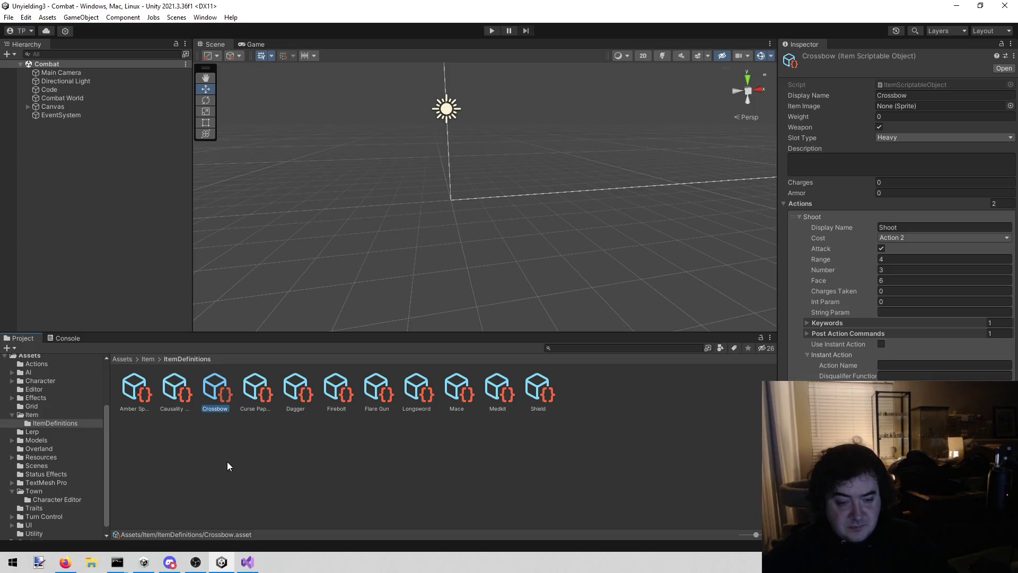
click(200, 470)
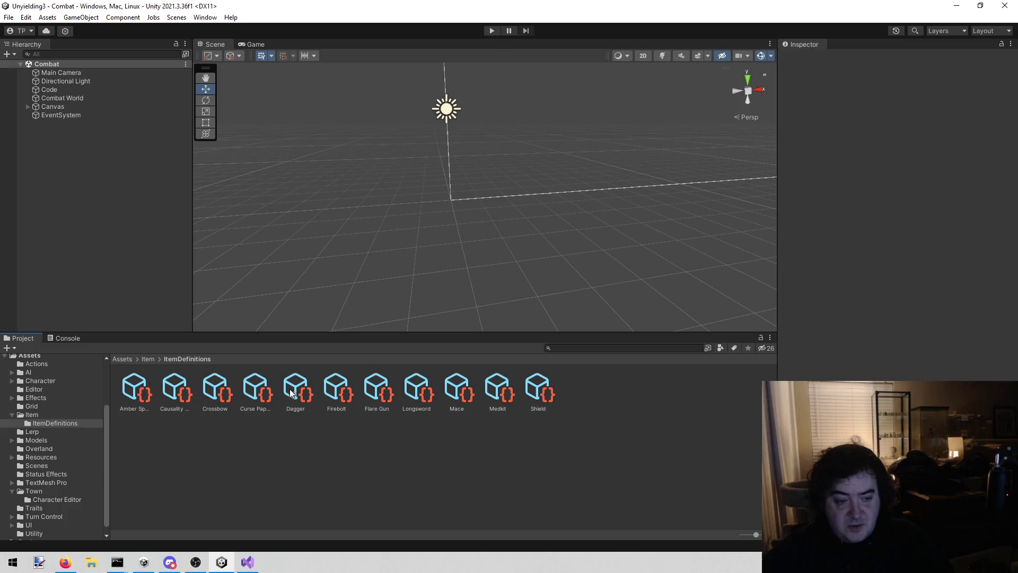
- Duplicate the Mace item asset and name the copy 'Light Crossbow'
click(411, 395)
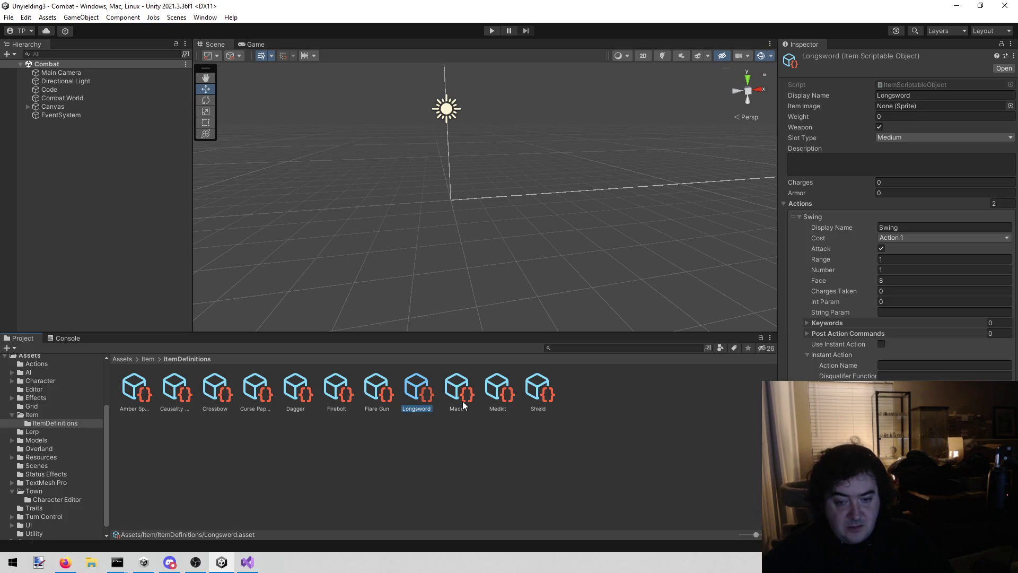
click(454, 386)
key(ctrl+d)
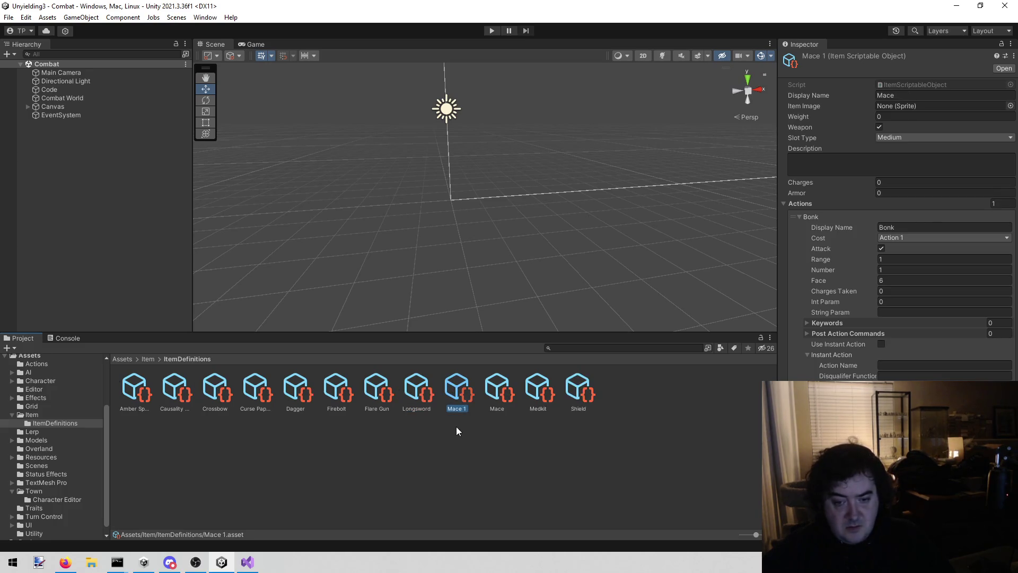
click(451, 407)
text(L)
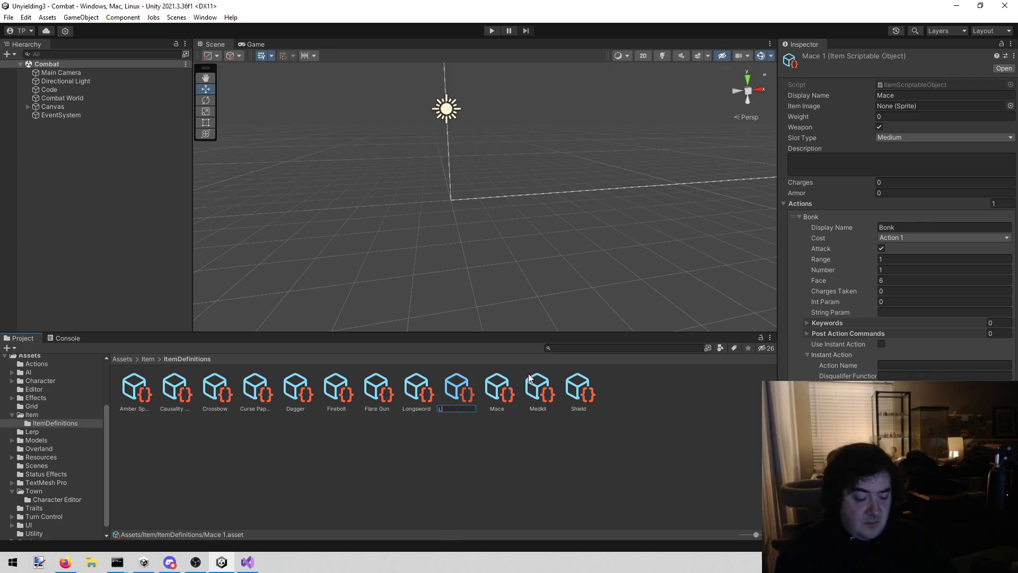
text(ight Crossbow)
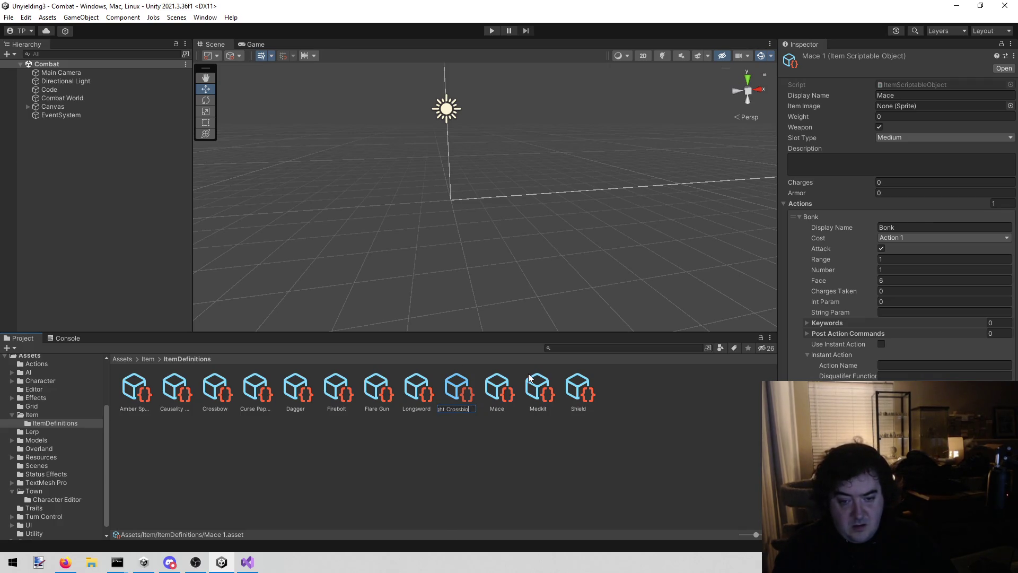
key(Return)
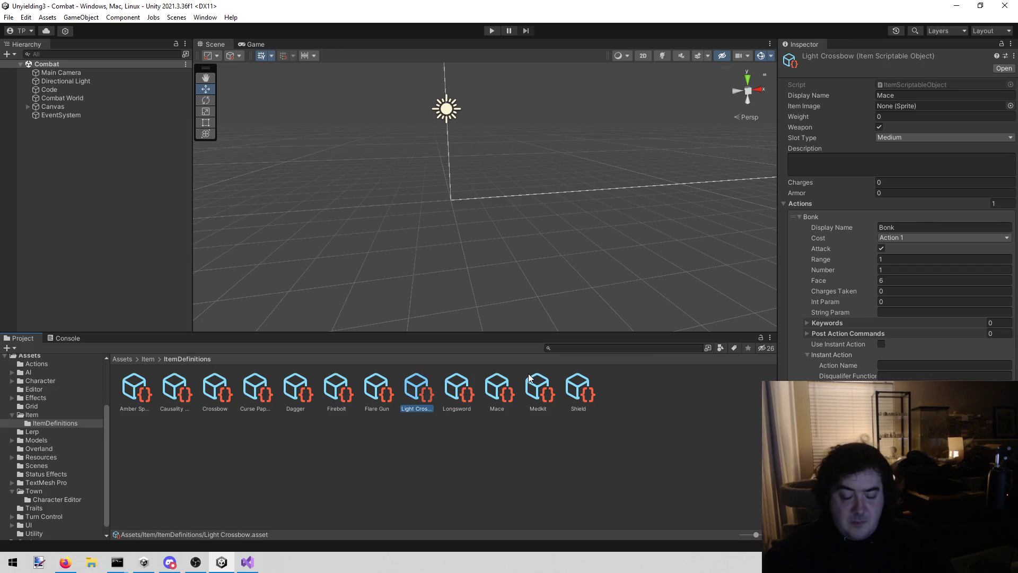
- Set Display Name 'Light Crossbow', rename the Bonk action to Shoot, with Range 5 and Face 3
click(917, 95)
text(Light Cross)
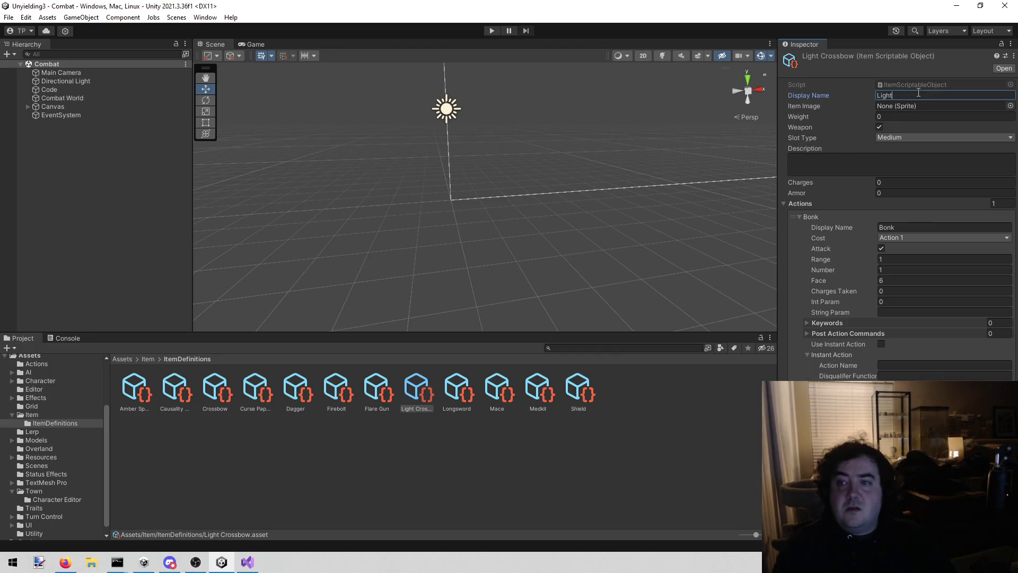
text(bow)
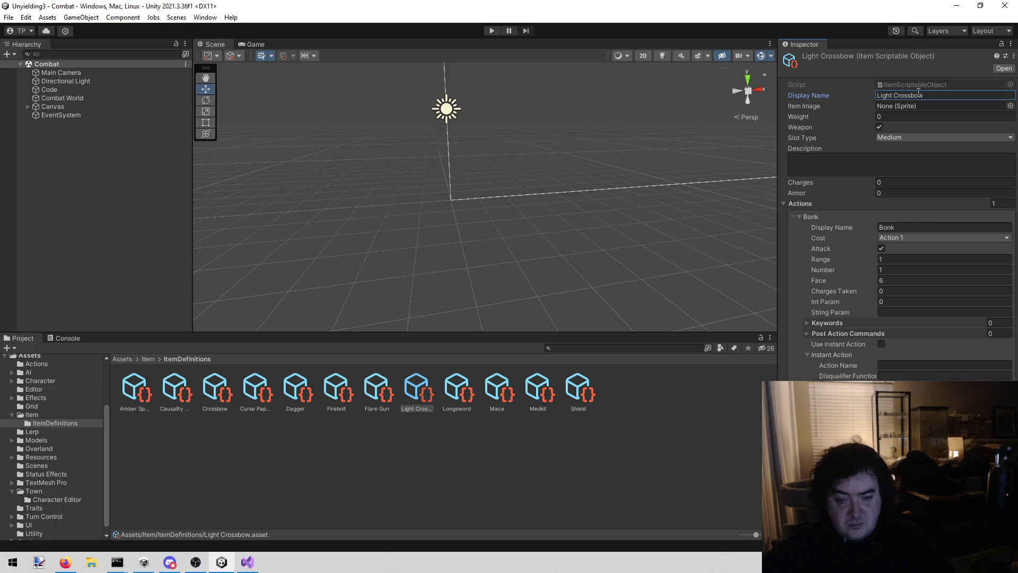
click(905, 230)
text(Shoot)
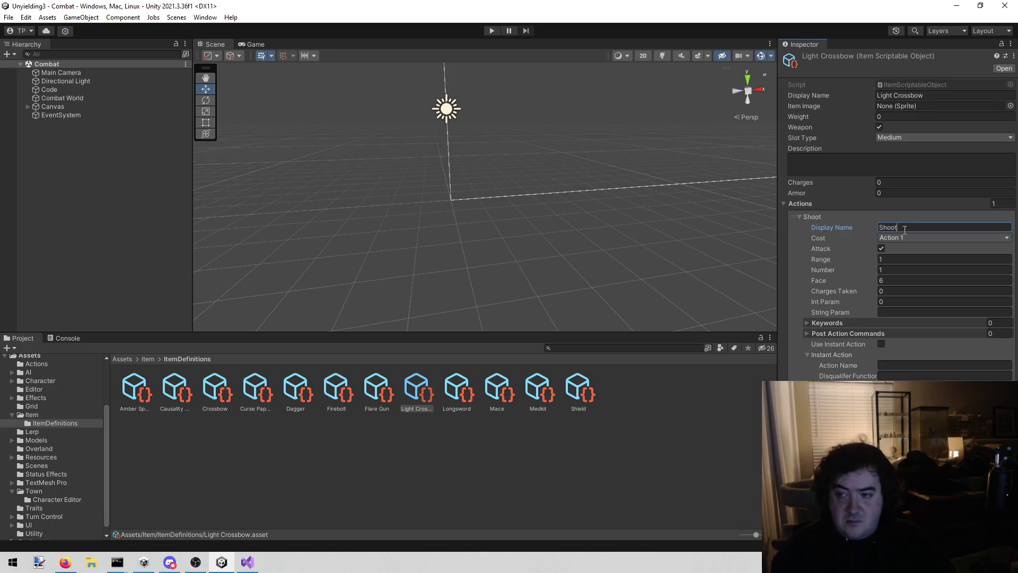
click(915, 279)
click(898, 260)
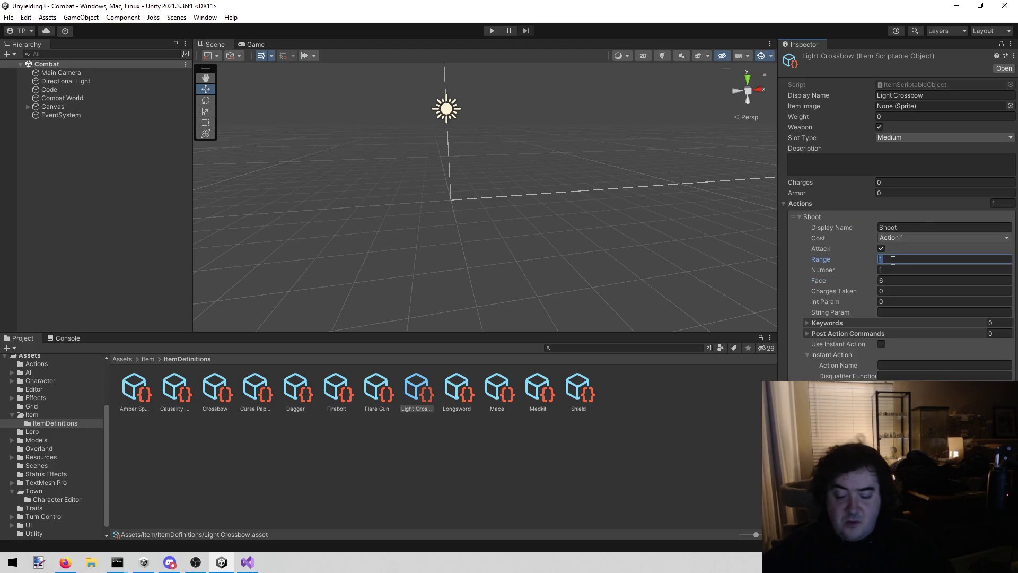
text(5)
click(890, 278)
text(3)
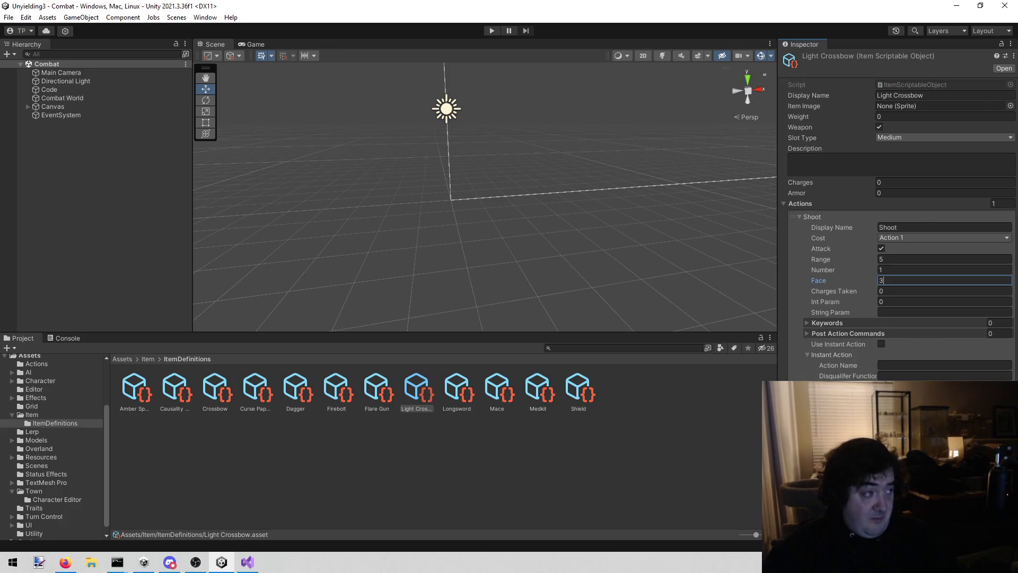
mouse_move(251, 565)
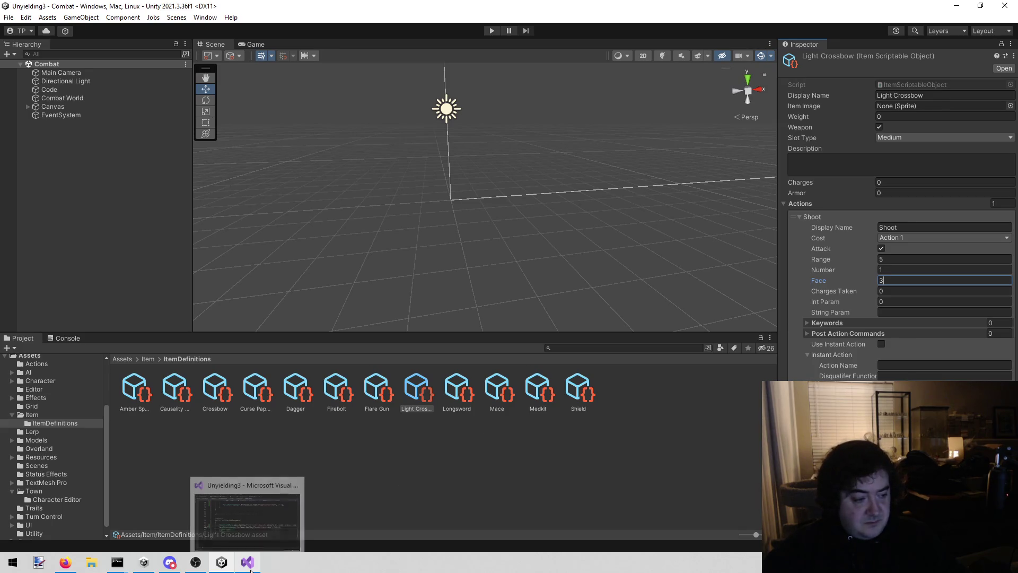
click(261, 565)
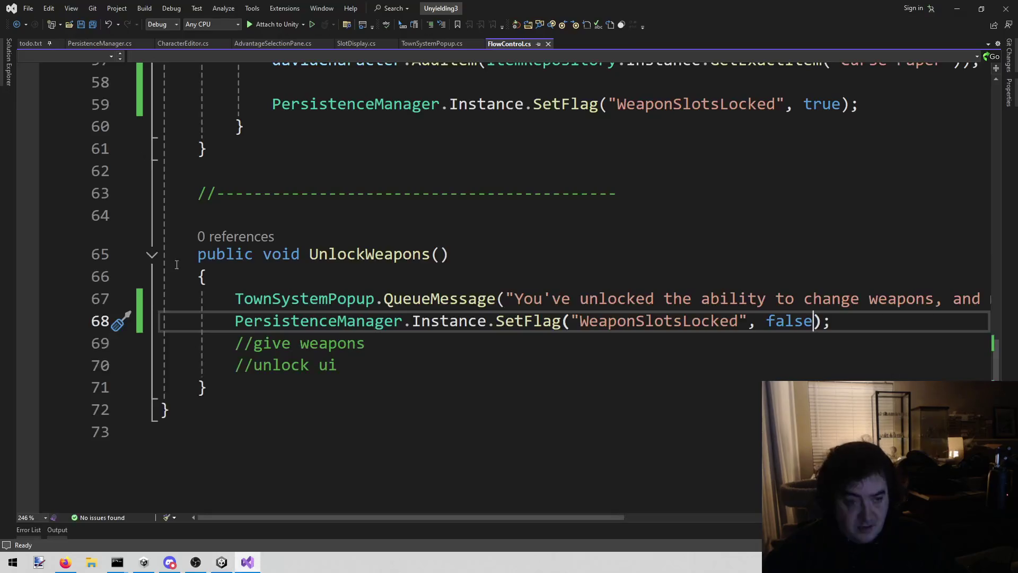
click(32, 43)
click(143, 257)
click(165, 230)
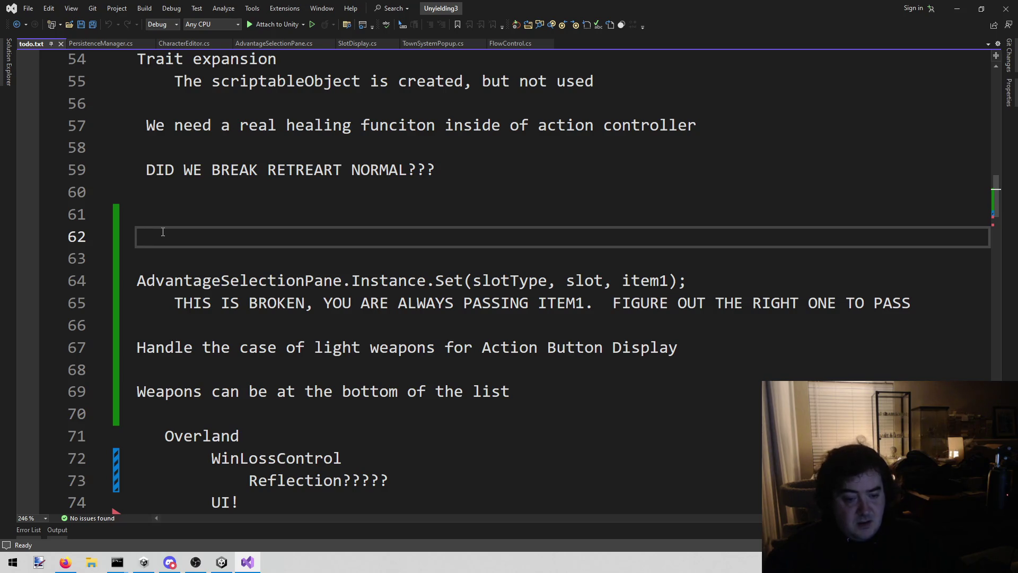
click(221, 561)
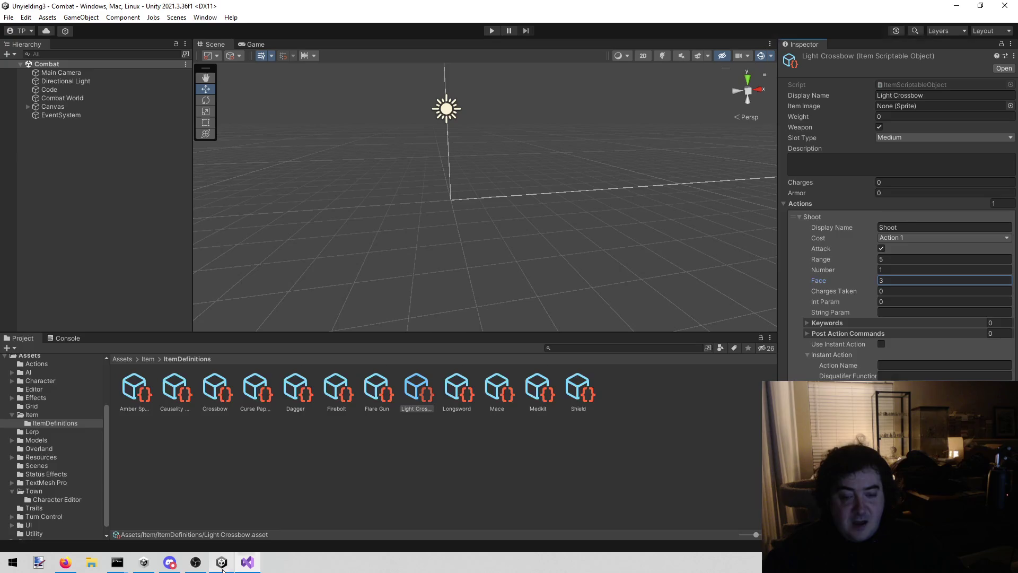
- Select the ItemCollection prefab in Resources and Update it so Light Crossbow joins its Items list
click(322, 443)
click(49, 457)
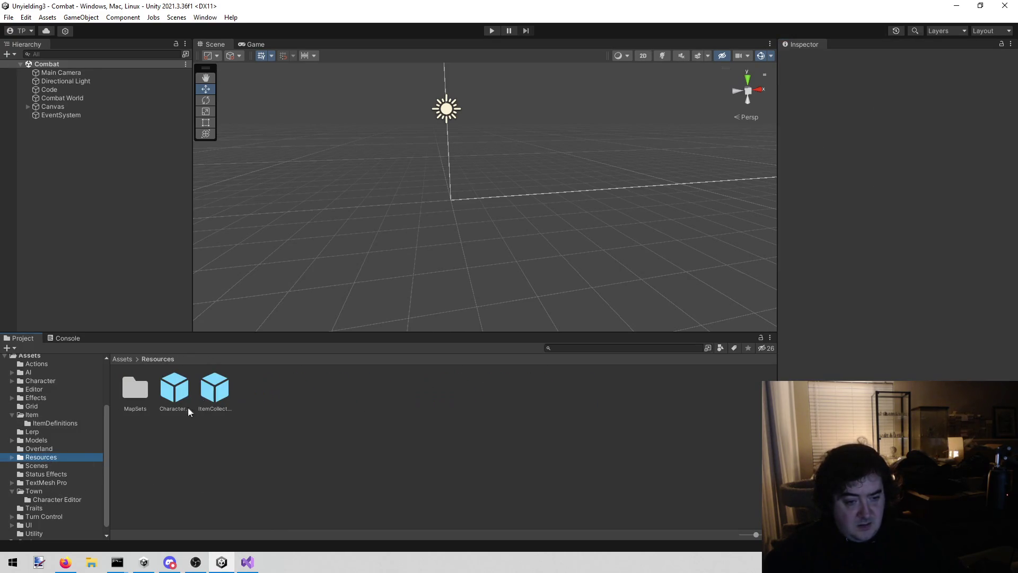
click(215, 390)
click(875, 373)
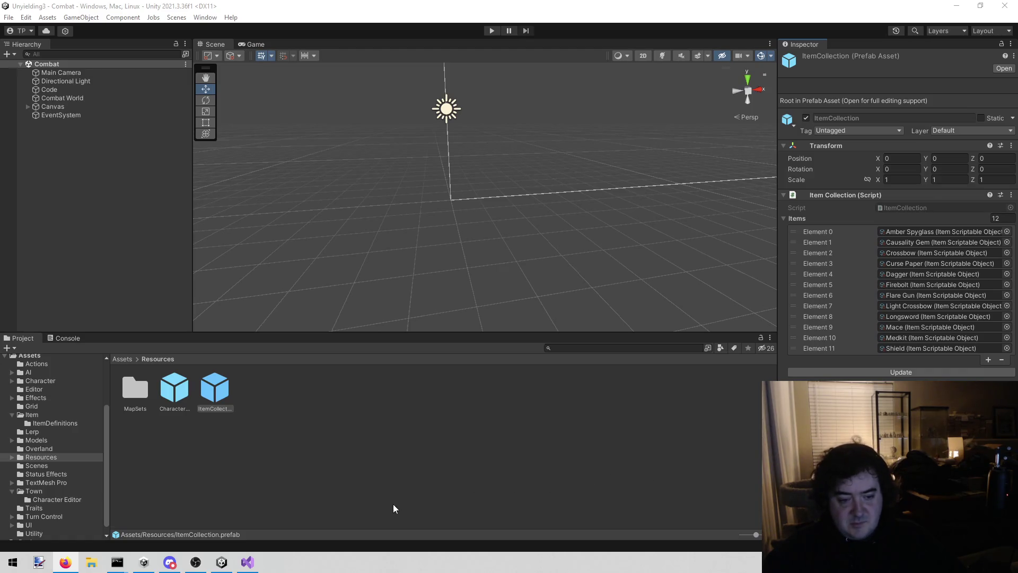
click(241, 568)
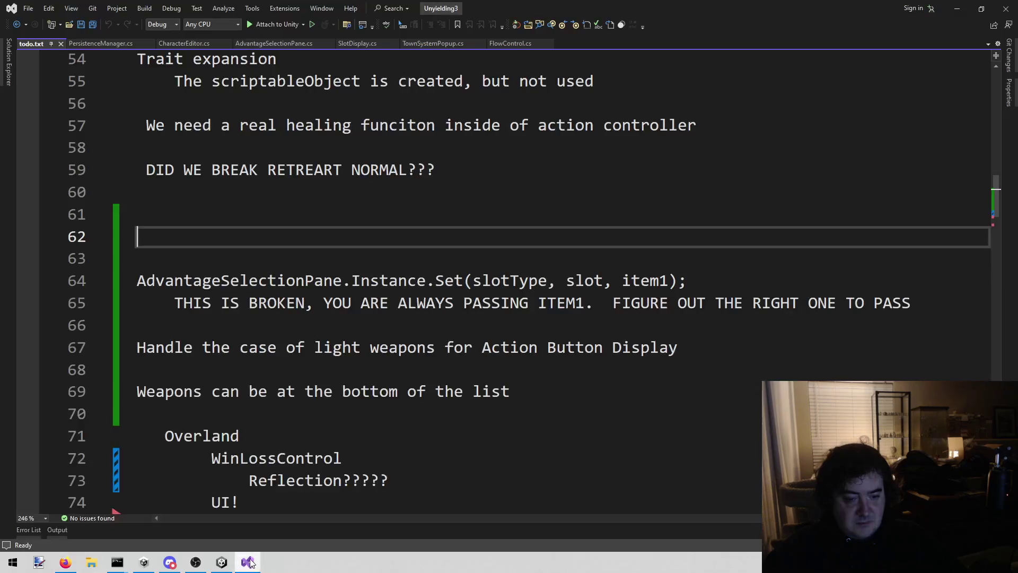
click(222, 564)
- Load the Town scene, run it in Play mode, and open Cotton in the character editor
click(492, 33)
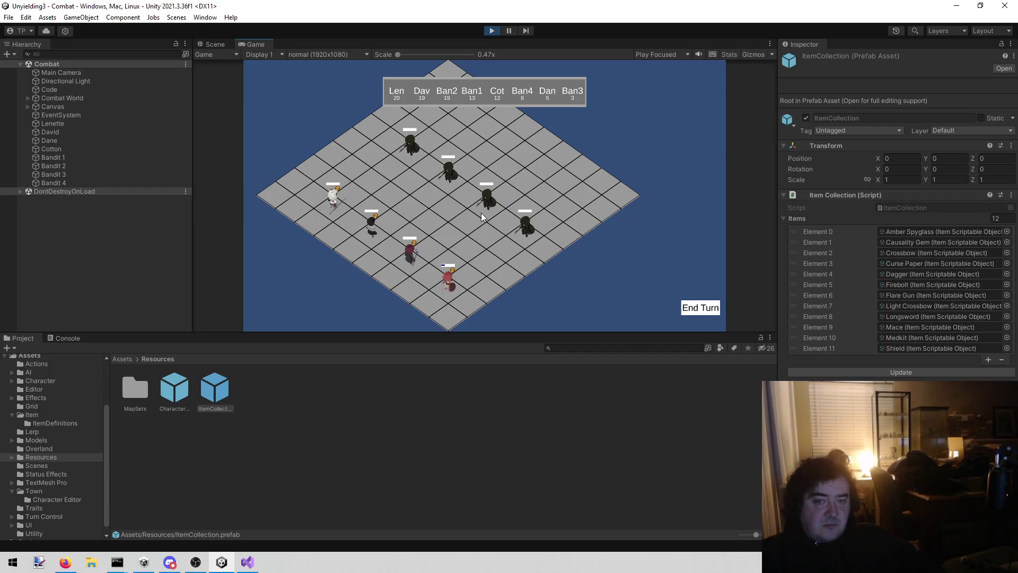
click(492, 31)
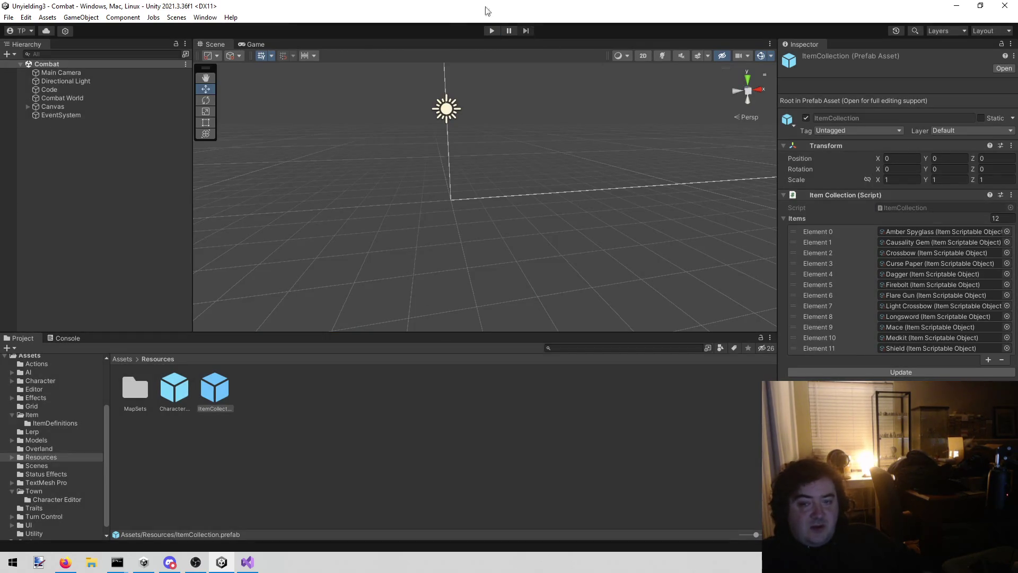
click(177, 18)
click(177, 18)
click(176, 17)
click(188, 41)
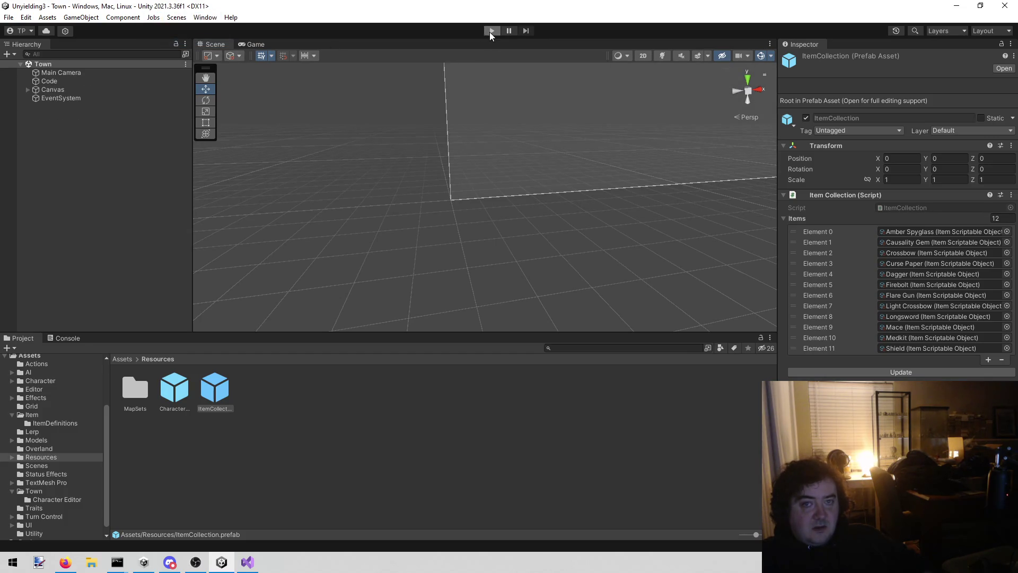
click(489, 31)
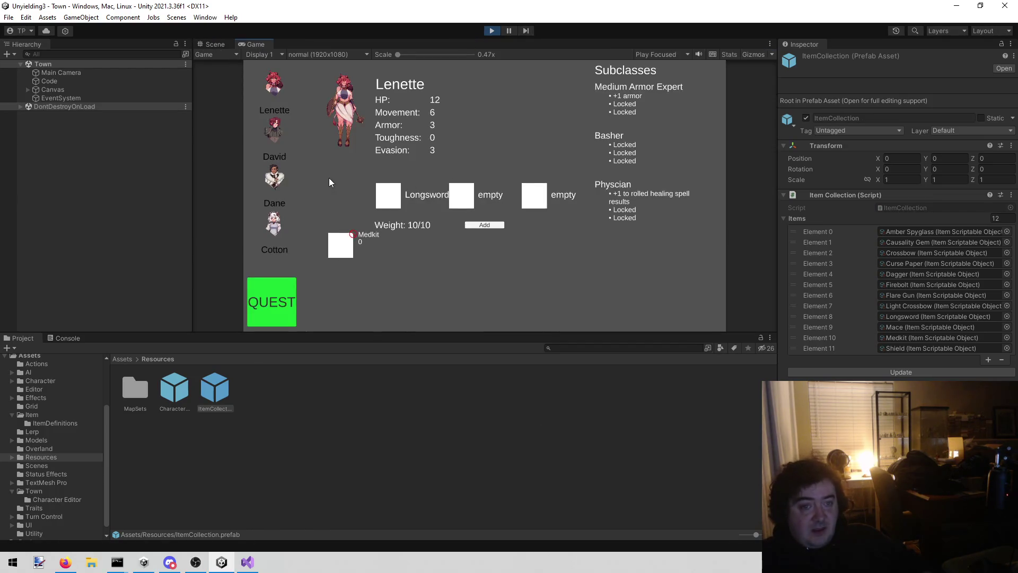
click(272, 238)
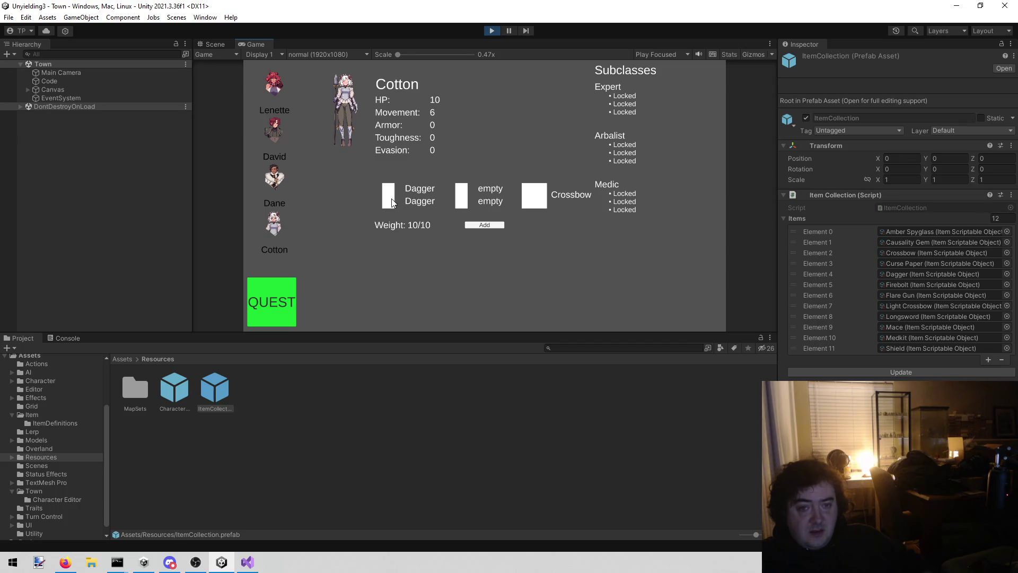